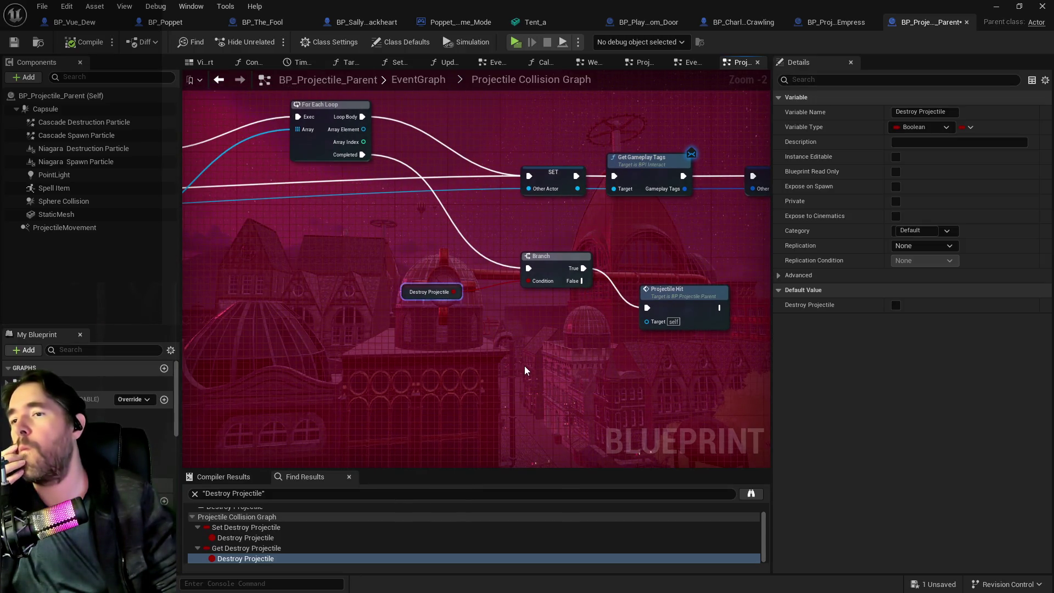
# - Pan and zoom around the Projectile Collision Graph to review the collision nodes
pyautogui.moveTo(459, 331); pyautogui.dragTo(513, 379)
pyautogui.scroll(-3, 512, 379)
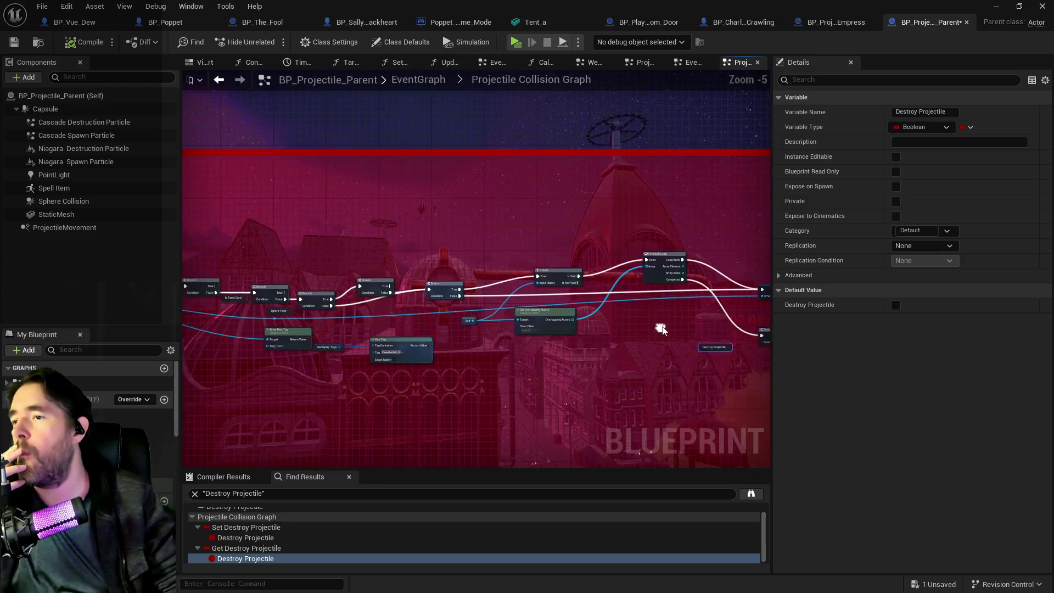
pyautogui.scroll(2, 597, 348)
pyautogui.moveTo(236, 306)
pyautogui.mouseDown()
pyautogui.moveTo(337, 296)
pyautogui.moveTo(423, 314)
pyautogui.moveTo(20, 278)
pyautogui.mouseUp()
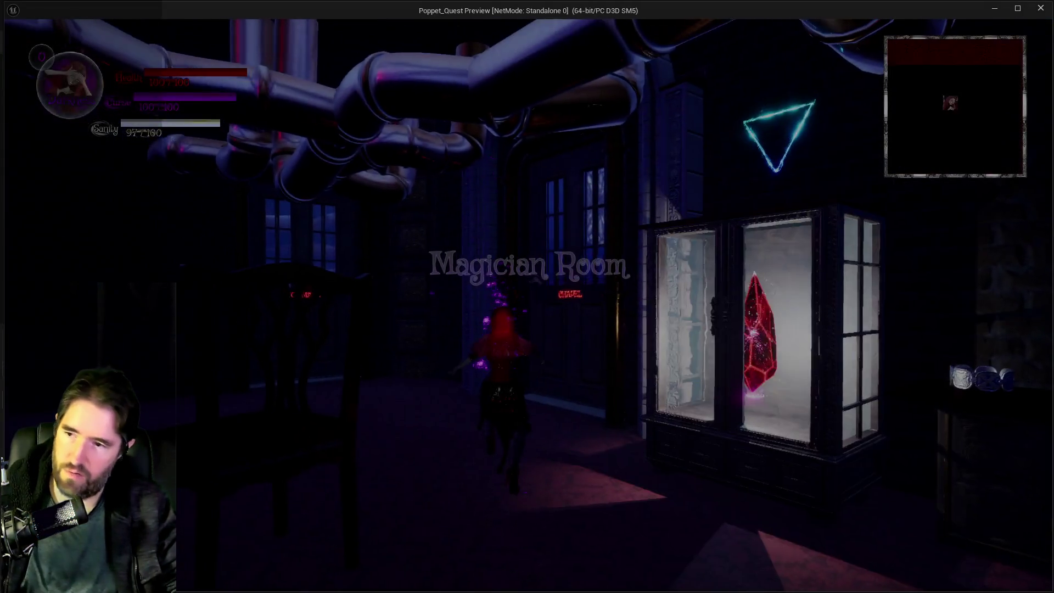
# - Pick a different tarot card, attack once, and run toward the Toy Maze door
pyautogui.press('Tab')
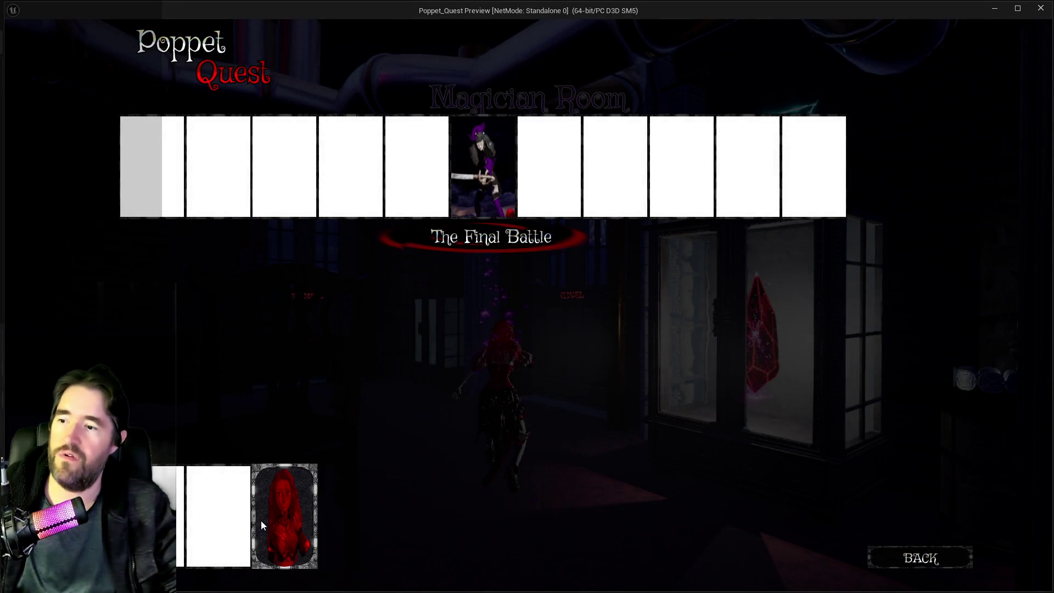
pyautogui.press('Tab')
pyautogui.press('Tab')
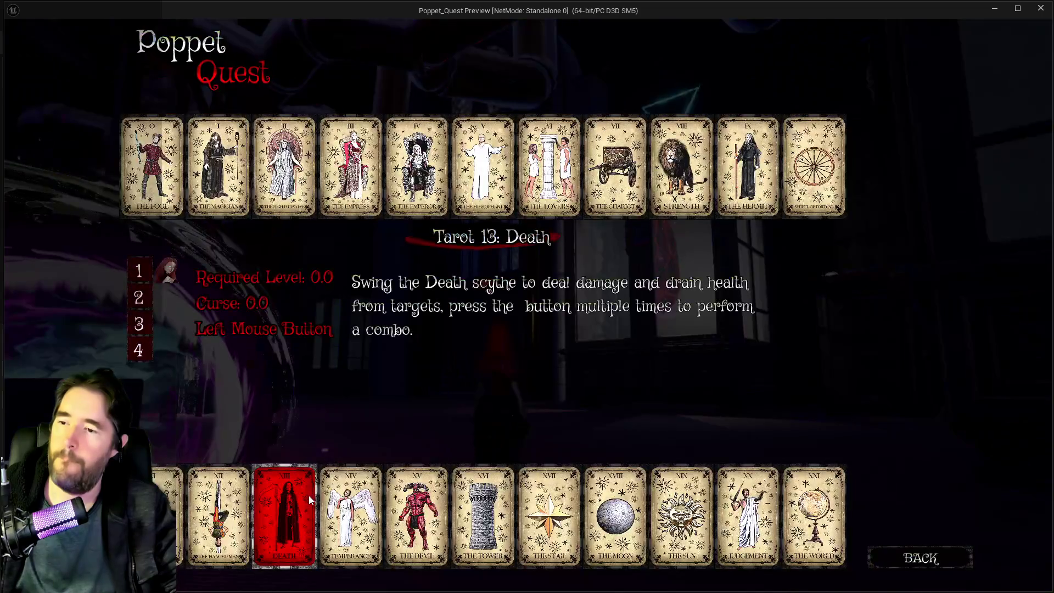
pyautogui.press('Tab')
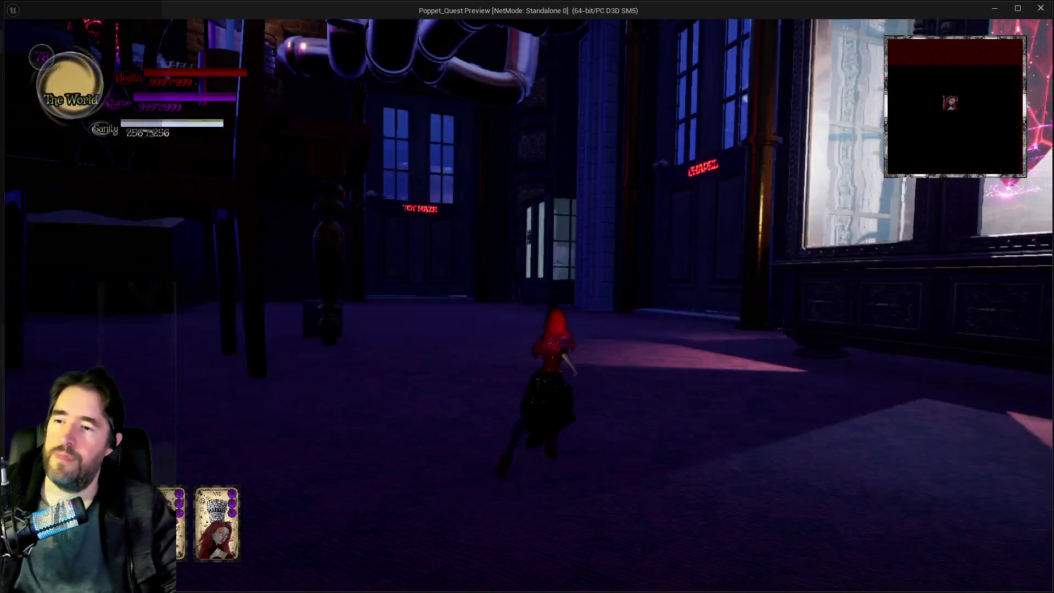
pyautogui.click(528, 305)
pyautogui.press('w')
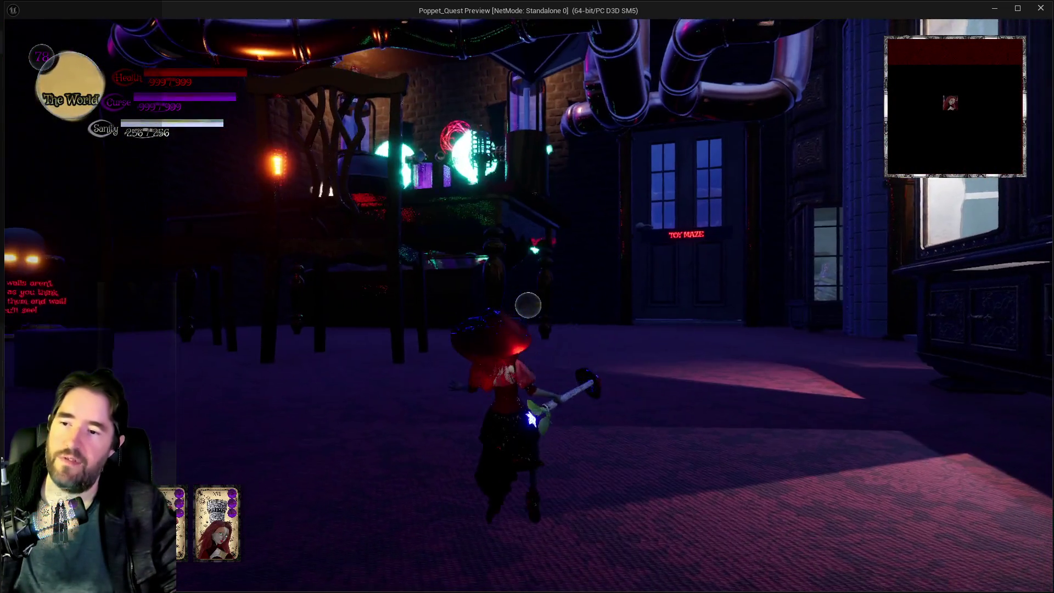
pyautogui.press('w')
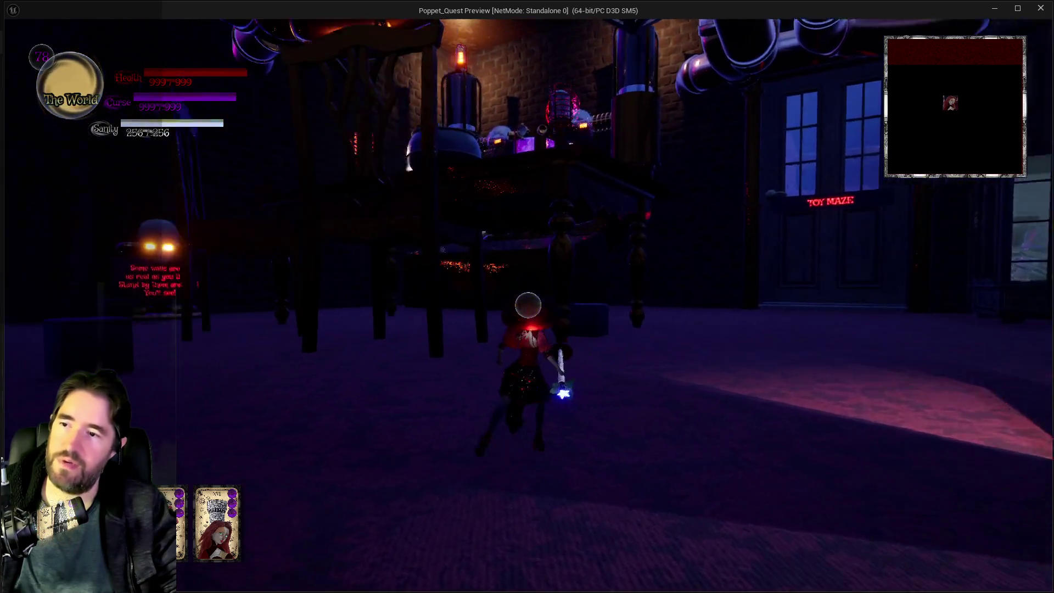
pyautogui.press('w')
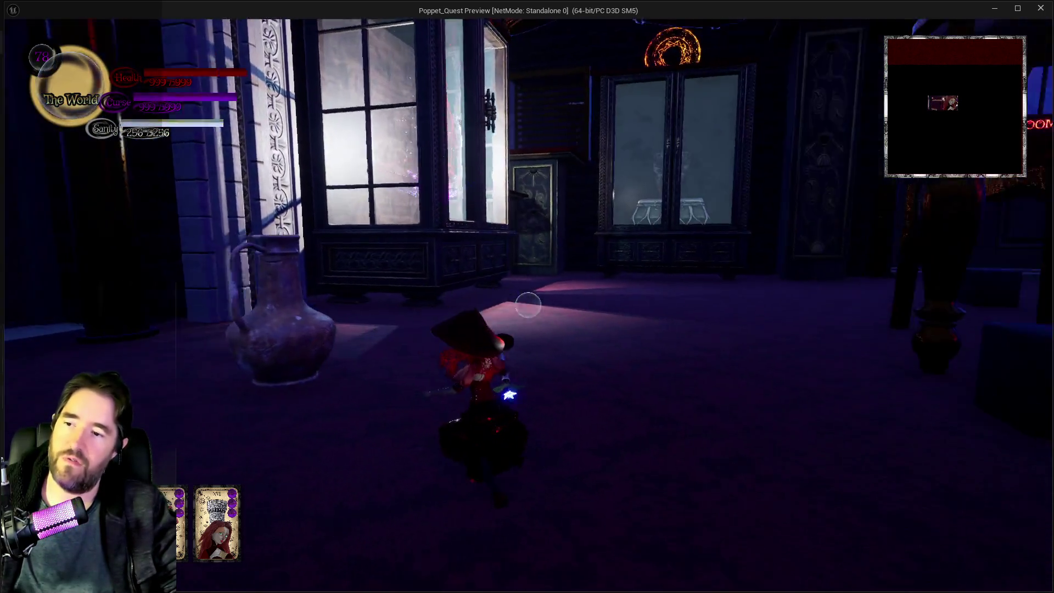
# - Attack the enemies with spells, green slashes, sword and hammer swings, then leave the preview
pyautogui.click(529, 306)
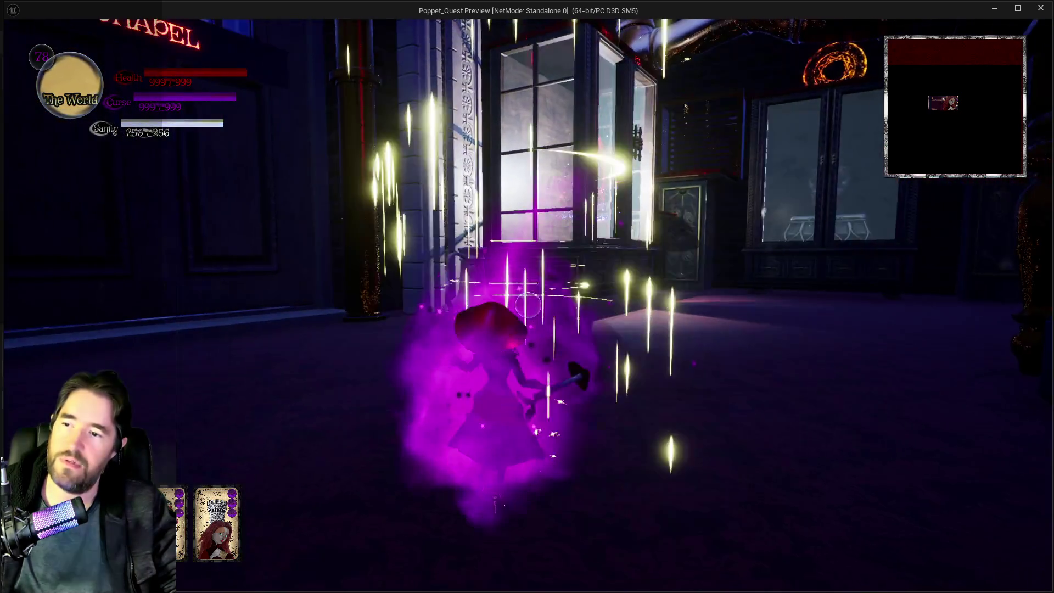
pyautogui.click(528, 305)
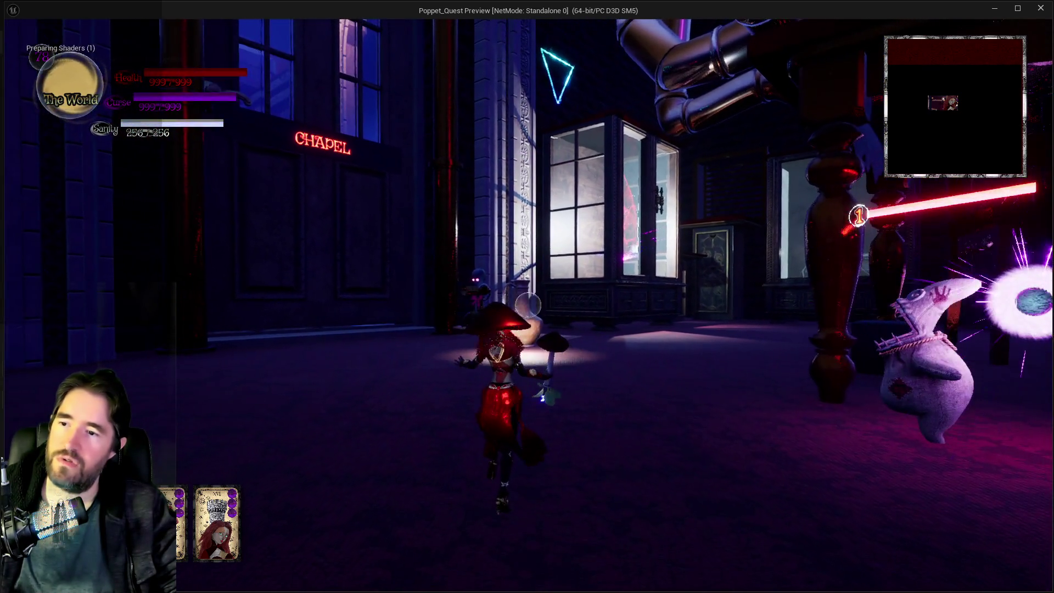
pyautogui.click(529, 305)
pyautogui.click(528, 306)
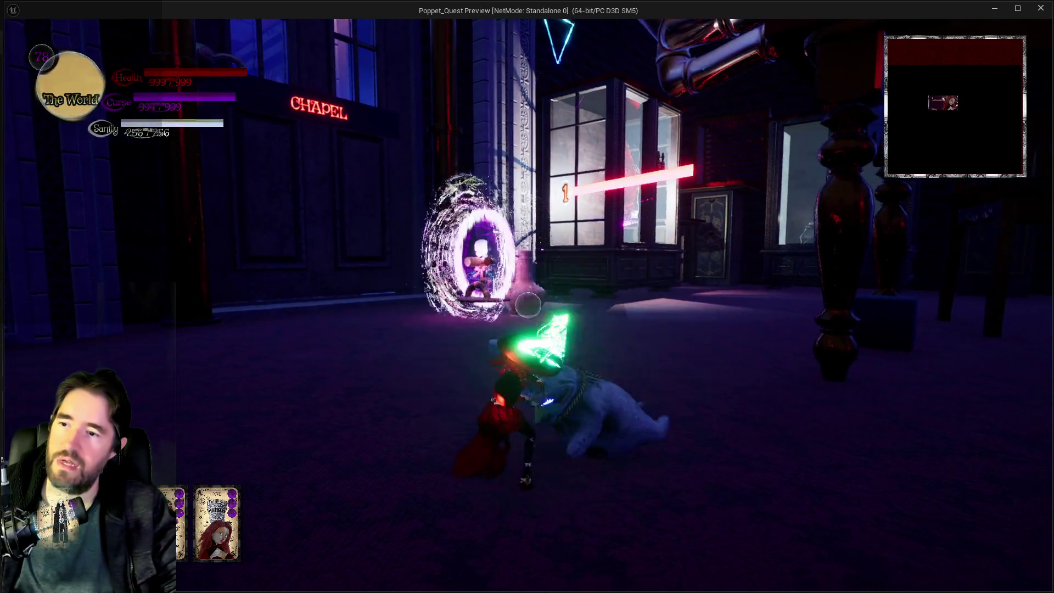
pyautogui.click(528, 305)
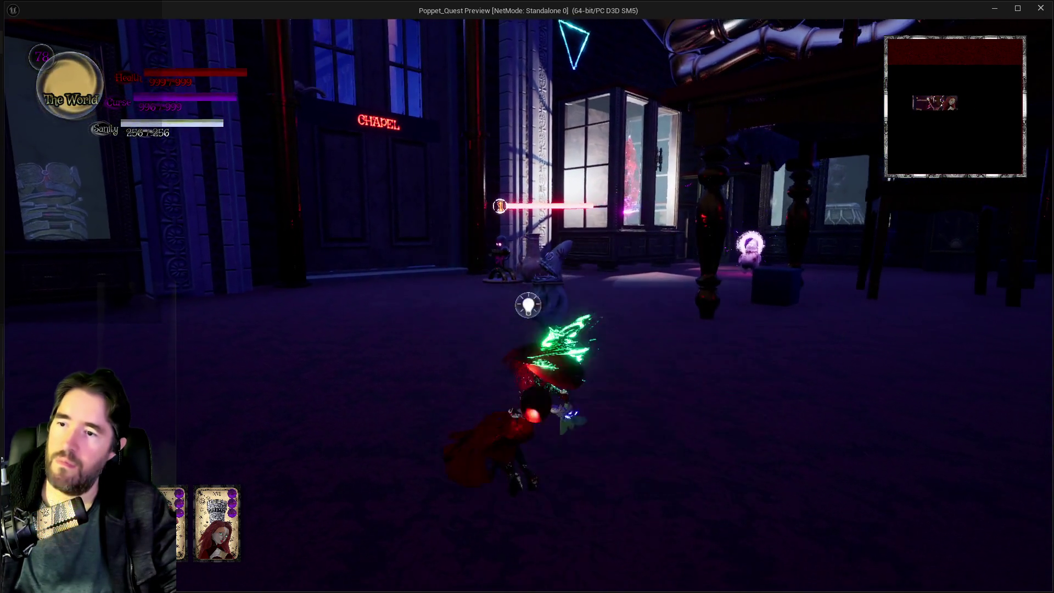
pyautogui.click(528, 305)
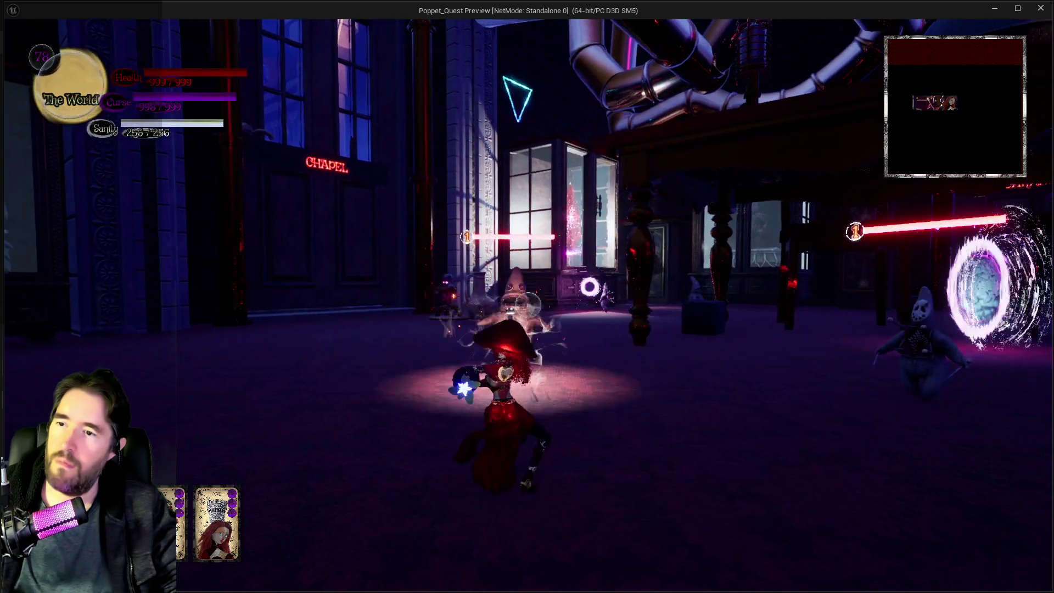
pyautogui.click(528, 305)
pyautogui.click(529, 305)
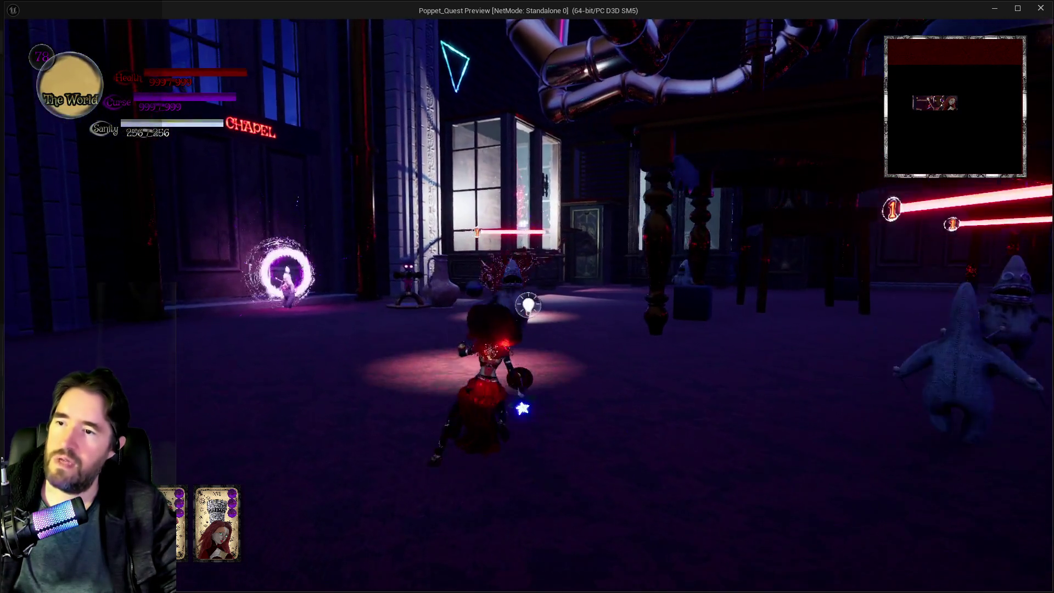
pyautogui.hotkey('alt', 'Tab')
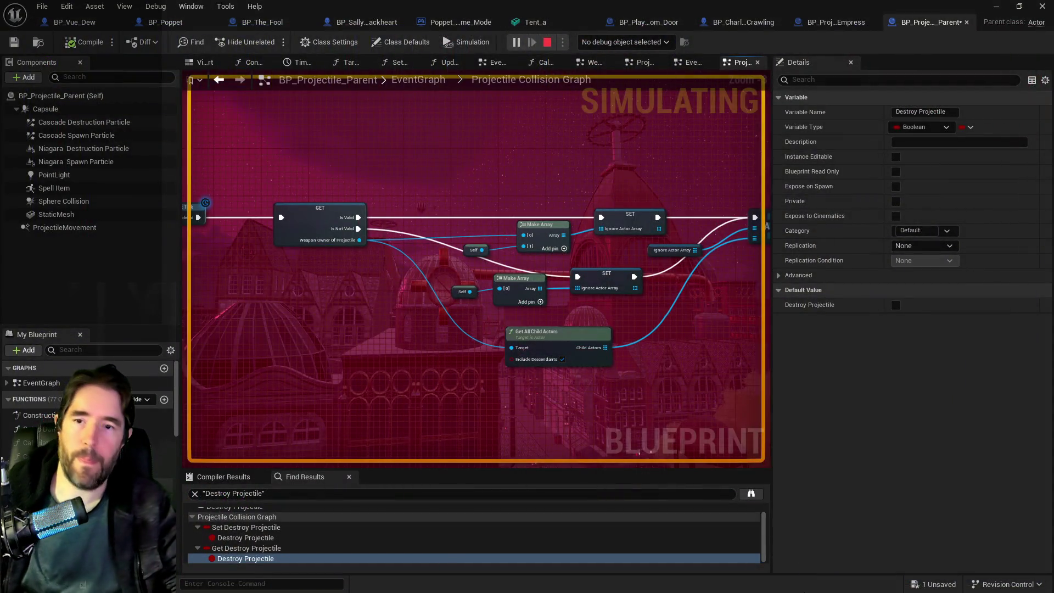
# - Stop the simulation and survey the loop, branch and APPEND sections of the graph
pyautogui.press('Escape')
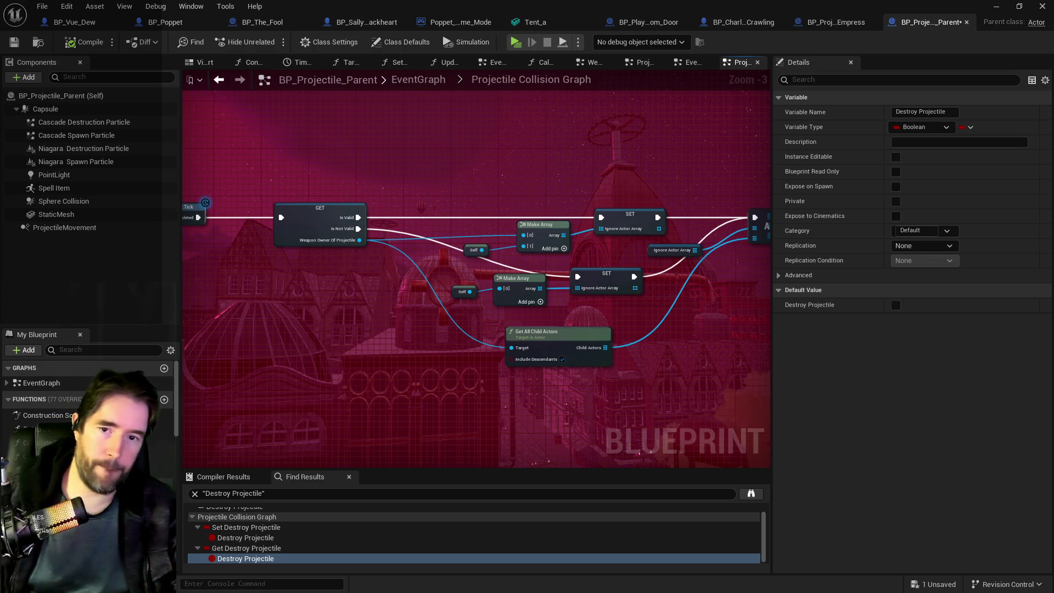
pyautogui.scroll(-1, 313, 336)
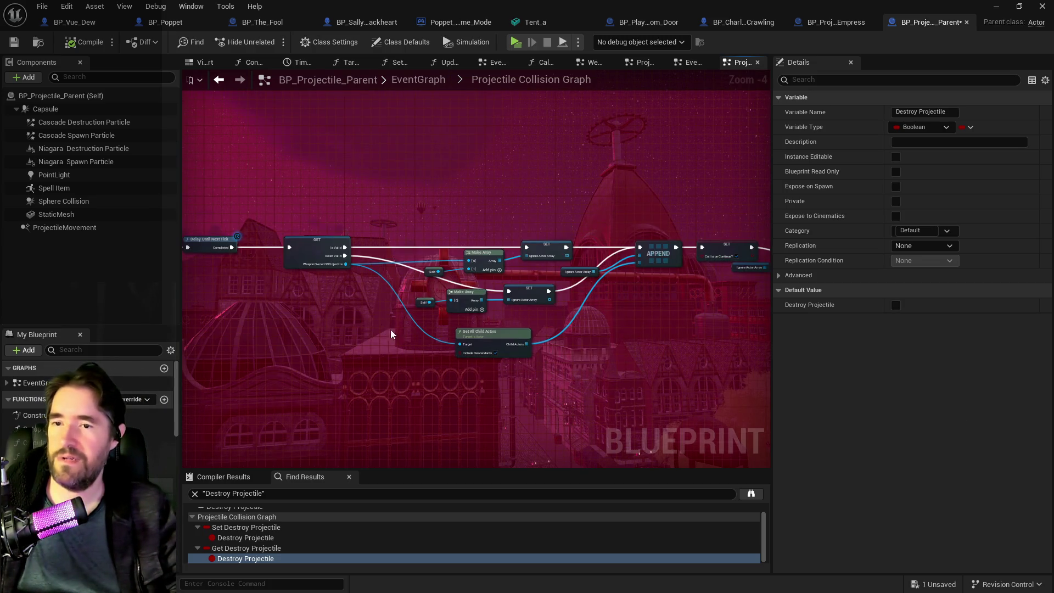
pyautogui.moveTo(613, 344); pyautogui.dragTo(273, 317)
pyautogui.moveTo(327, 285); pyautogui.dragTo(632, 276)
pyautogui.scroll(-2, 601, 292)
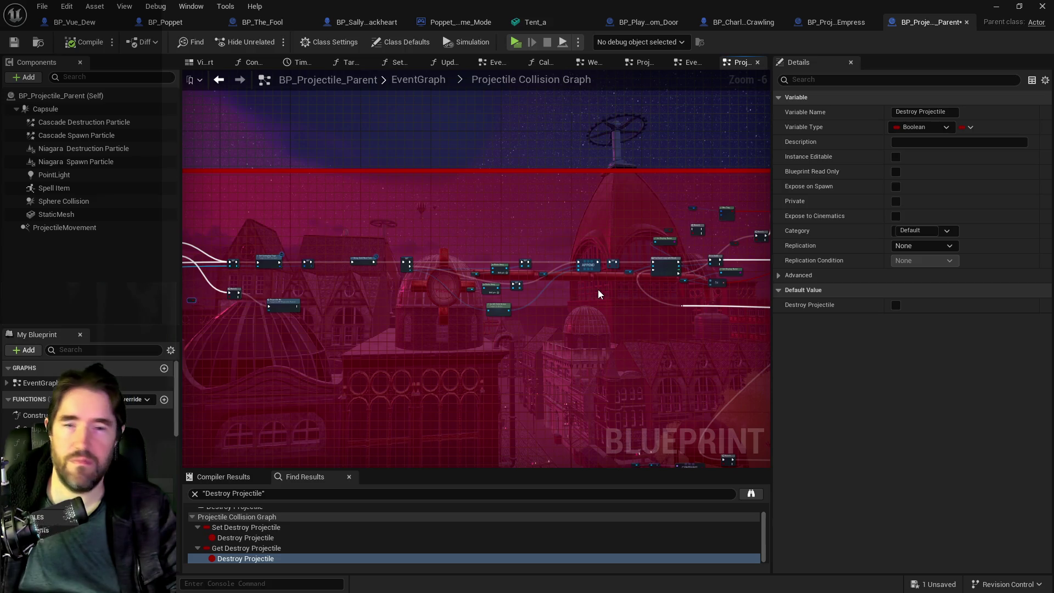
# - Move the SET Destroy Projectile node higher, above the Branch
pyautogui.moveTo(599, 295); pyautogui.dragTo(524, 282)
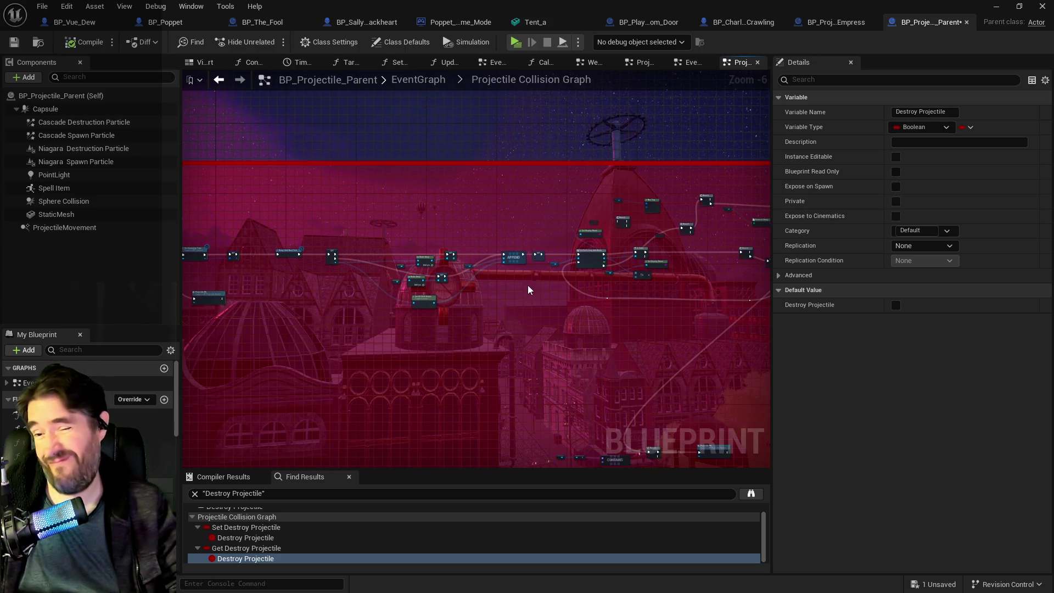
pyautogui.moveTo(520, 294); pyautogui.dragTo(581, 299)
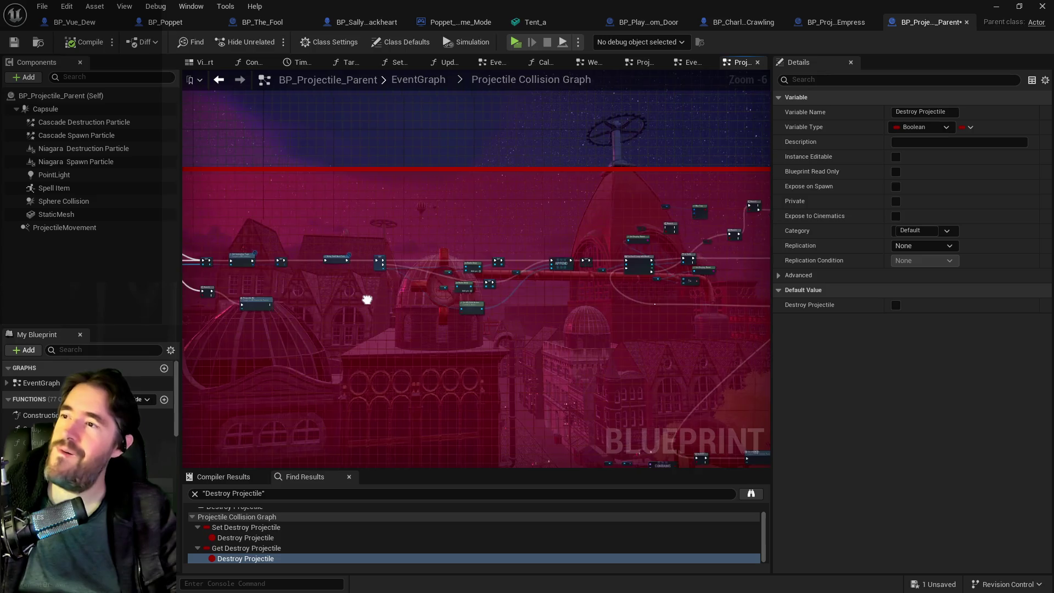
pyautogui.moveTo(398, 358); pyautogui.dragTo(184, 269)
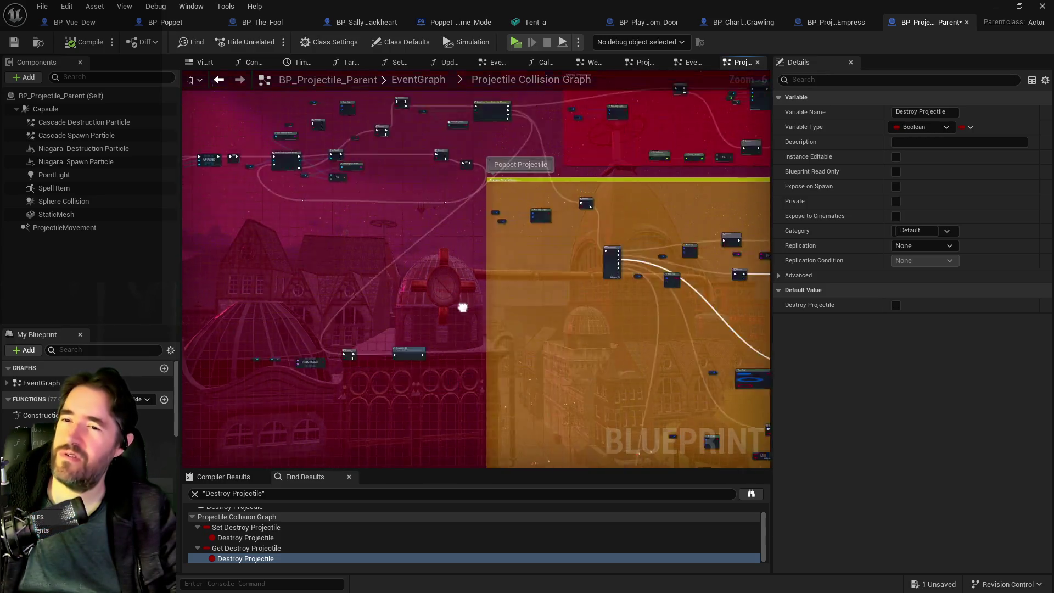
pyautogui.scroll(3, 381, 381)
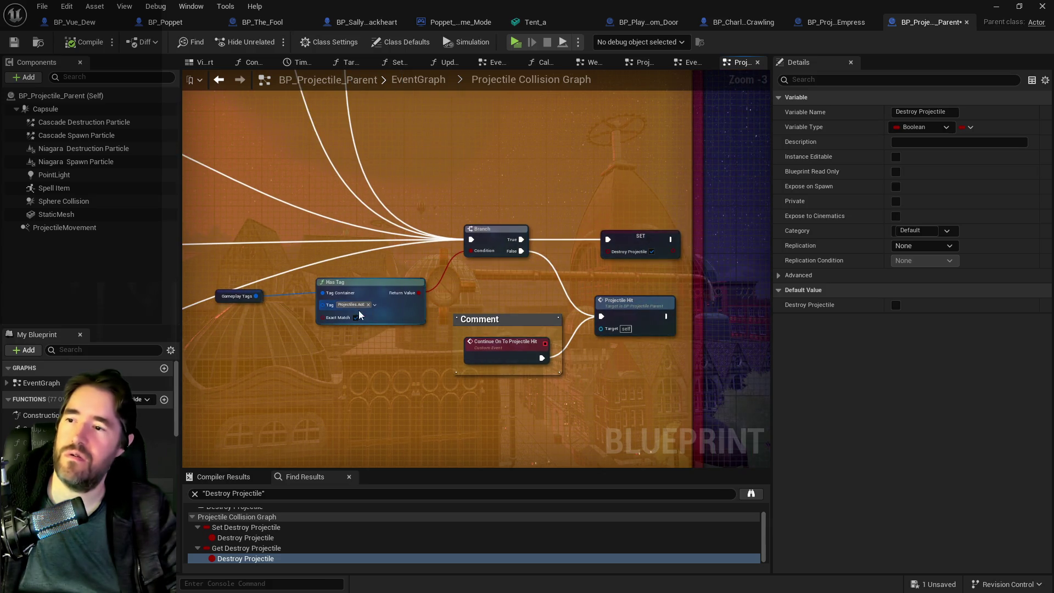
pyautogui.moveTo(637, 237); pyautogui.dragTo(642, 144)
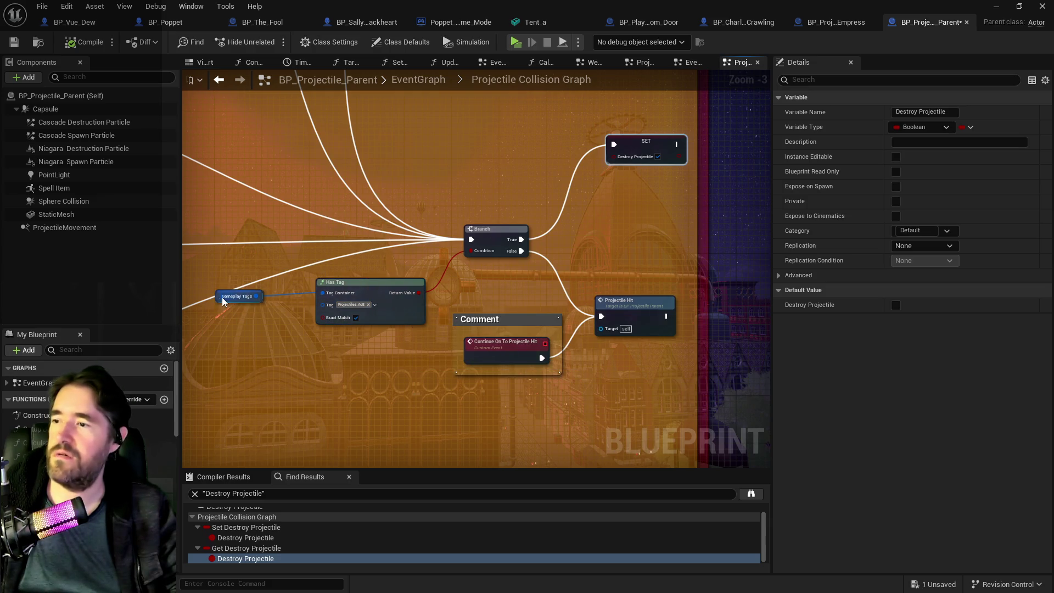
# - Open the Gameplay Tag Manager from the Gameplay Tags node's default value list
pyautogui.click(236, 296)
pyautogui.click(907, 291)
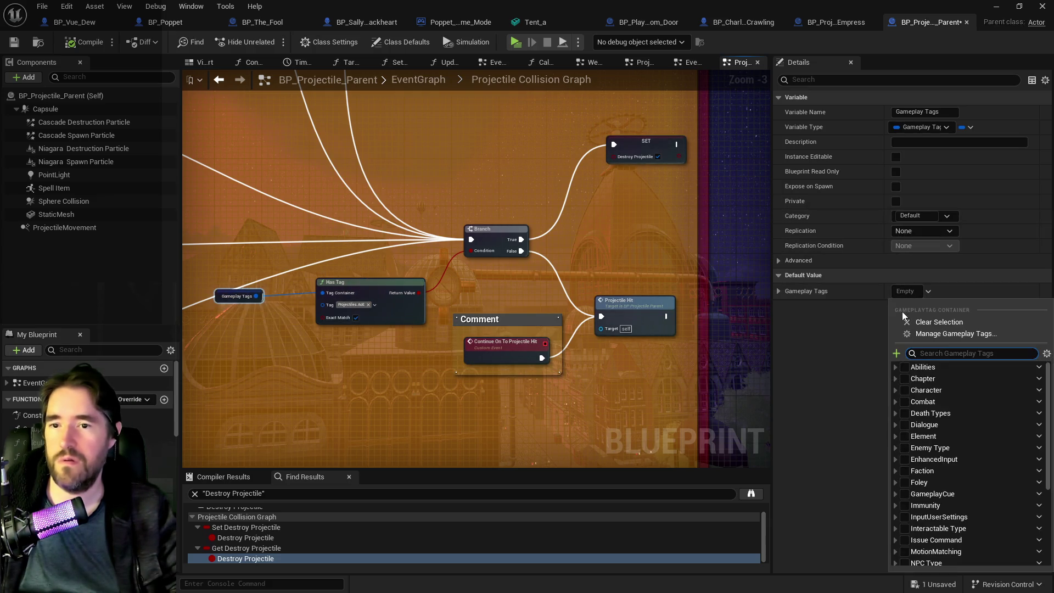
pyautogui.click(906, 332)
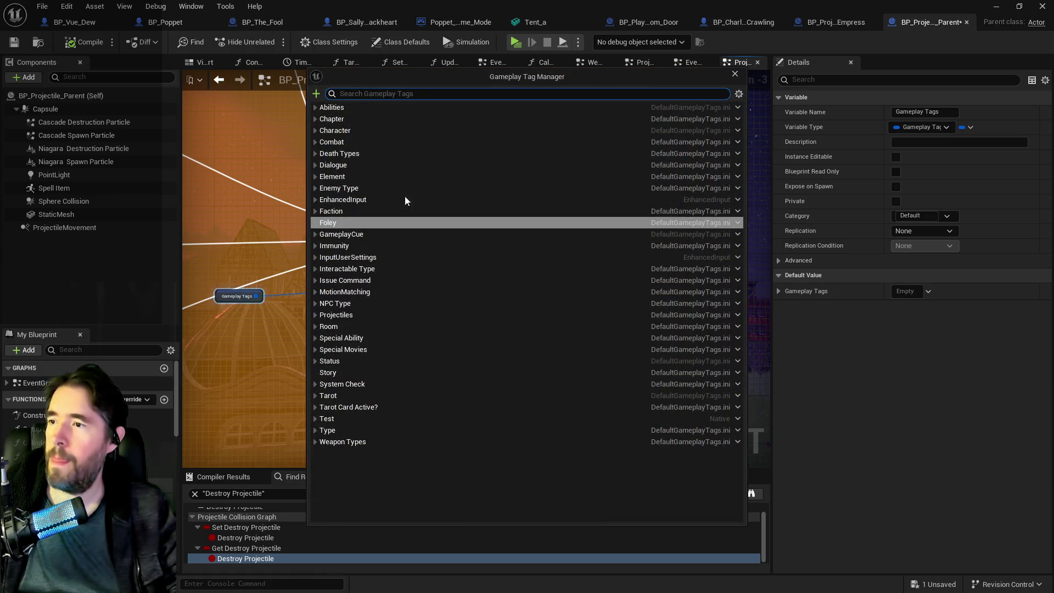
pyautogui.moveTo(461, 81)
pyautogui.mouseDown()
pyautogui.moveTo(911, 280)
pyautogui.moveTo(664, 268)
pyautogui.moveTo(578, 194)
pyautogui.mouseUp()
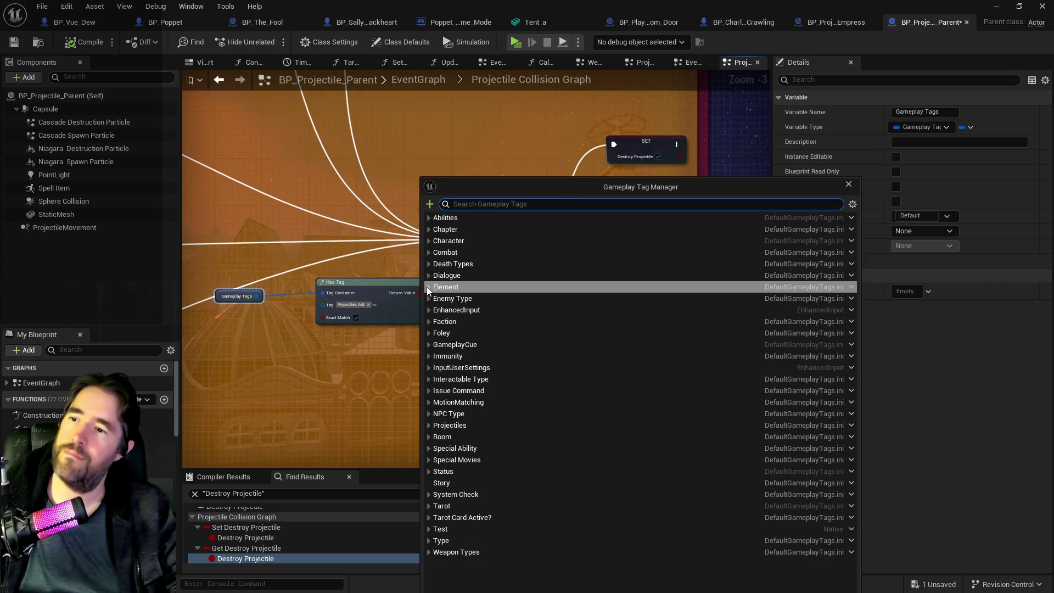
# - Add a Does Damage sub-tag under Projectiles, close the manager, and select the tag-check nodes
pyautogui.click(429, 426)
pyautogui.rightClick(449, 426)
pyautogui.click(494, 435)
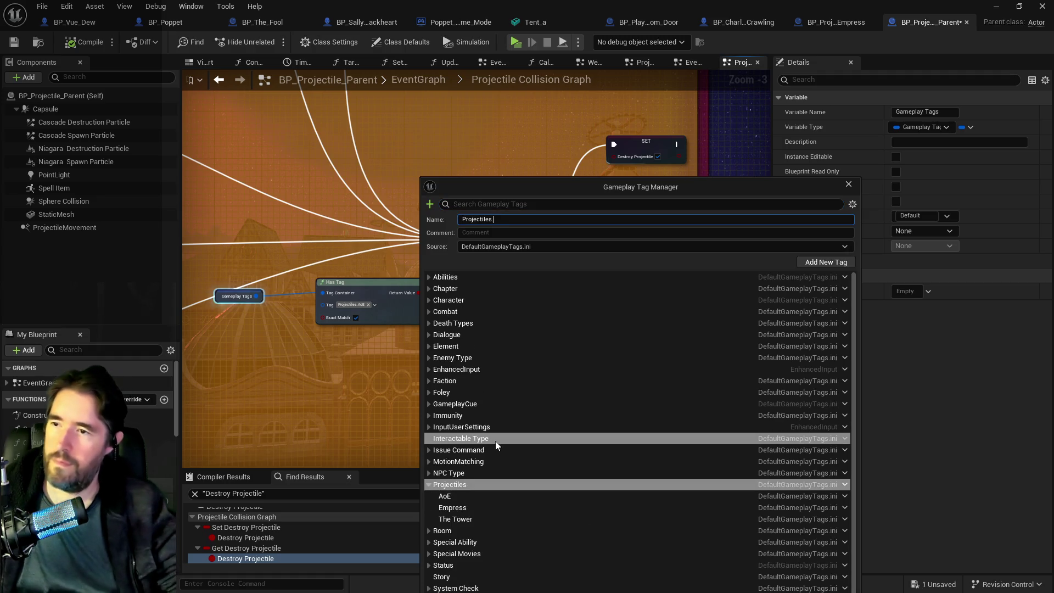
pyautogui.write('Does Damage')
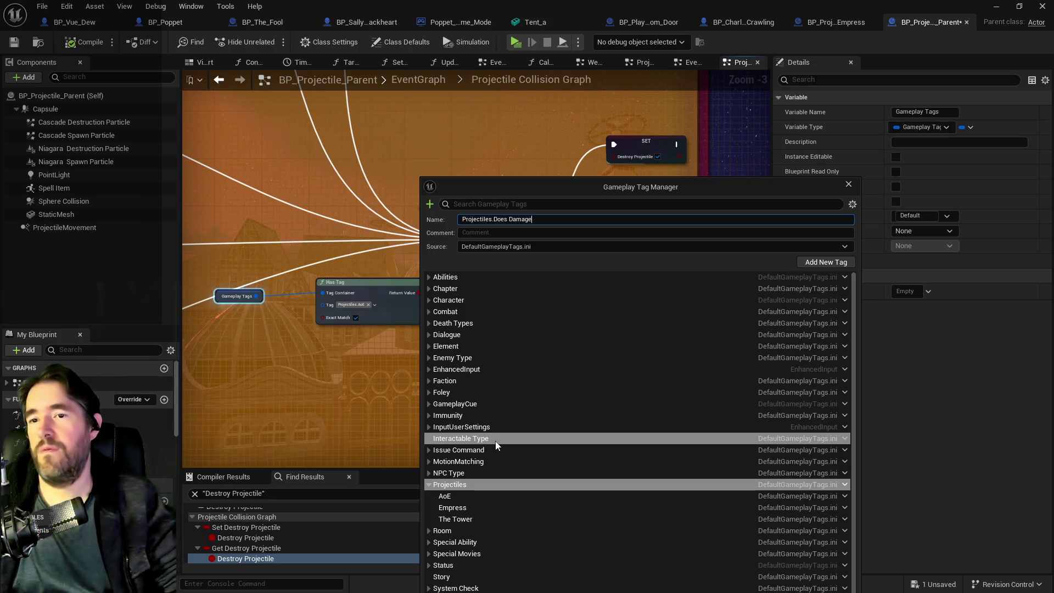
pyautogui.click(826, 262)
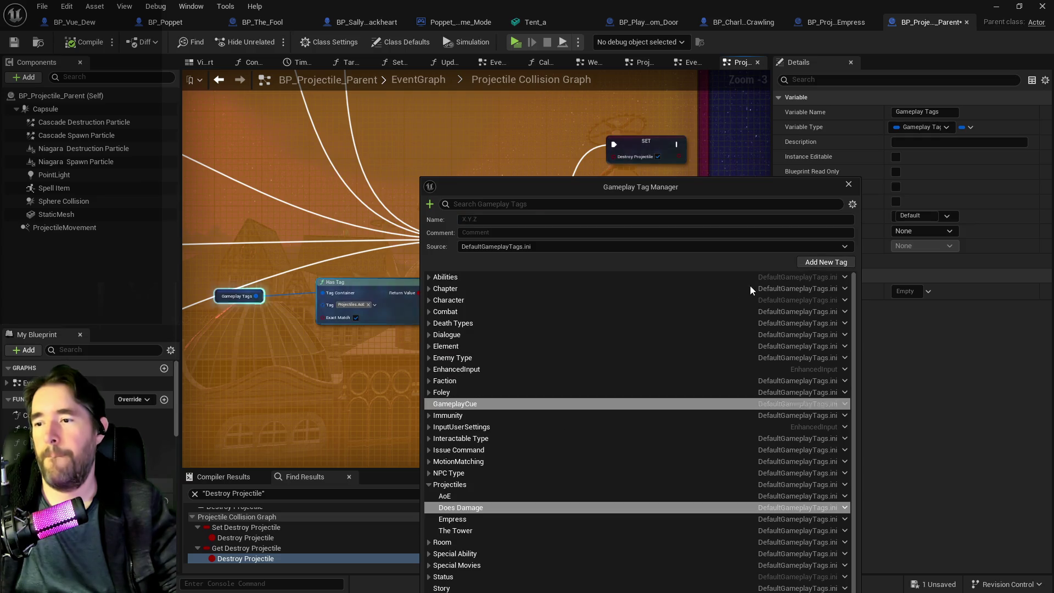
pyautogui.click(849, 185)
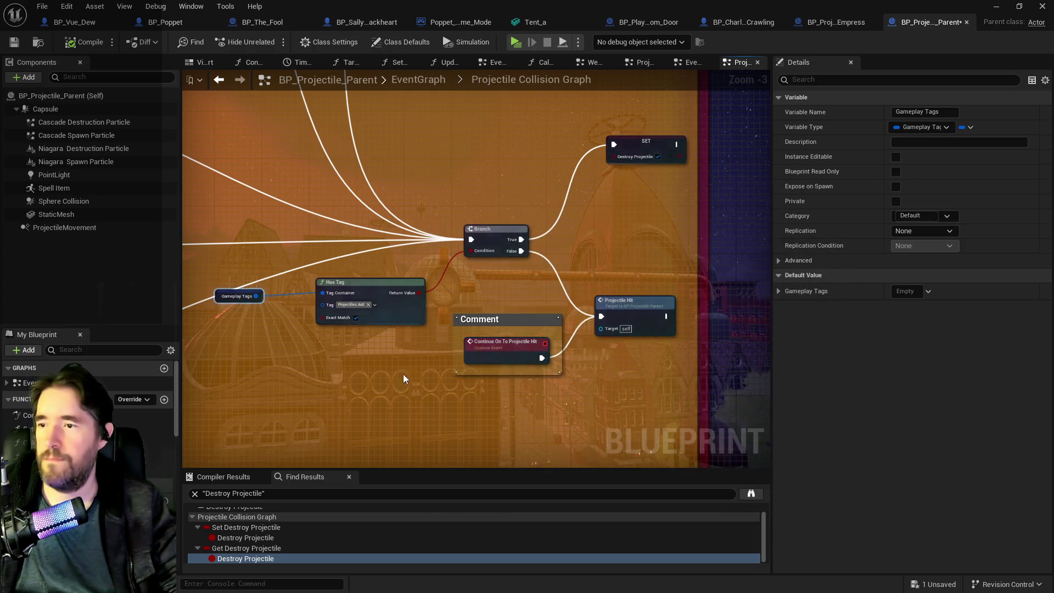
pyautogui.moveTo(448, 313); pyautogui.dragTo(271, 251)
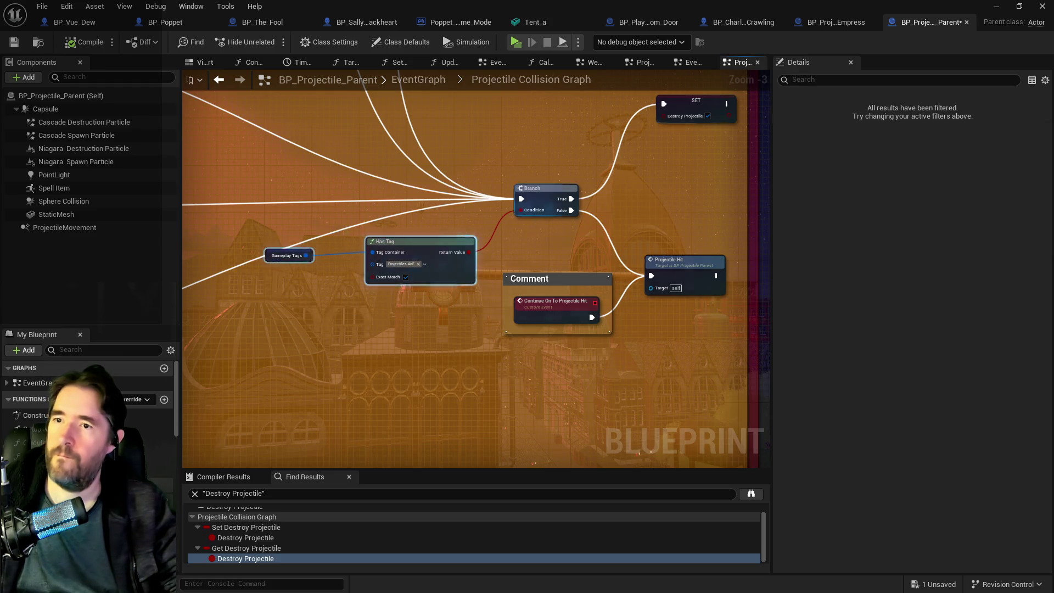
# - Duplicate the Has Tag check above the original and set its tag to Projectiles.Does Damage
pyautogui.hotkey('ctrl', 'c')
pyautogui.hotkey('ctrl', 'v')
pyautogui.moveTo(475, 220); pyautogui.dragTo(413, 212)
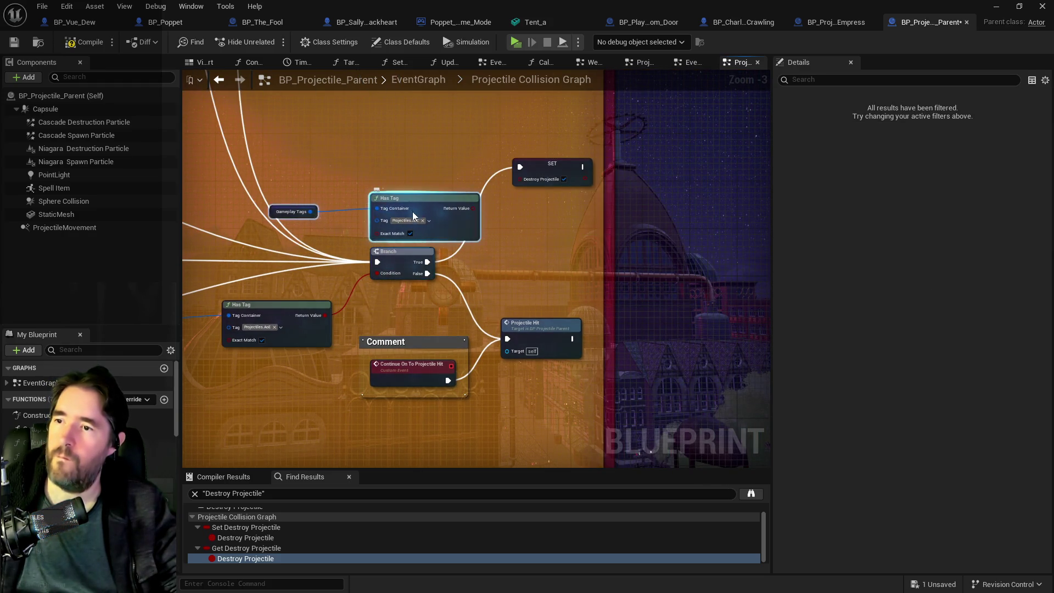
pyautogui.click(415, 218)
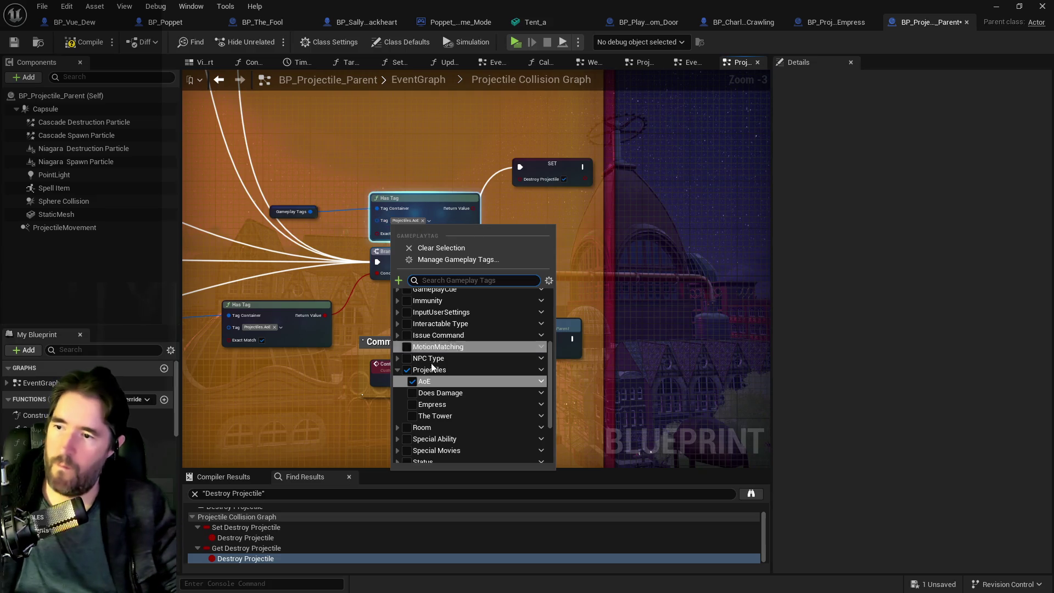
pyautogui.click(439, 392)
pyautogui.click(499, 230)
# - Add a Branch from the new Has Tag that gates SET Destroy Projectile, and save
pyautogui.moveTo(484, 208)
pyautogui.mouseDown()
pyautogui.moveTo(536, 217)
pyautogui.moveTo(519, 181)
pyautogui.mouseUp()
pyautogui.moveTo(579, 169); pyautogui.dragTo(646, 168)
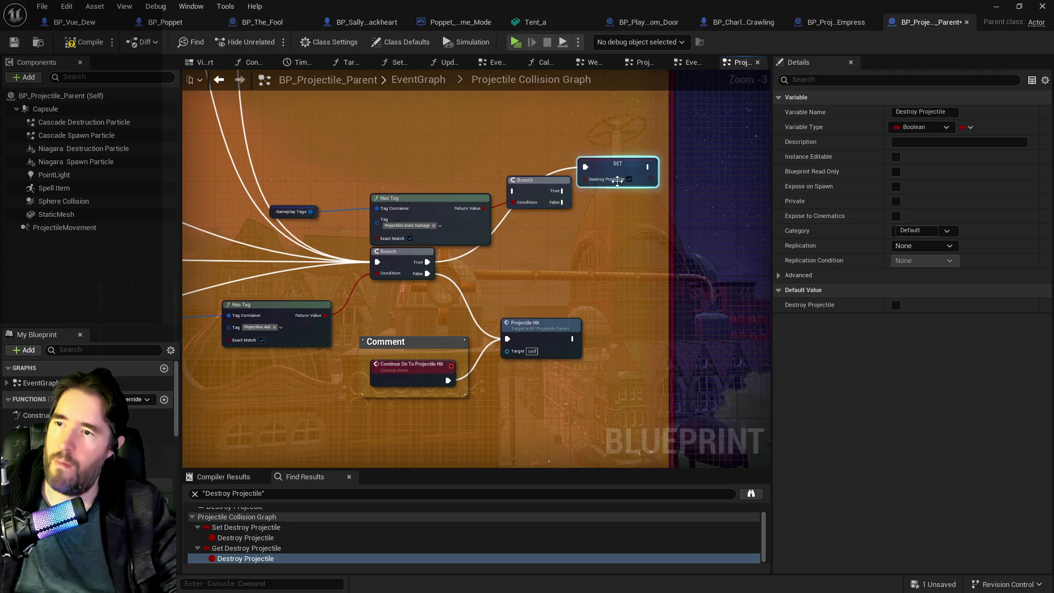
pyautogui.moveTo(436, 263)
pyautogui.mouseDown()
pyautogui.moveTo(424, 269)
pyautogui.moveTo(519, 196)
pyautogui.moveTo(546, 330)
pyautogui.moveTo(507, 339)
pyautogui.mouseUp()
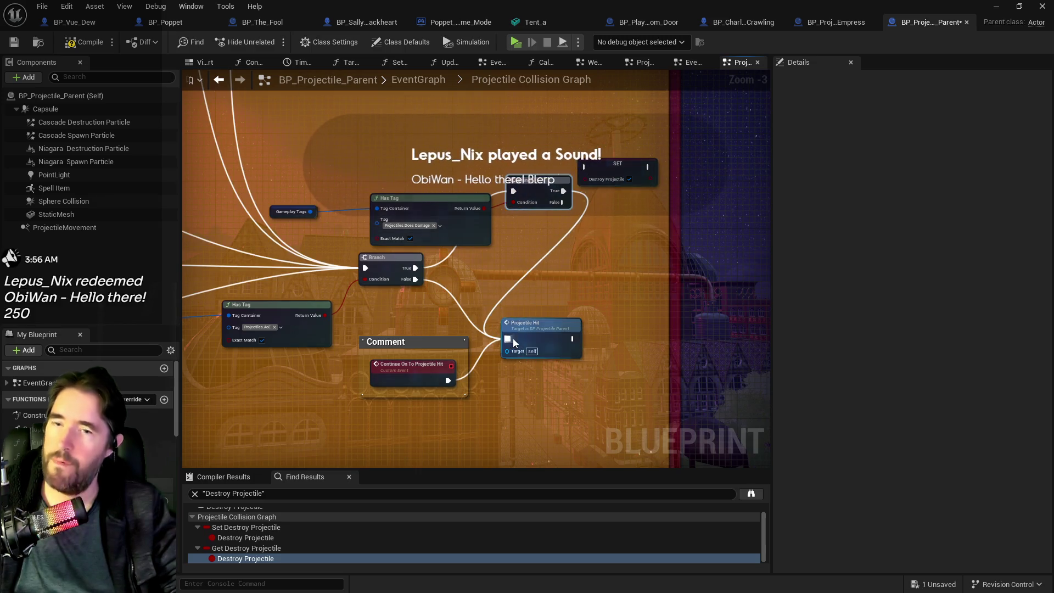
pyautogui.moveTo(579, 159)
pyautogui.mouseDown()
pyautogui.moveTo(604, 228)
pyautogui.moveTo(682, 199)
pyautogui.mouseUp()
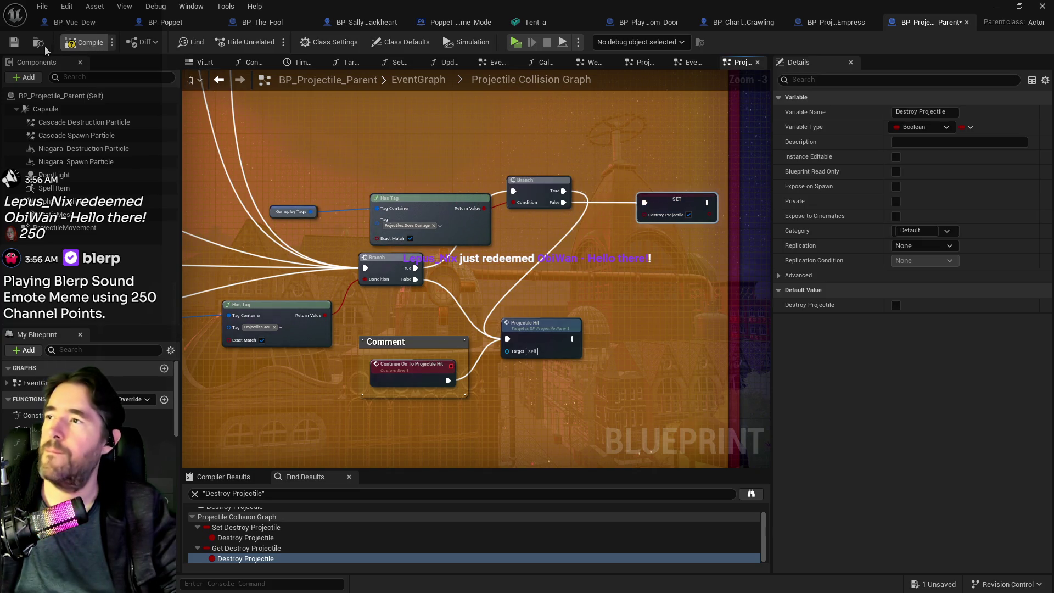
pyautogui.click(14, 42)
pyautogui.click(814, 24)
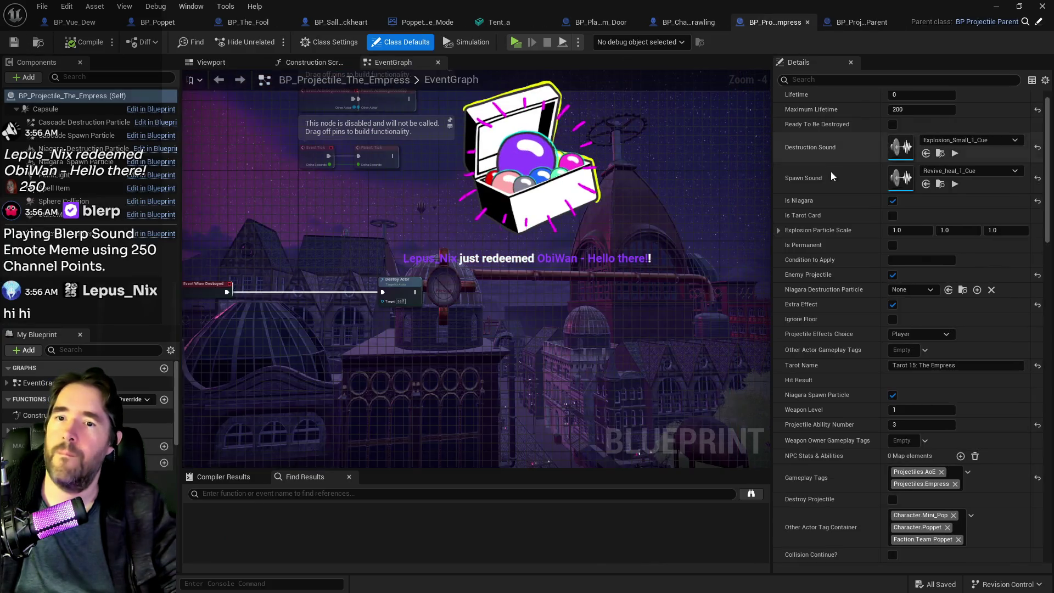
# - Tick Projectiles.Does Damage in BP_Projectile_The_Empress's gameplay tags, save, and bring up the to-do doc
pyautogui.click(953, 477)
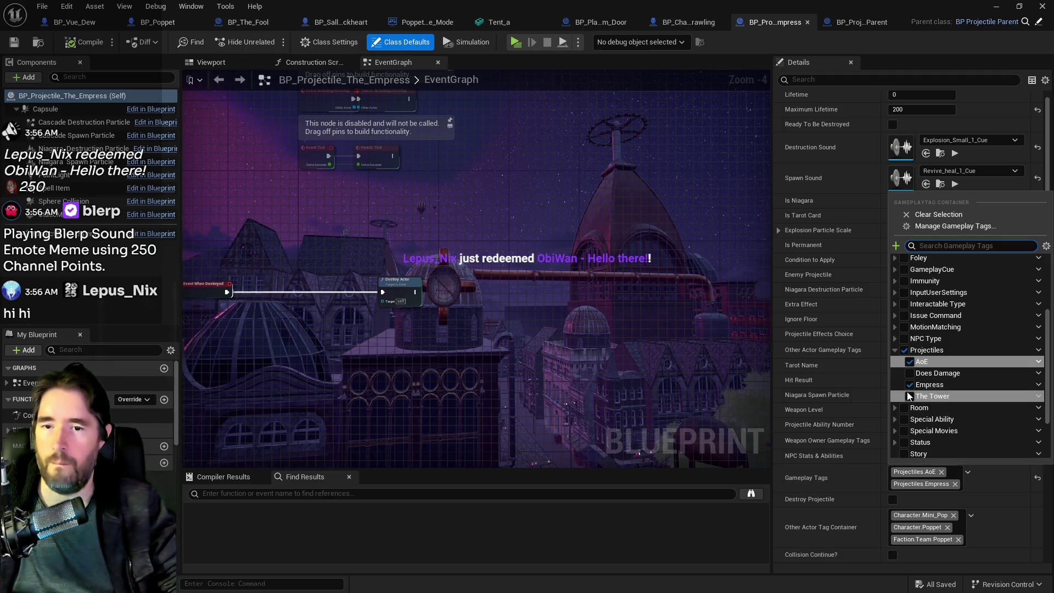
pyautogui.click(910, 373)
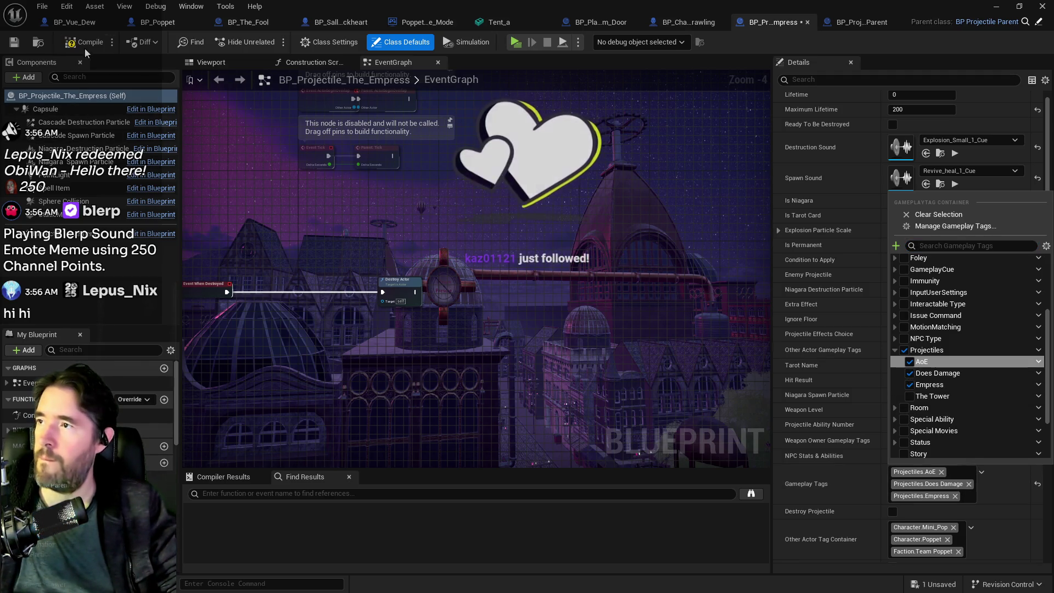
pyautogui.click(12, 46)
pyautogui.click(12, 43)
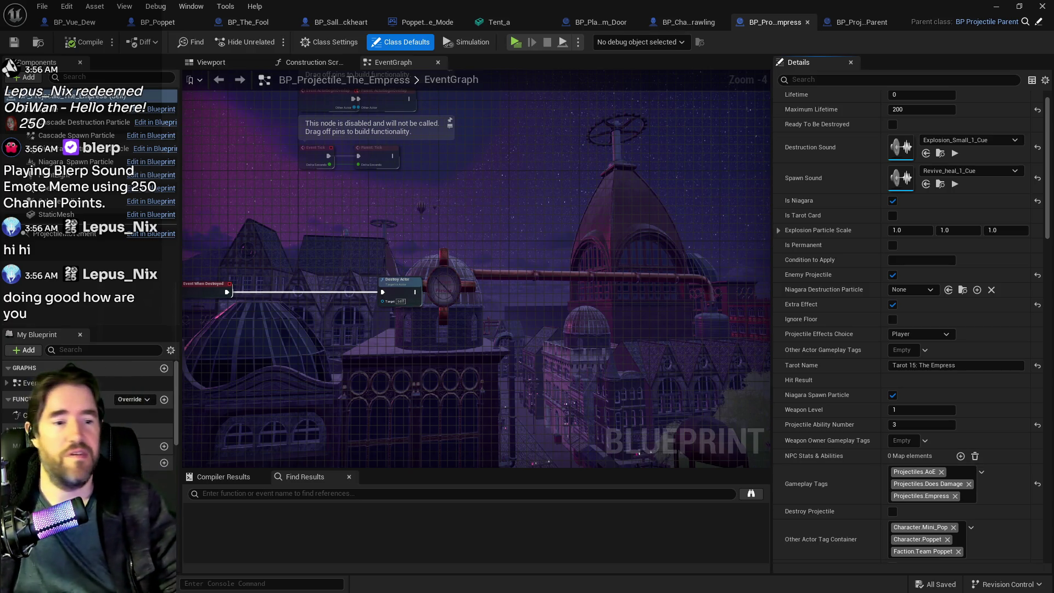
pyautogui.hotkey('alt', 'Tab')
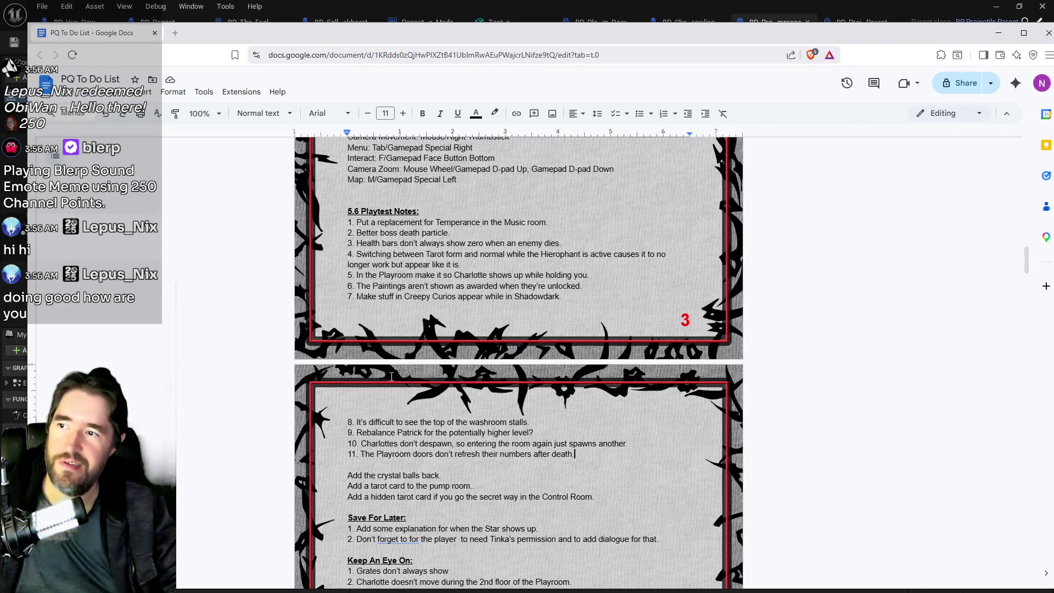
pyautogui.scroll(-1, 392, 376)
pyautogui.moveTo(584, 403)
pyautogui.mouseDown()
pyautogui.moveTo(307, 207)
pyautogui.moveTo(308, 171)
pyautogui.mouseUp()
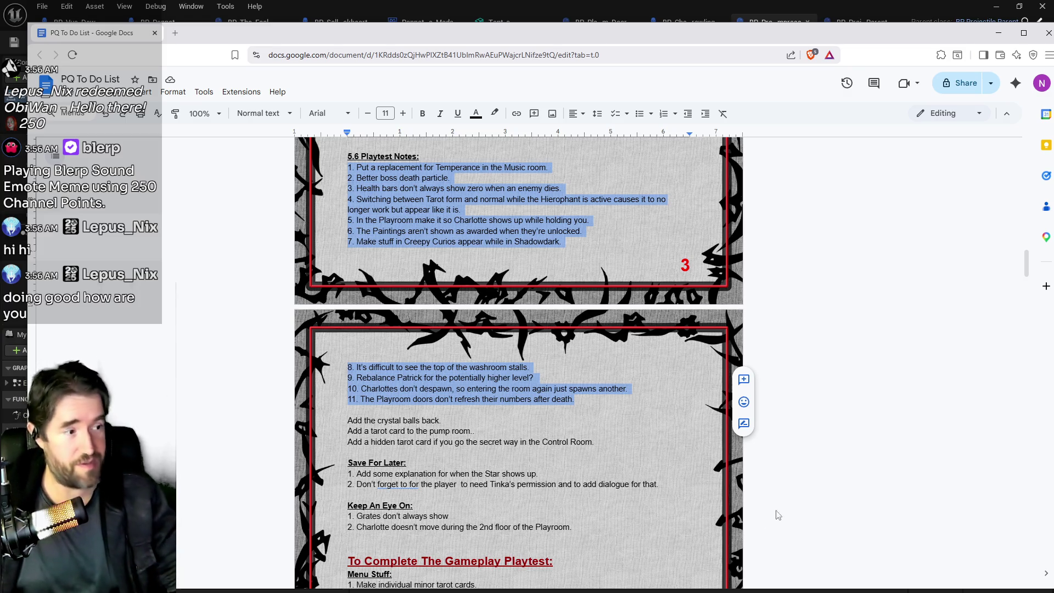
pyautogui.hotkey('alt', 'Tab')
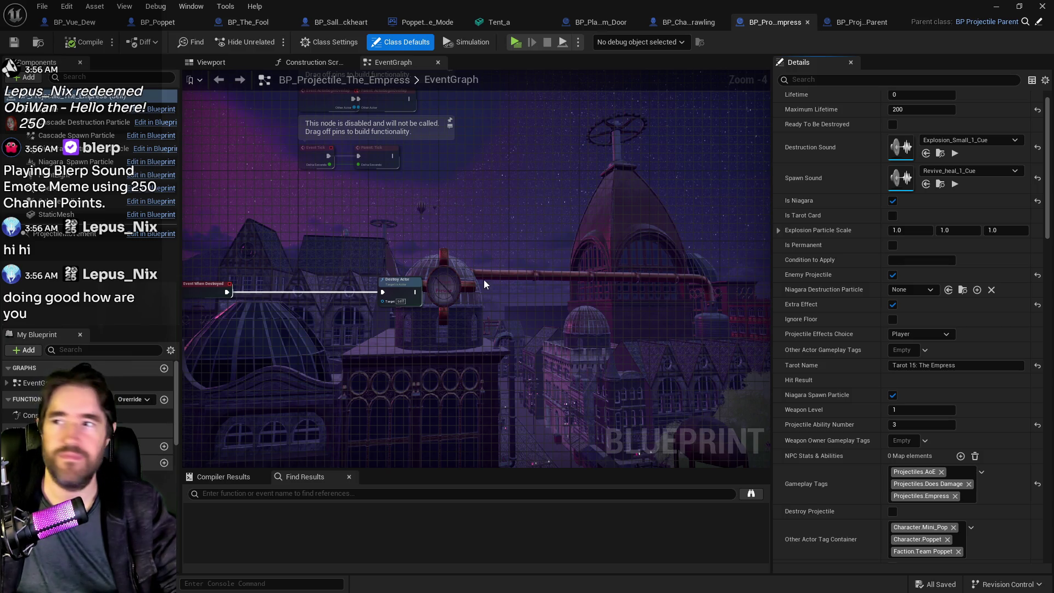
pyautogui.moveTo(417, 236)
pyautogui.mouseDown()
pyautogui.moveTo(489, 235)
pyautogui.moveTo(527, 271)
pyautogui.moveTo(463, 294)
pyautogui.moveTo(384, 295)
pyautogui.moveTo(412, 306)
pyautogui.moveTo(434, 278)
pyautogui.mouseUp()
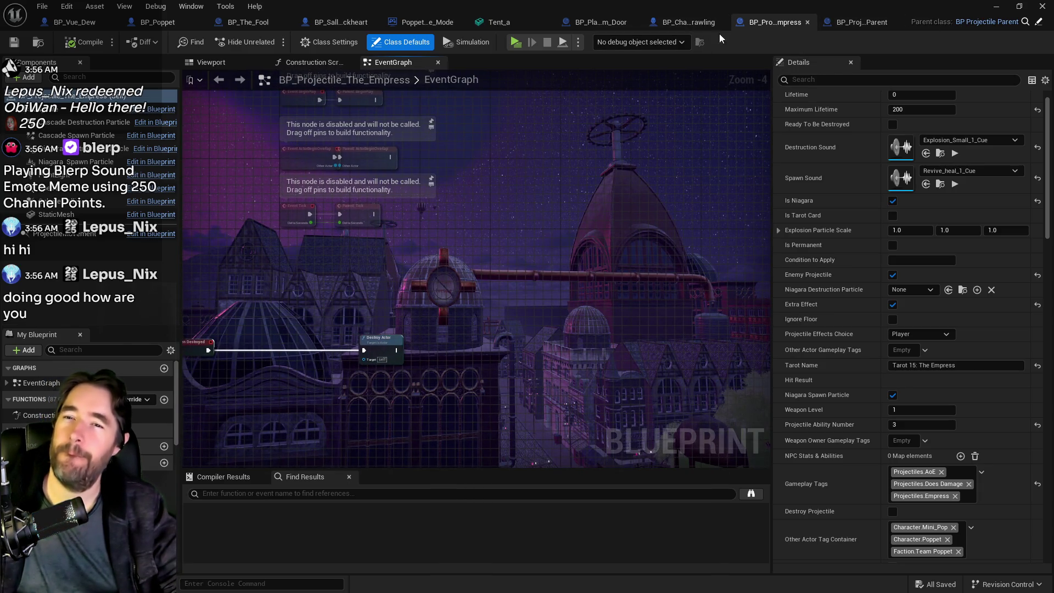
# - Browse to the Tarot_16_The_Tower folder and open BP_Projectile_The_Tower
pyautogui.hotkey('ctrl', 'b')
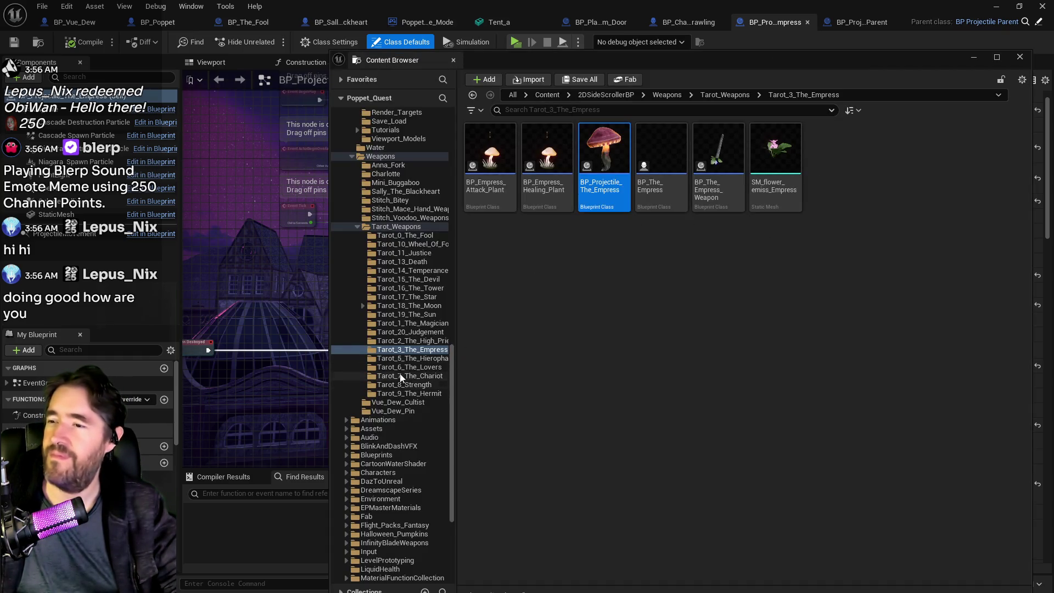
pyautogui.click(411, 288)
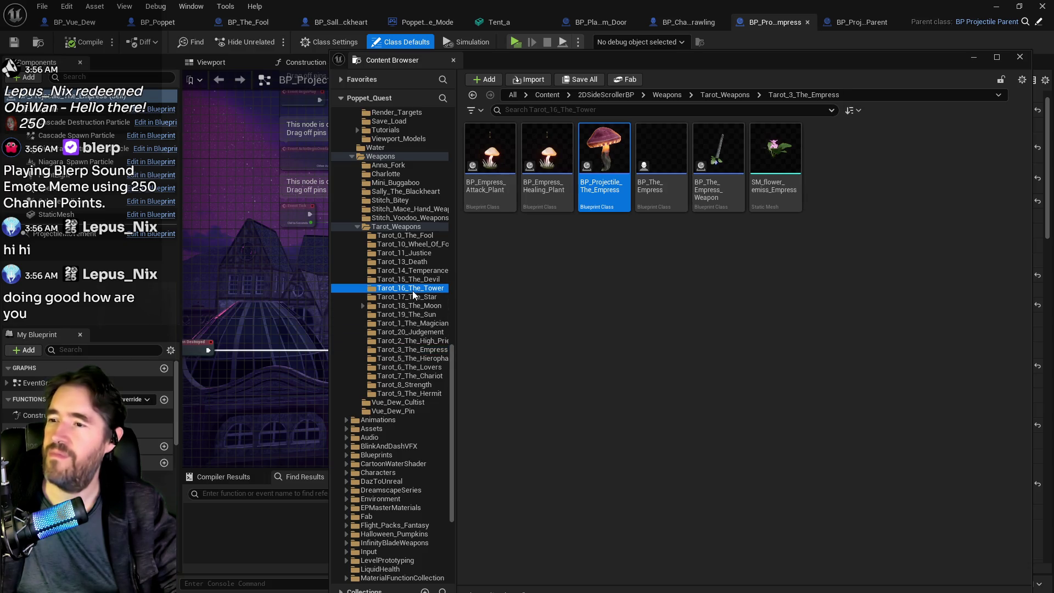
pyautogui.doubleClick(497, 157)
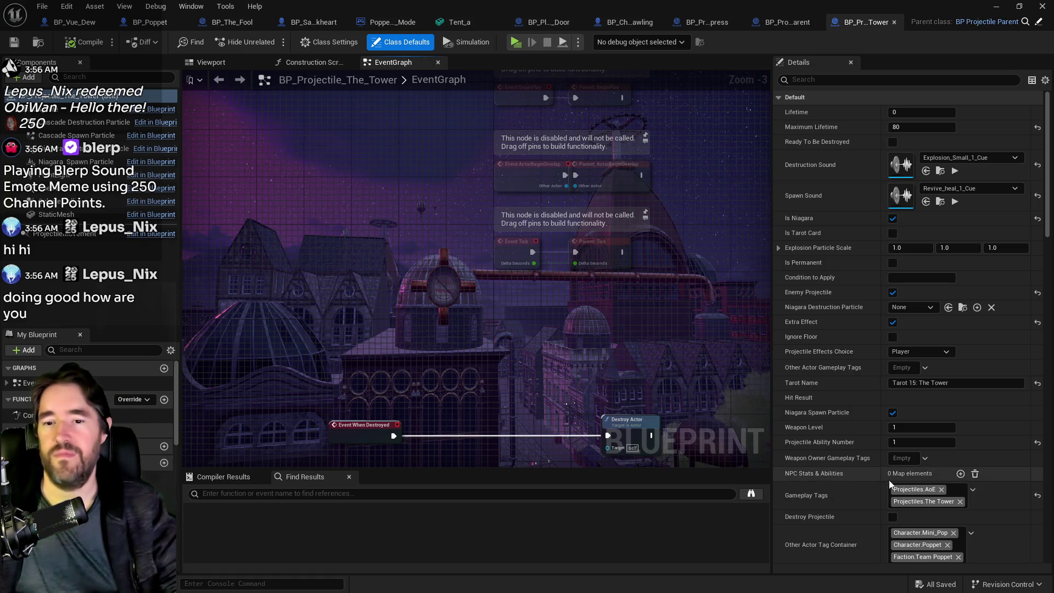
# - Add Projectiles.Does Damage to BP_Projectile_The_Tower, compile and save, then close the asset browser
pyautogui.click(972, 489)
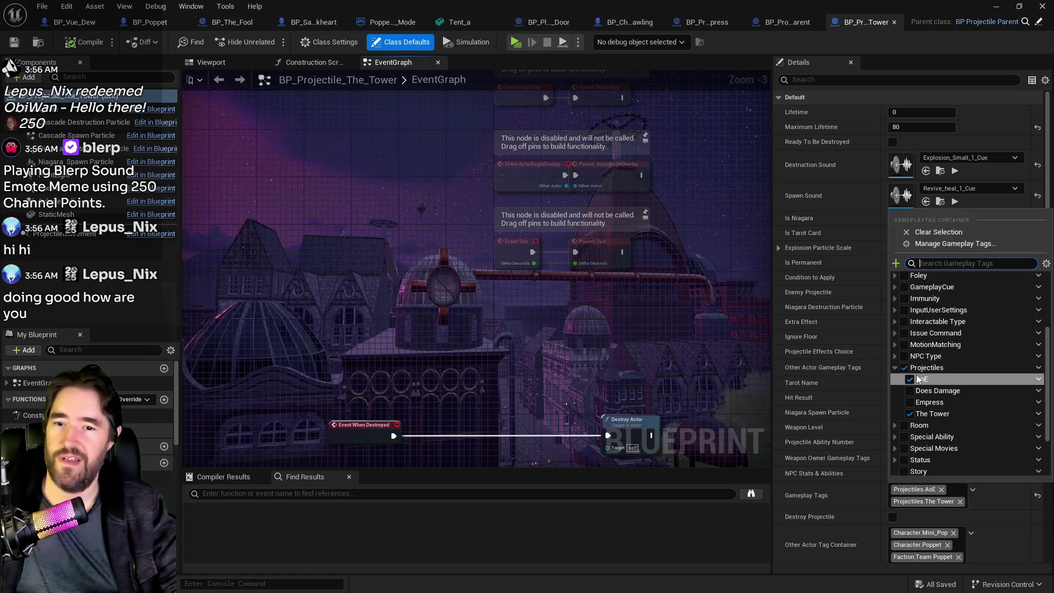
pyautogui.click(910, 391)
pyautogui.click(99, 49)
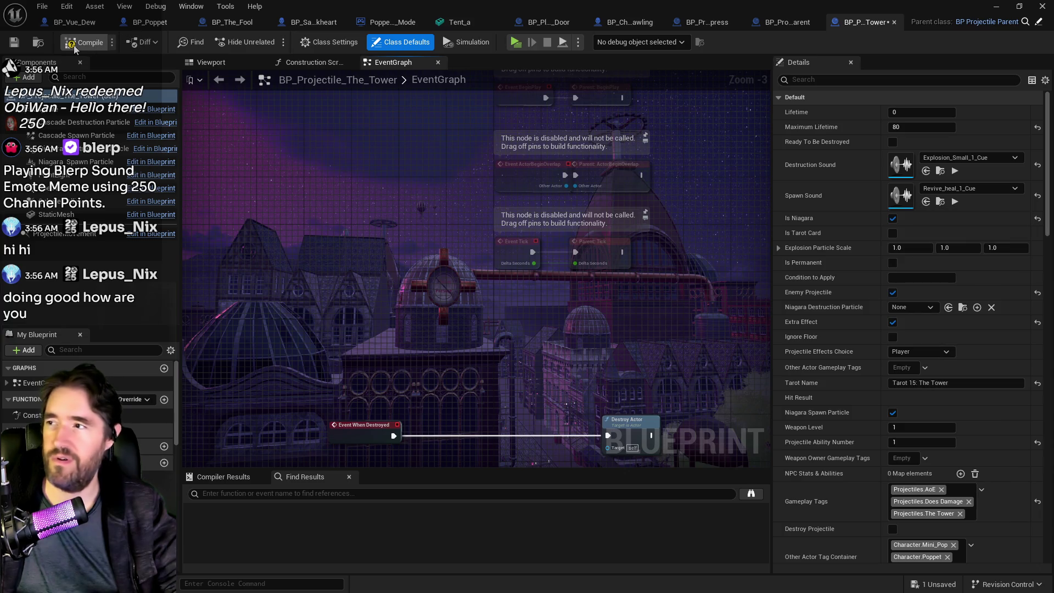
pyautogui.click(14, 43)
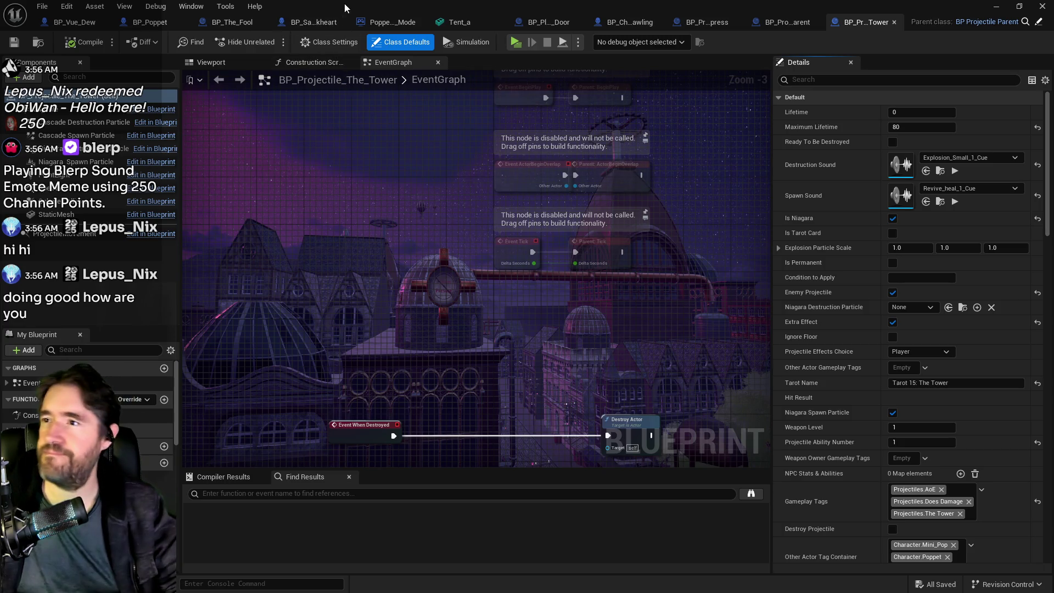
pyautogui.hotkey('ctrl', 'b')
pyautogui.click(890, 37)
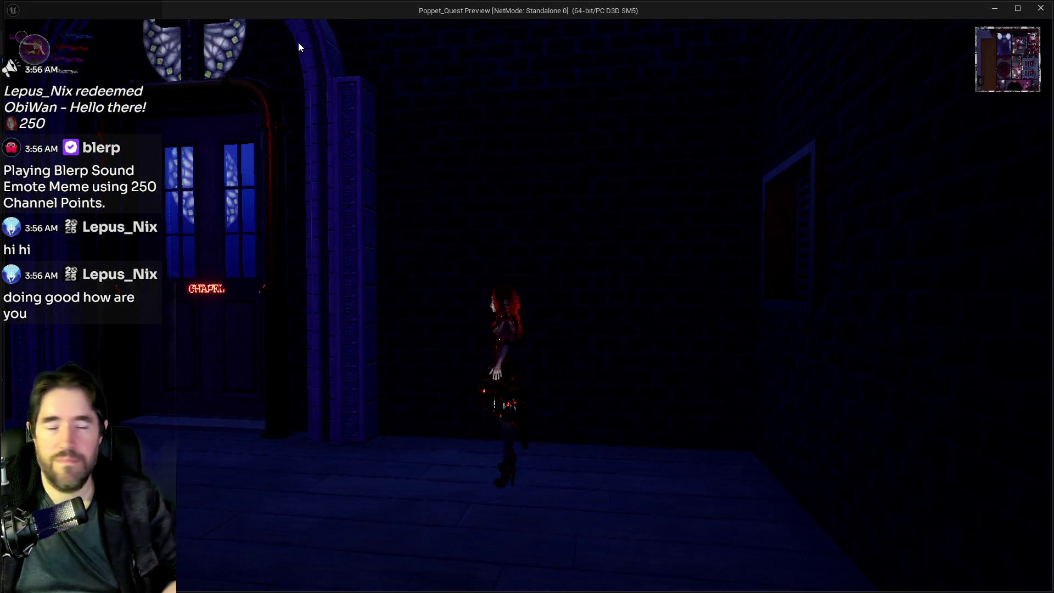
# - Run the character through the halls into the lit room with shelves, toggling the card menu
pyautogui.press('s')
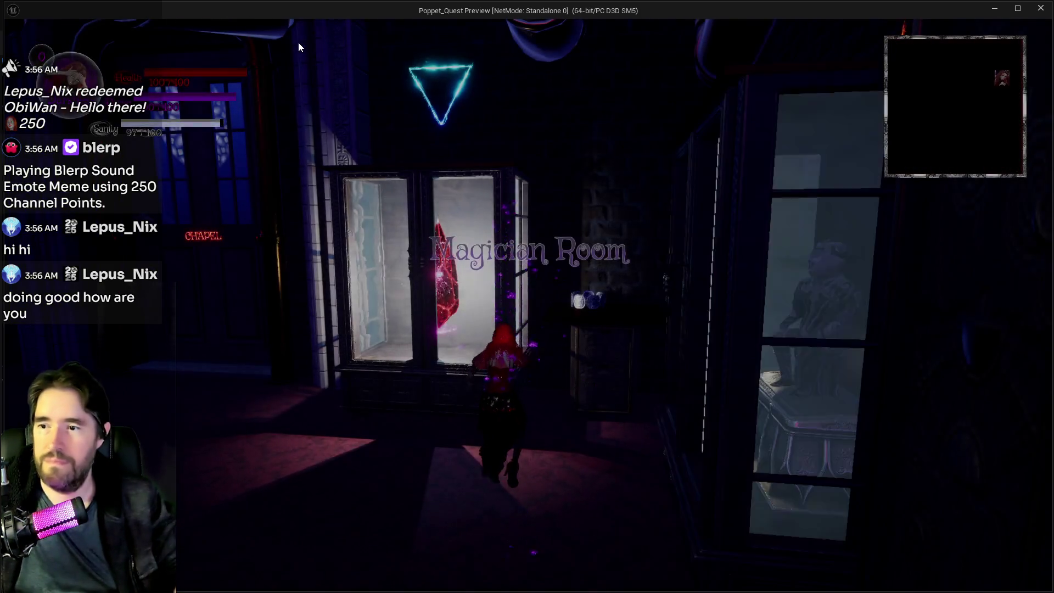
pyautogui.press('w')
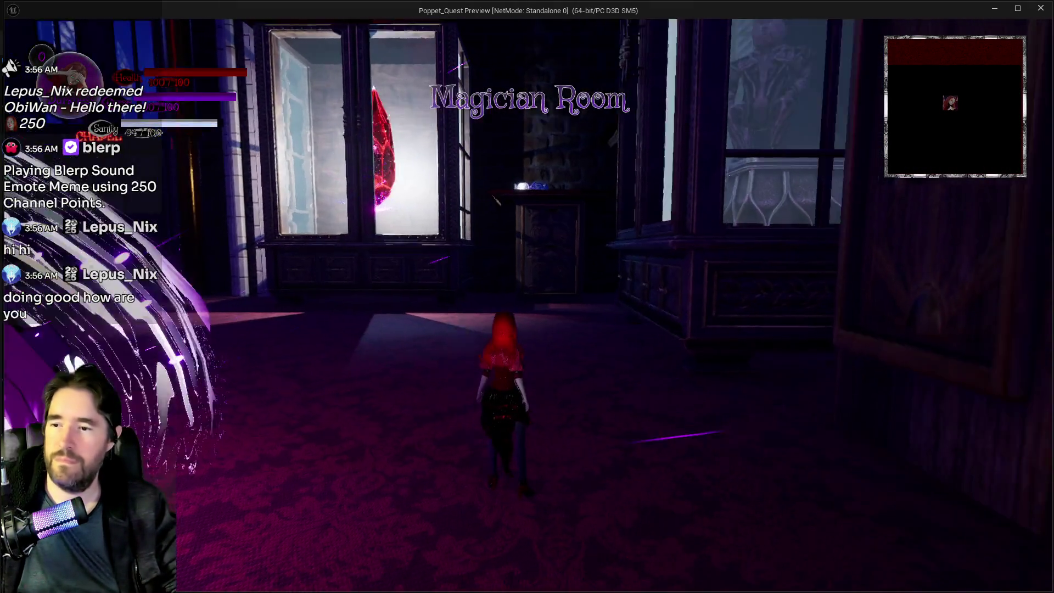
pyautogui.press('Tab')
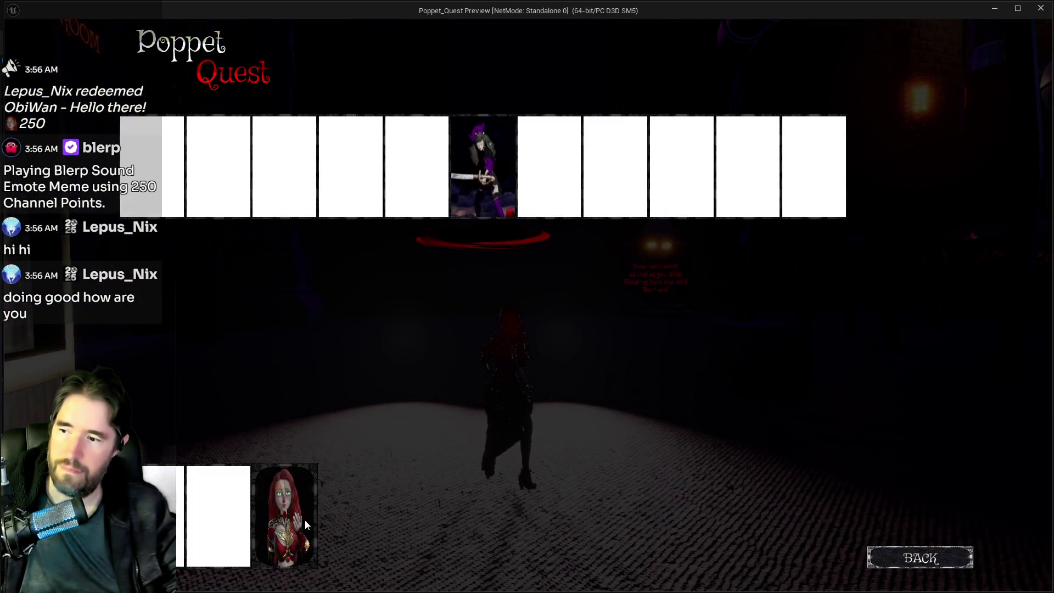
pyautogui.press('Tab')
pyautogui.press('w')
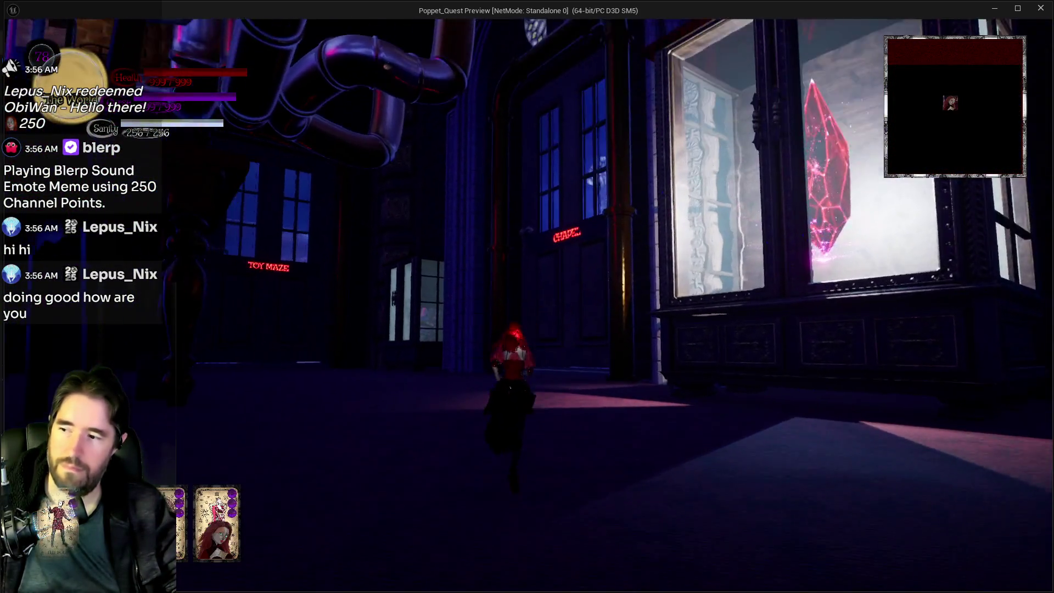
pyautogui.press('s')
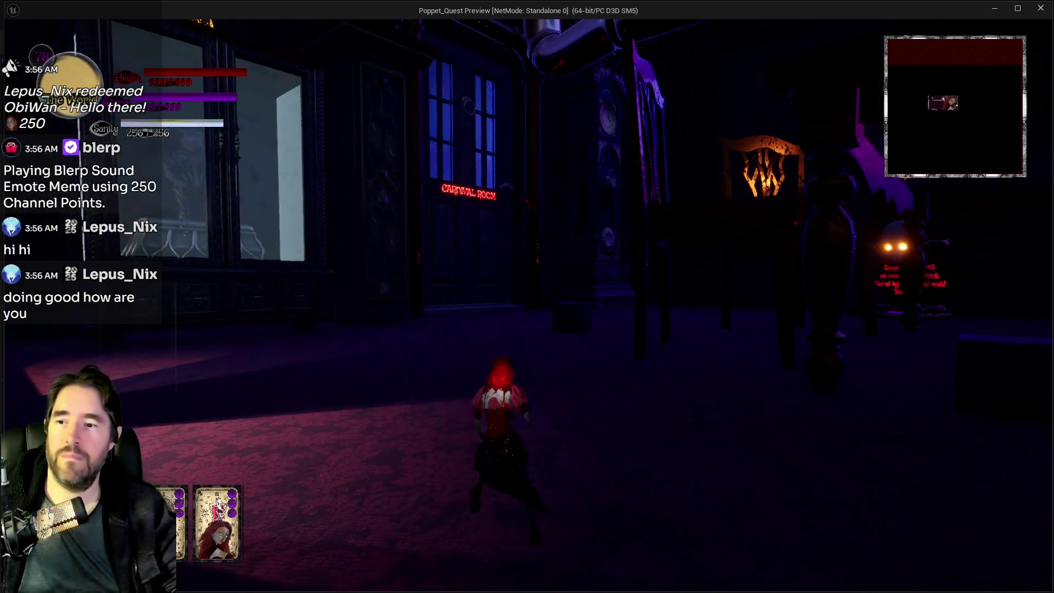
pyautogui.press('w')
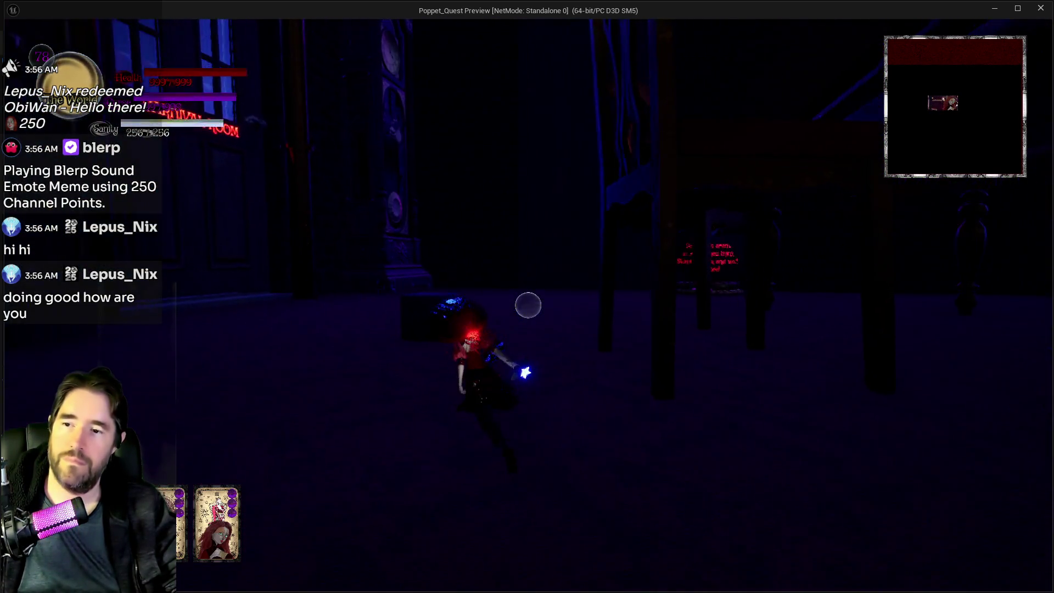
pyautogui.press('w')
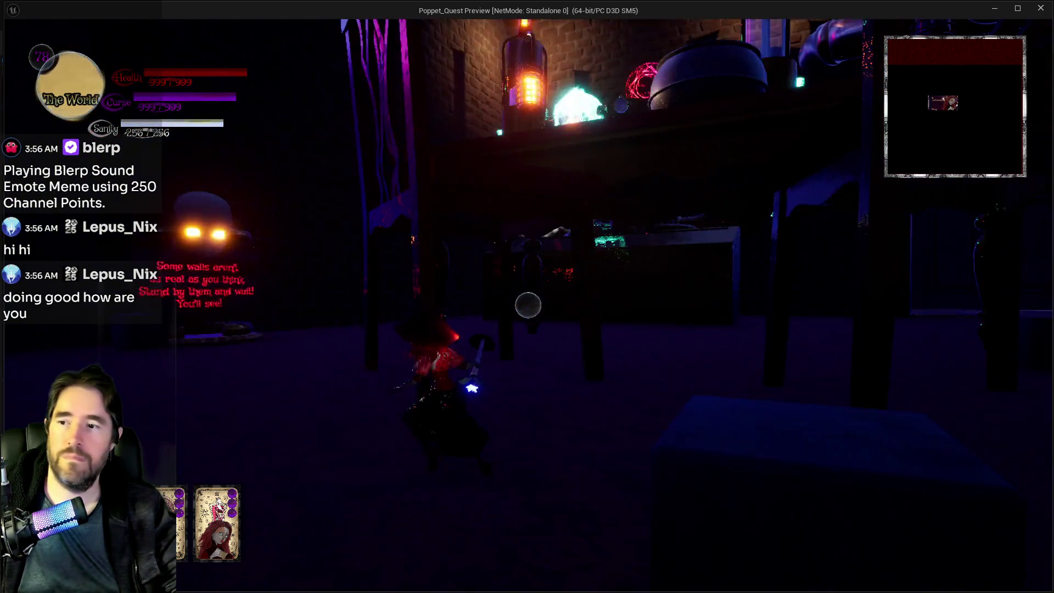
pyautogui.press('w')
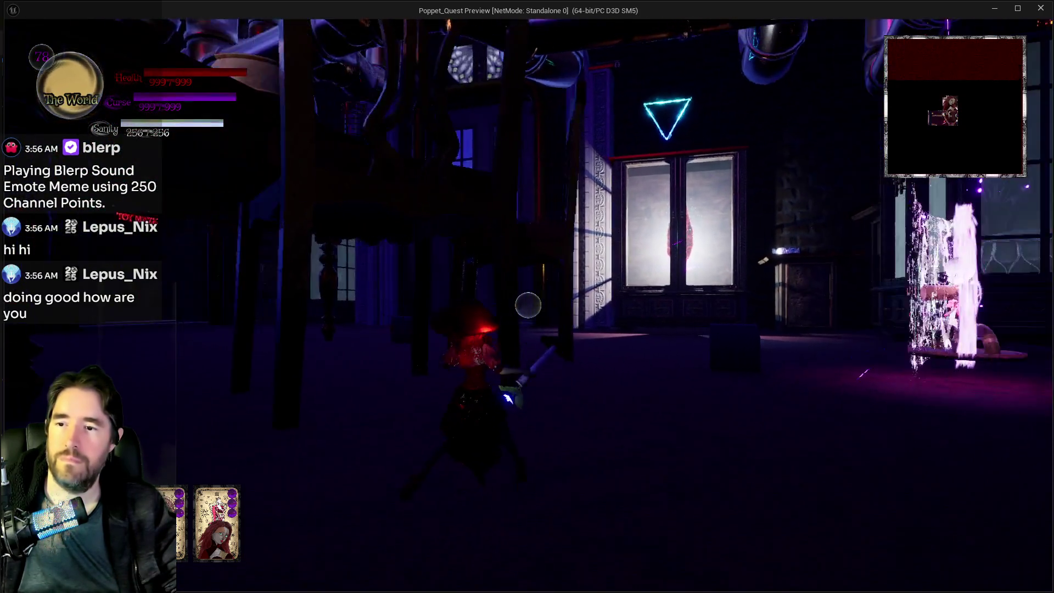
# - Cast magic spells at the enemy until defeated, then switch back to the editor
pyautogui.click(527, 305)
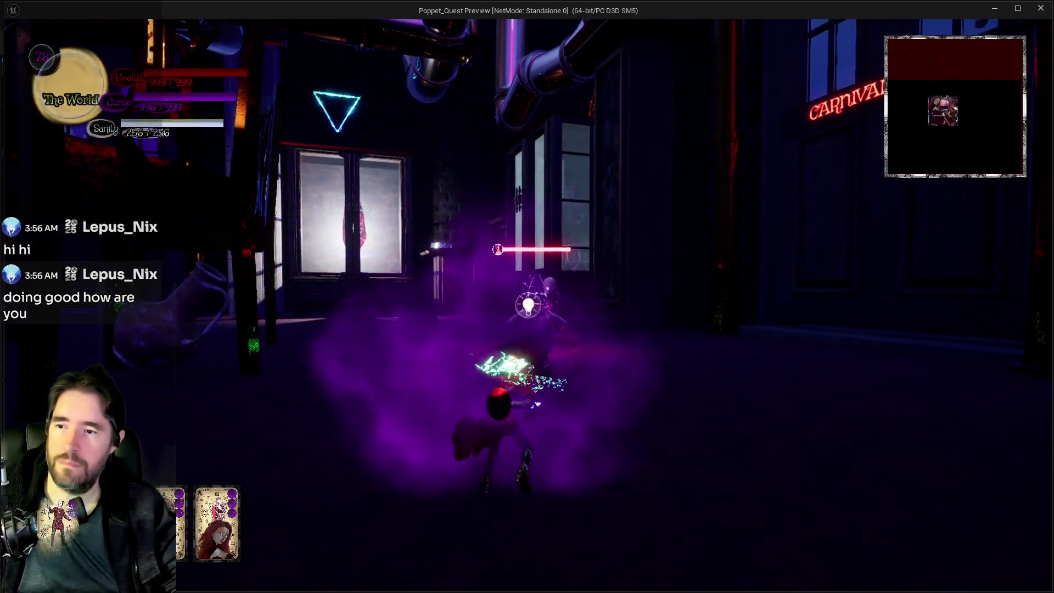
pyautogui.click(527, 305)
pyautogui.click(528, 306)
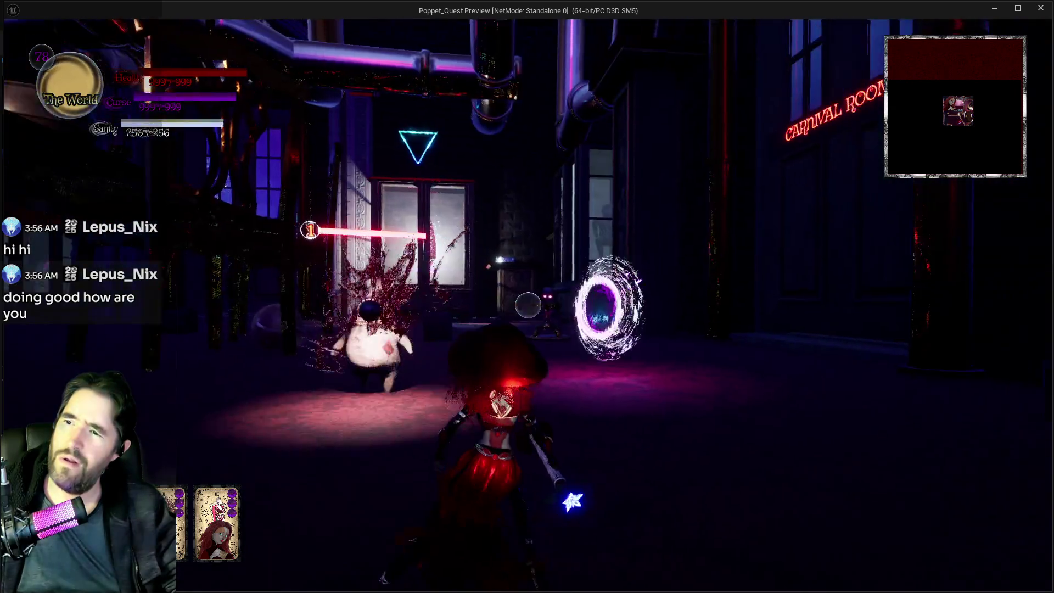
pyautogui.click(528, 305)
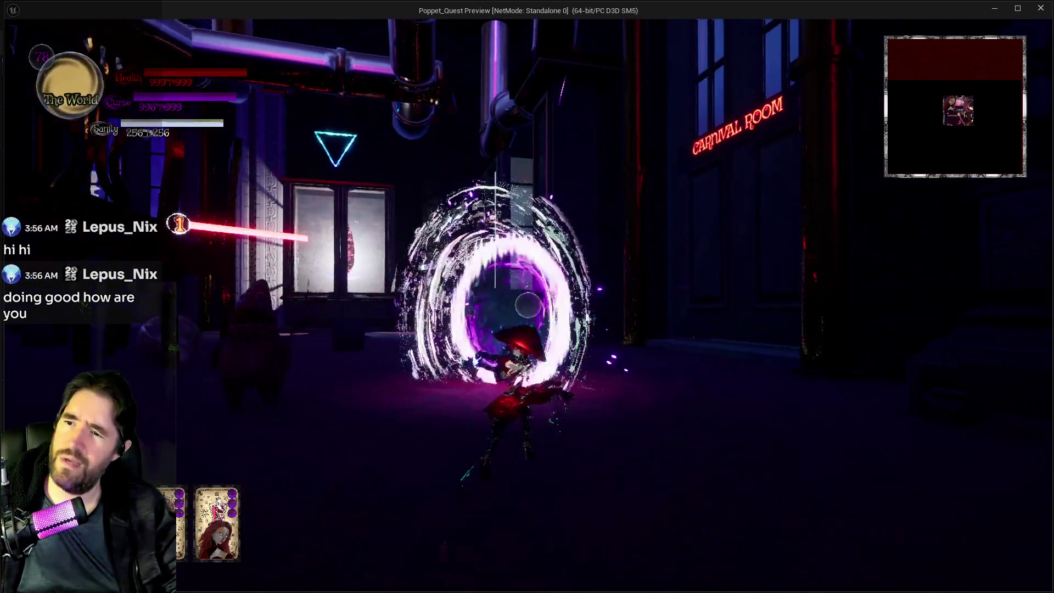
pyautogui.hotkey('alt', 'Tab')
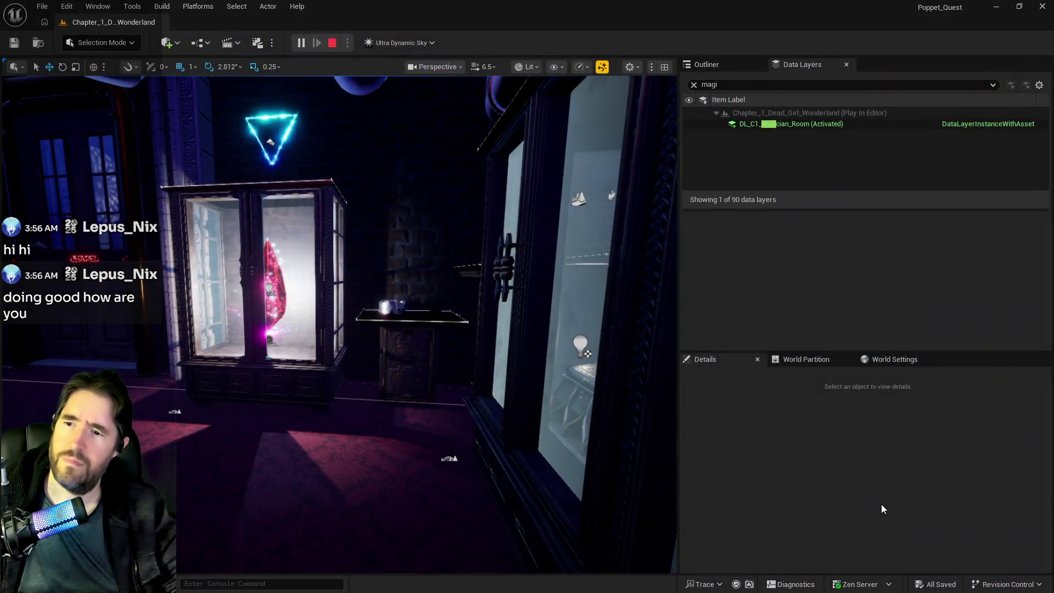
# - Stop Play-In-Editor with Esc so the BP_Projectile_The_Tower blueprint editor reappears
pyautogui.press('Escape')
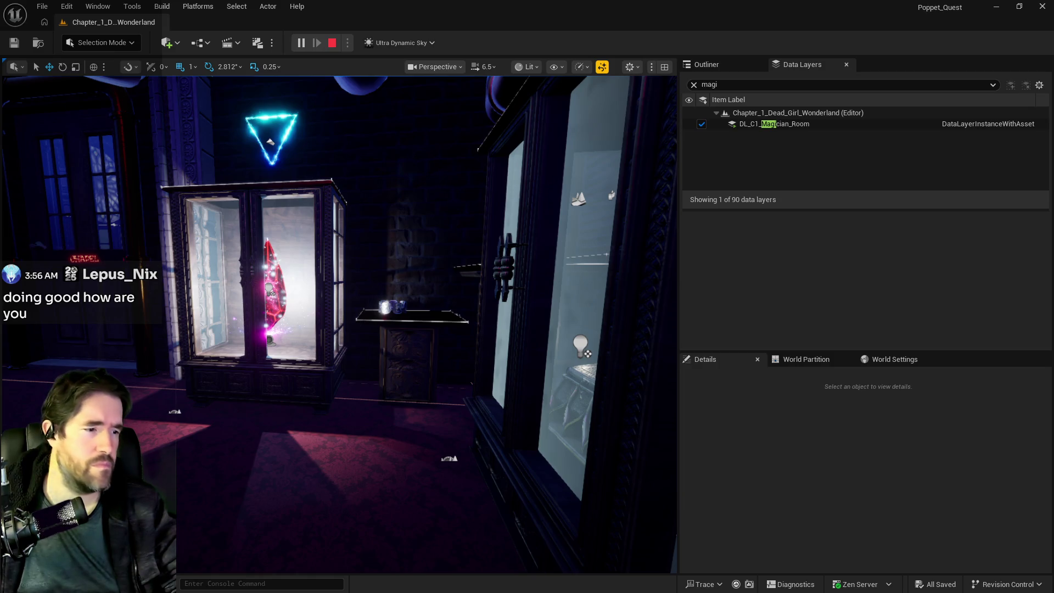
pyautogui.press('Escape')
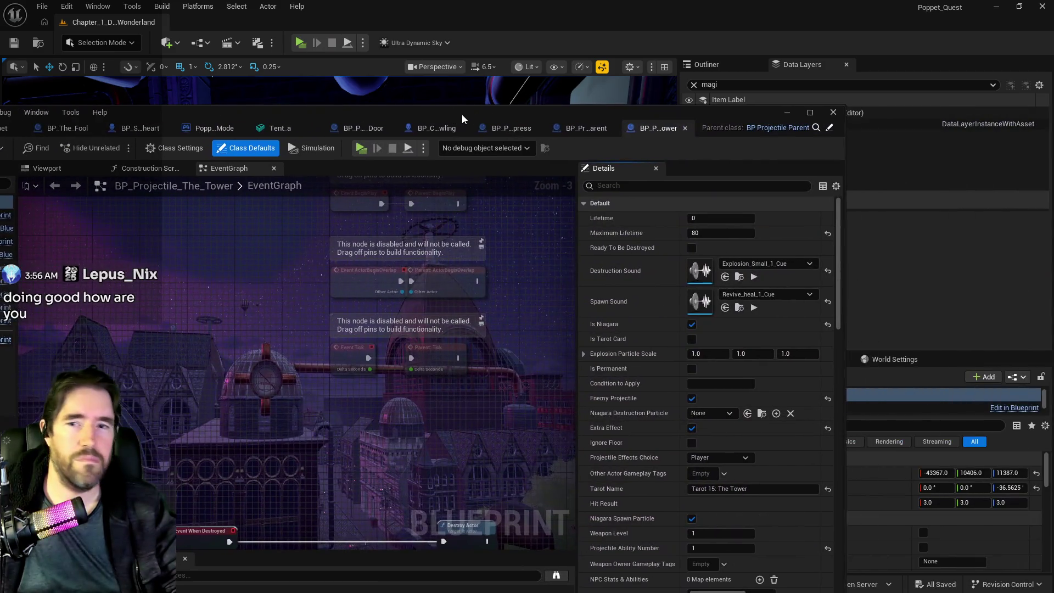
# - Maximize the Blueprint editor, look over BP_Projectile_The_Empress's graph, then switch to BP_Poppet's Combat Graph
pyautogui.doubleClick(462, 114)
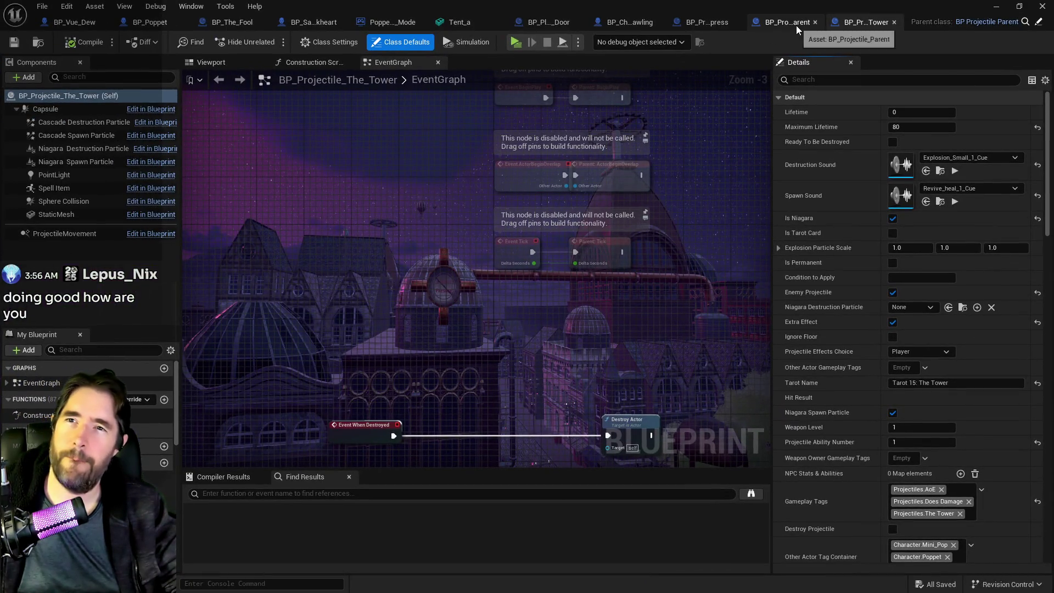
pyautogui.click(672, 21)
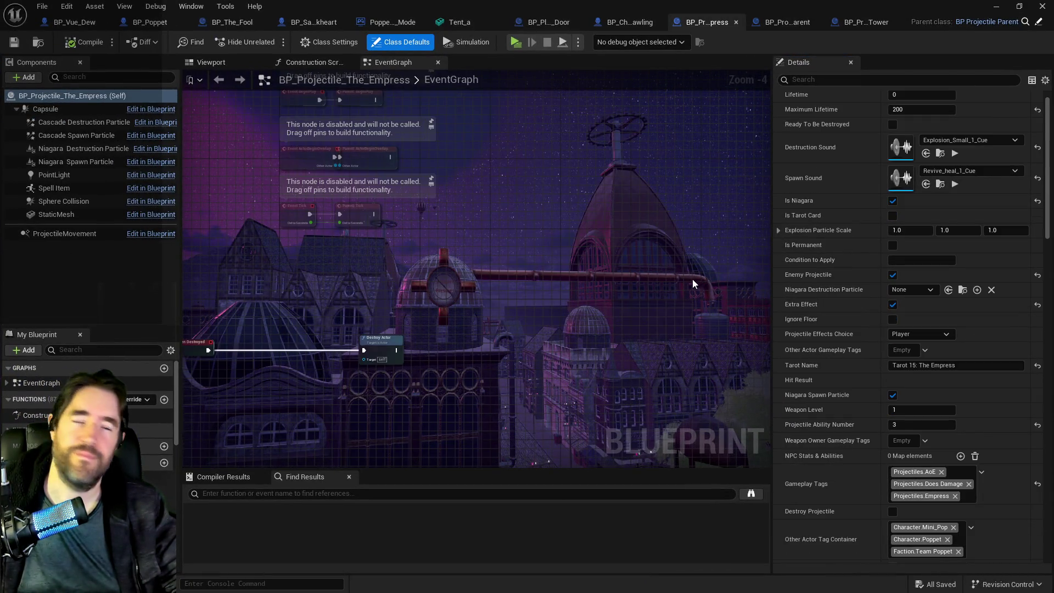
pyautogui.scroll(1, 414, 365)
pyautogui.moveTo(417, 358); pyautogui.dragTo(371, 308)
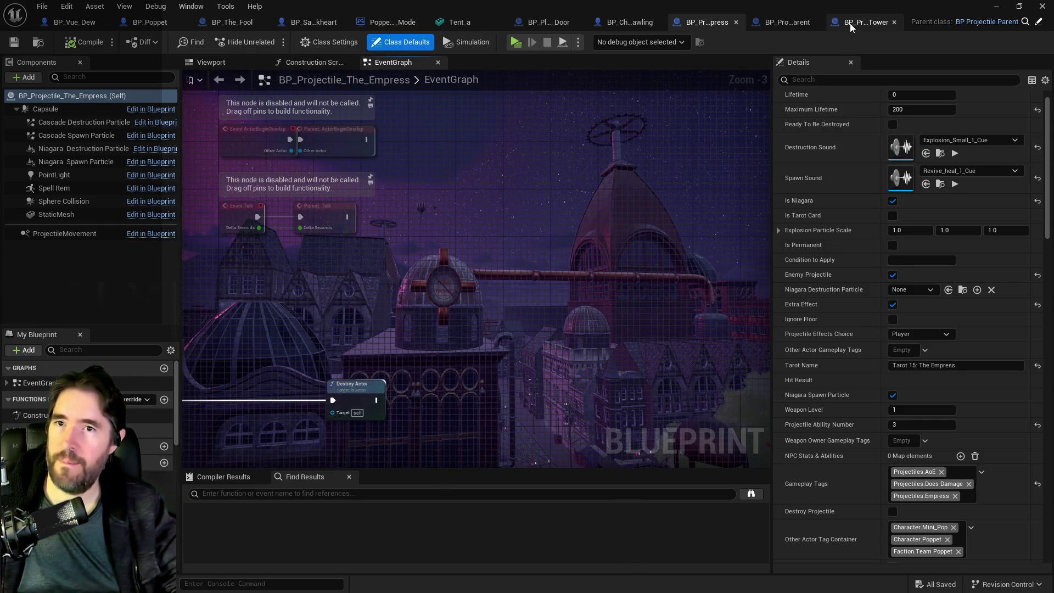
pyautogui.click(142, 20)
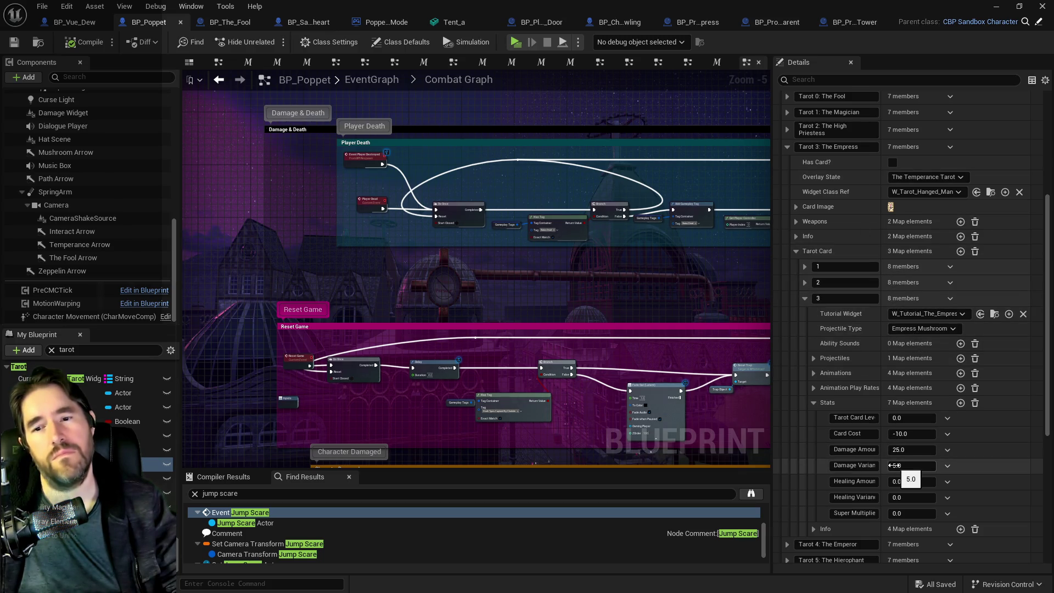
# - Expand Empress card levels 1, 2 and 3 with their Projectiles arrays, then return to BP_Poppet's EventGraph
pyautogui.click(805, 283)
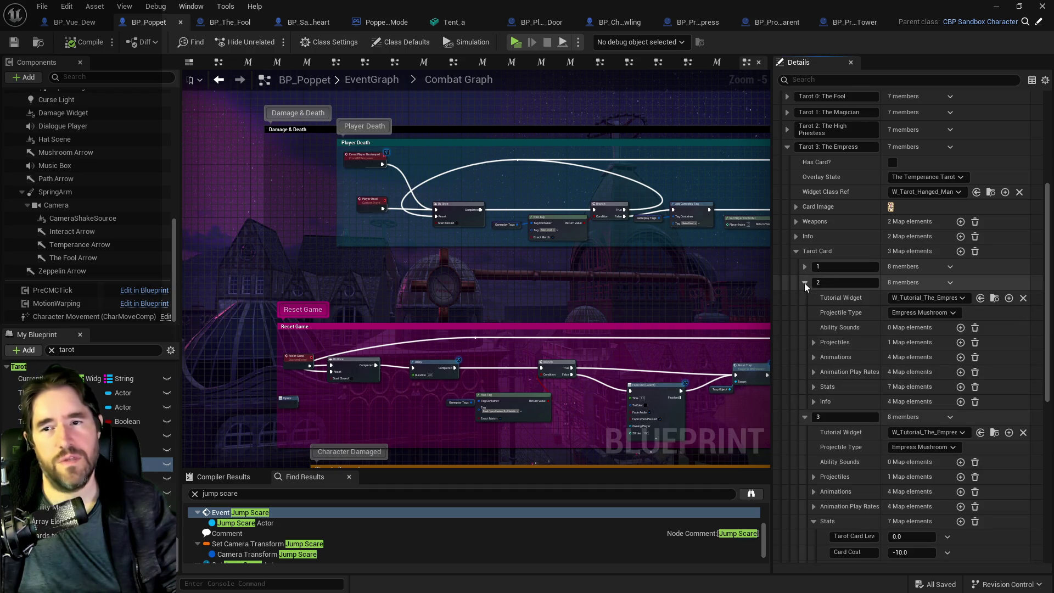
pyautogui.click(814, 342)
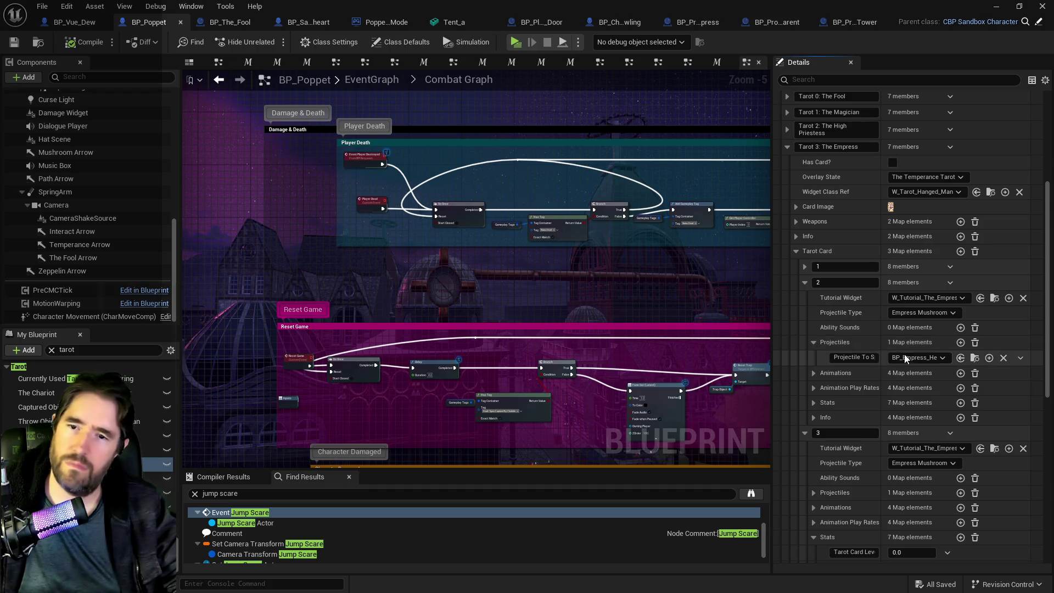
pyautogui.click(804, 266)
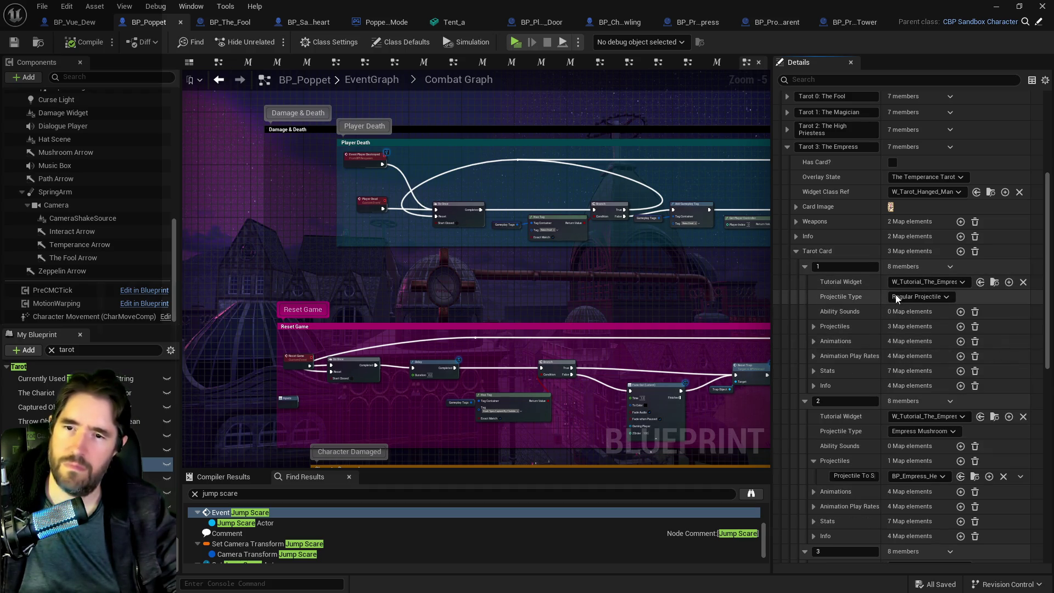
pyautogui.scroll(-2, 811, 488)
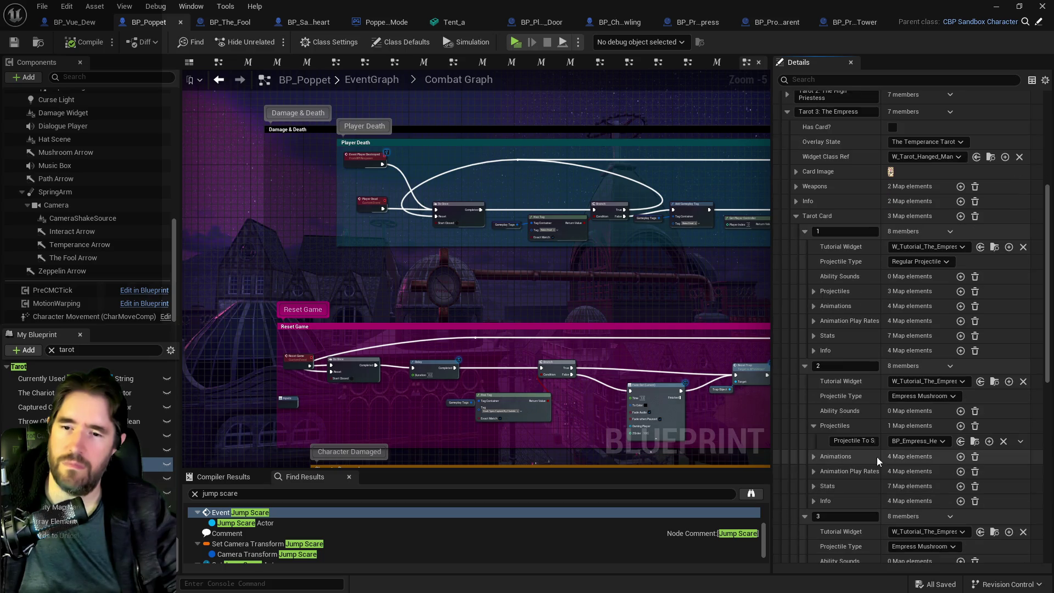
pyautogui.scroll(-2, 900, 491)
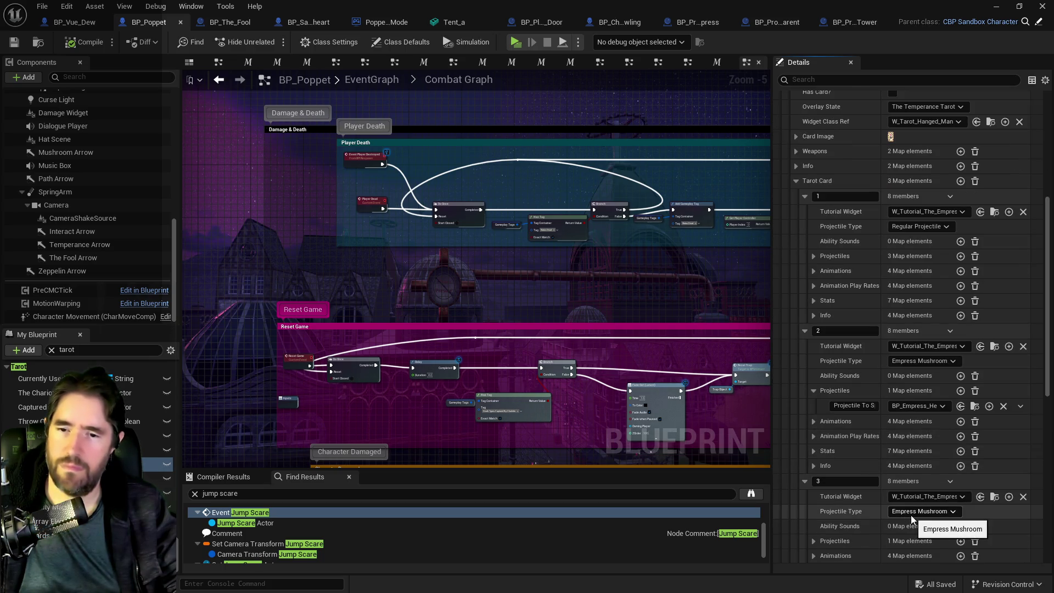
pyautogui.scroll(-3, 911, 515)
pyautogui.scroll(-2, 894, 456)
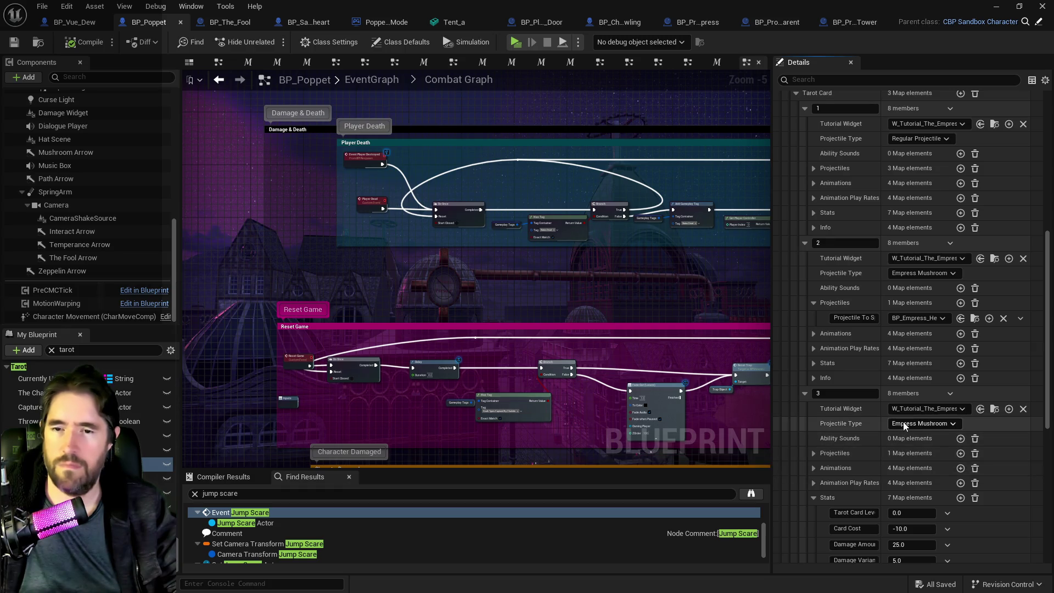
pyautogui.scroll(-2, 845, 454)
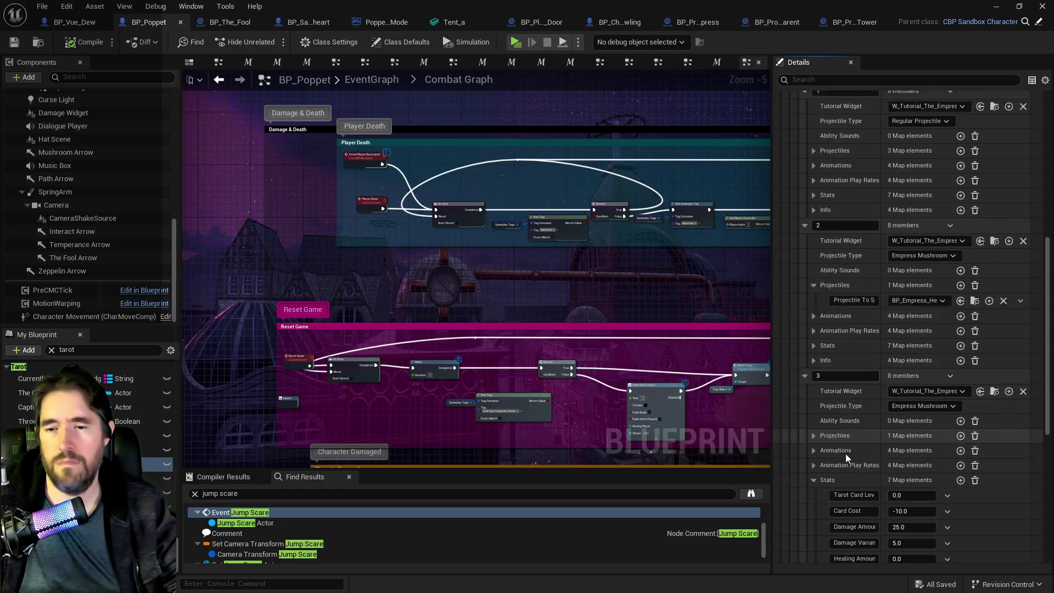
pyautogui.click(814, 419)
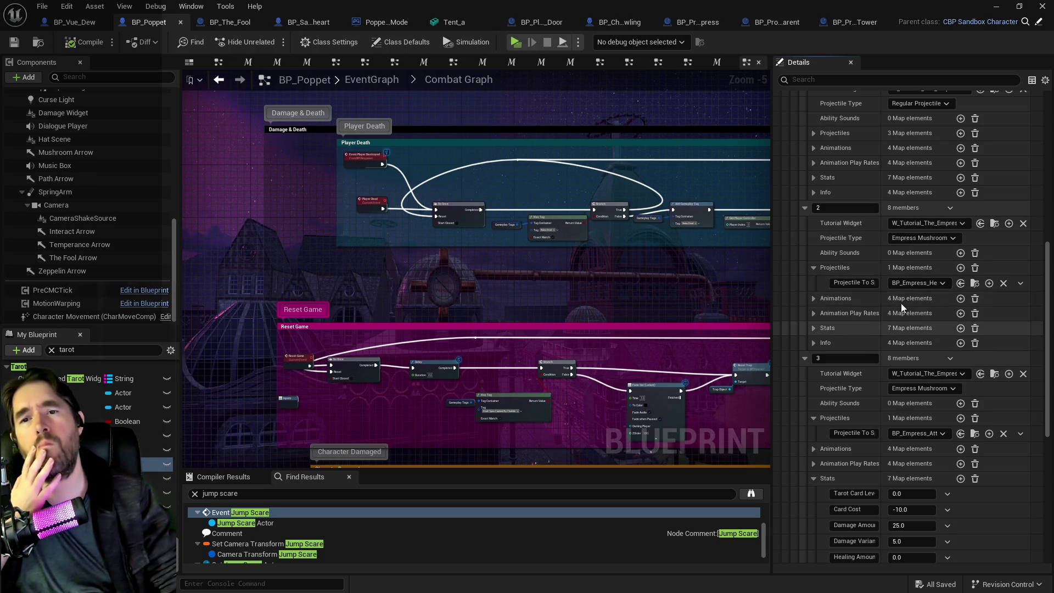
pyautogui.scroll(3, 911, 301)
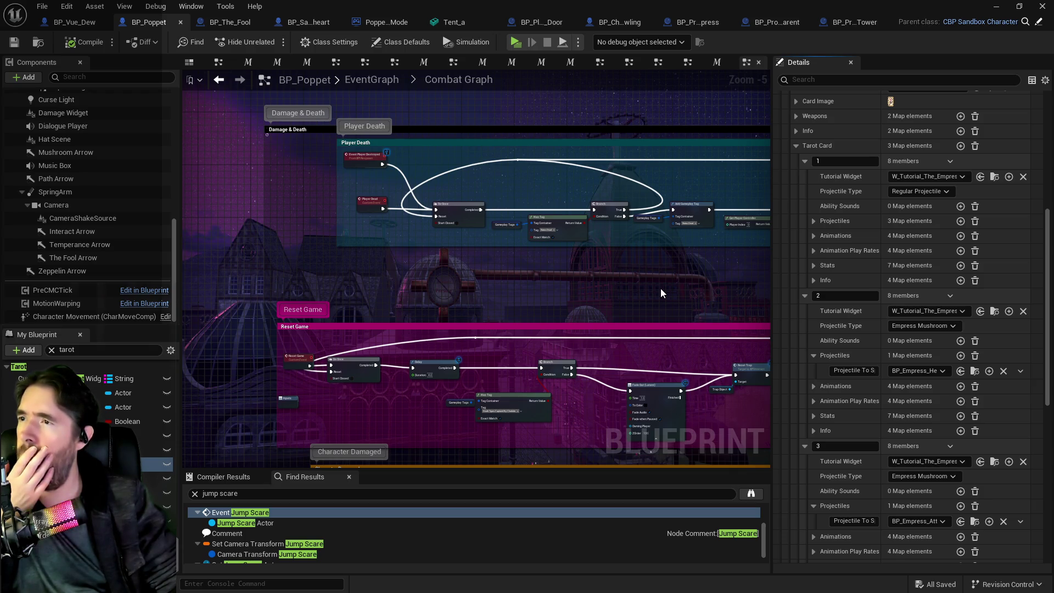
pyautogui.click(368, 84)
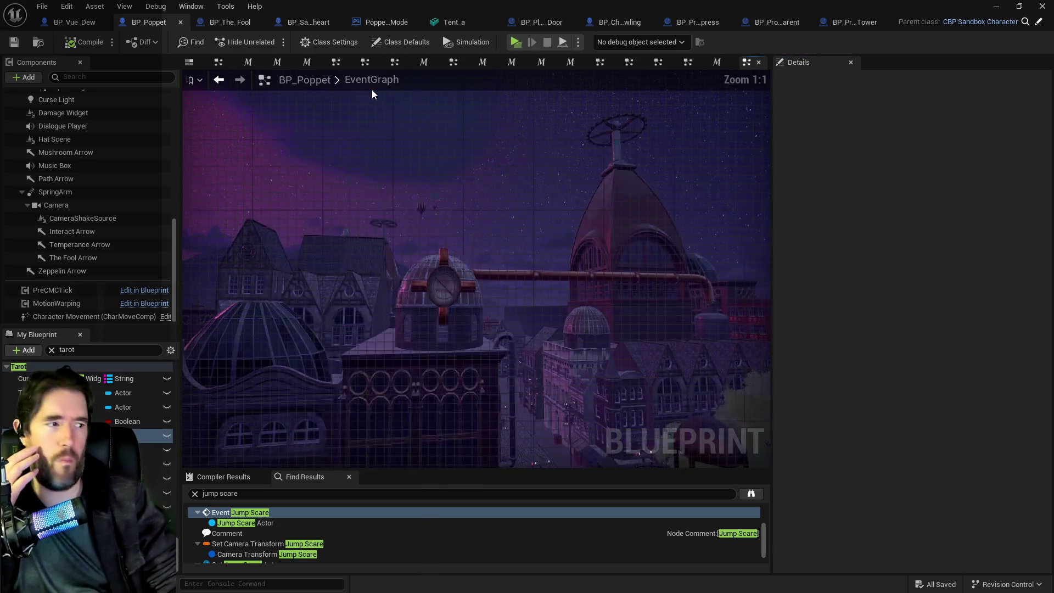
# - Open the Tarot Graph, then Tarot 3: The Empress Graph, and pan across its Can Use Tarot and Make An Attack nodes
pyautogui.doubleClick(513, 288)
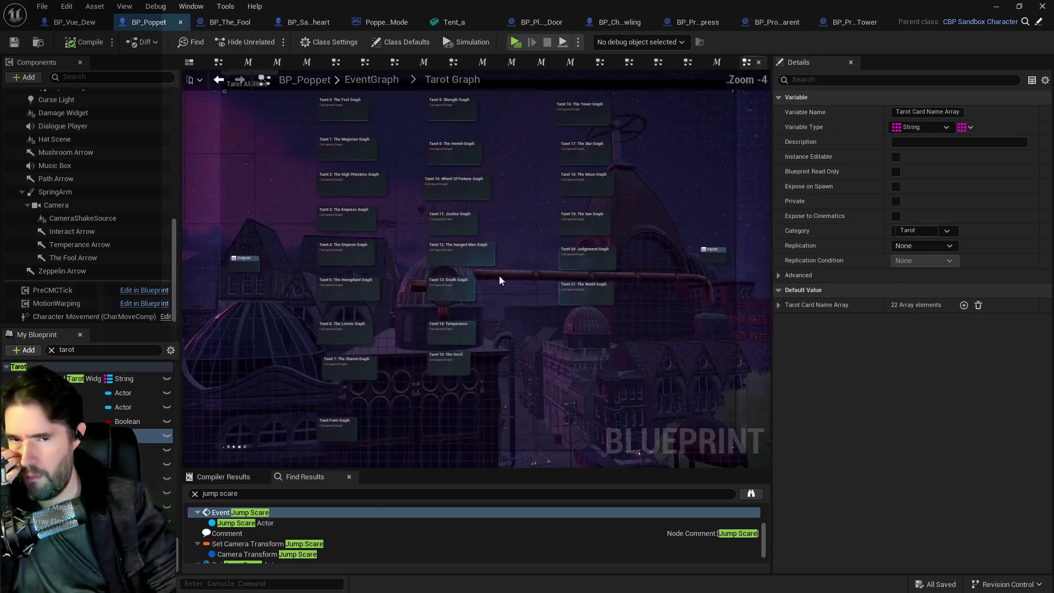
pyautogui.scroll(-3, 393, 146)
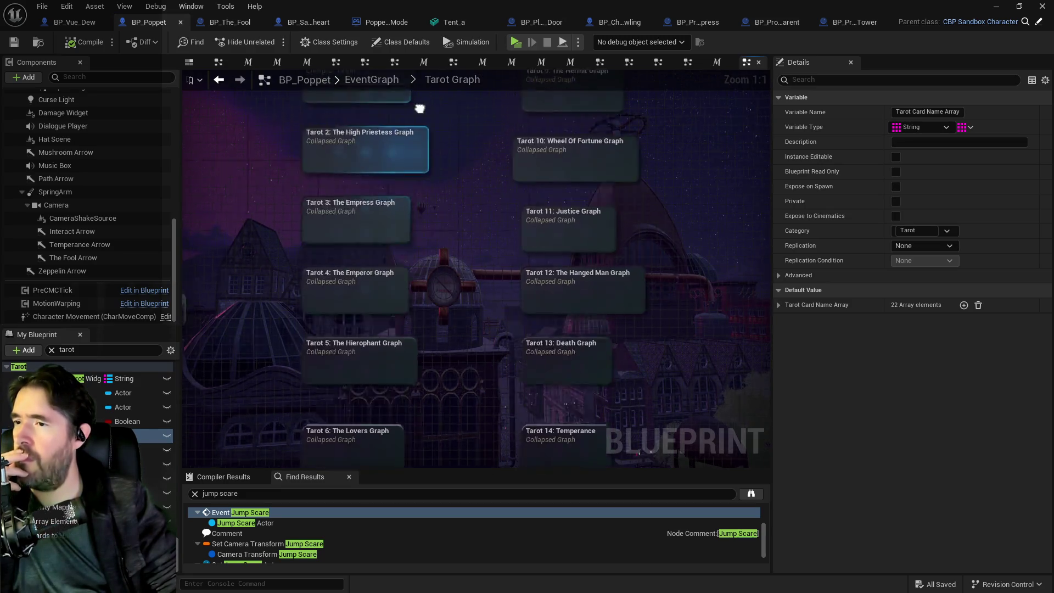
pyautogui.doubleClick(405, 166)
pyautogui.scroll(3, 486, 259)
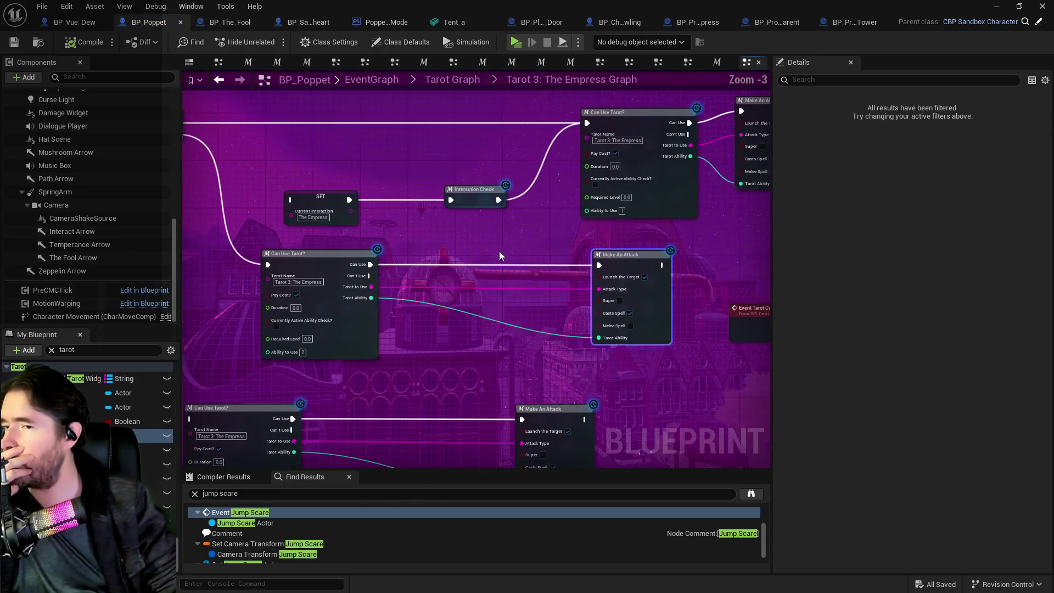
pyautogui.moveTo(519, 262); pyautogui.dragTo(542, 266)
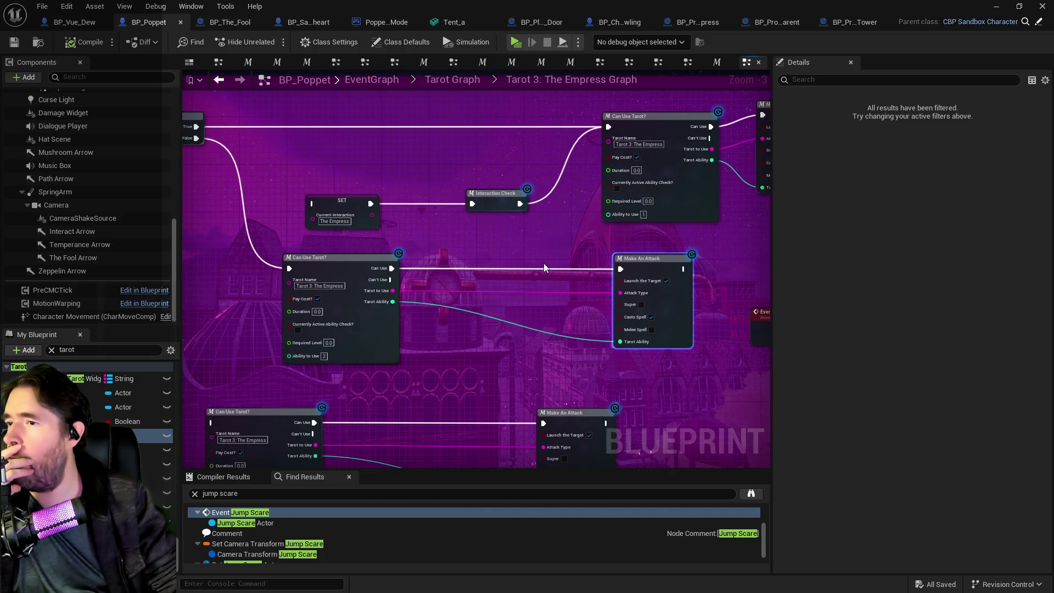
pyautogui.moveTo(516, 299); pyautogui.dragTo(472, 274)
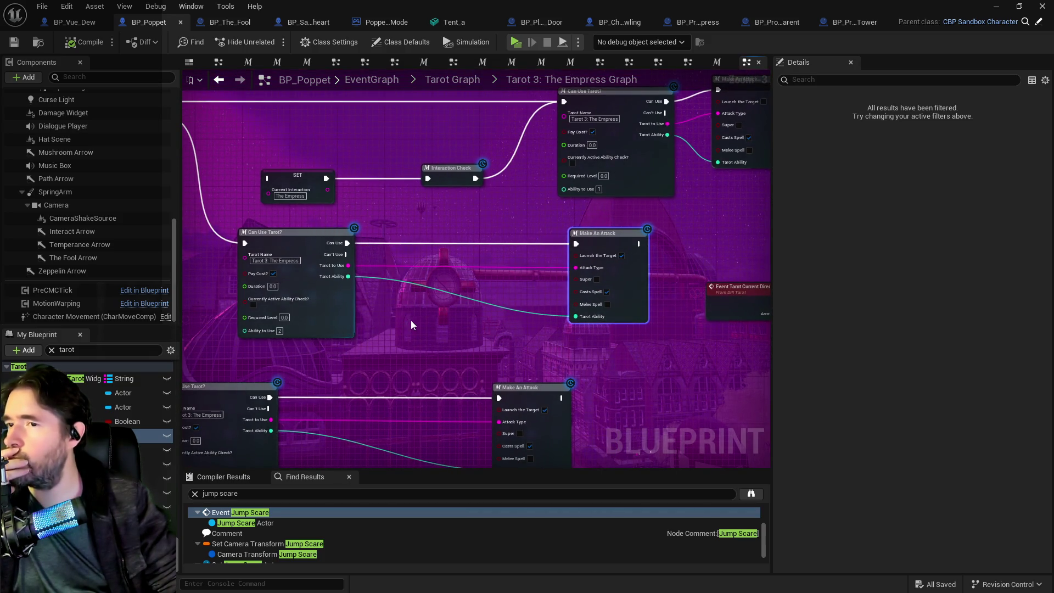
pyautogui.moveTo(414, 318)
pyautogui.mouseDown()
pyautogui.moveTo(361, 304)
pyautogui.moveTo(389, 310)
pyautogui.mouseUp()
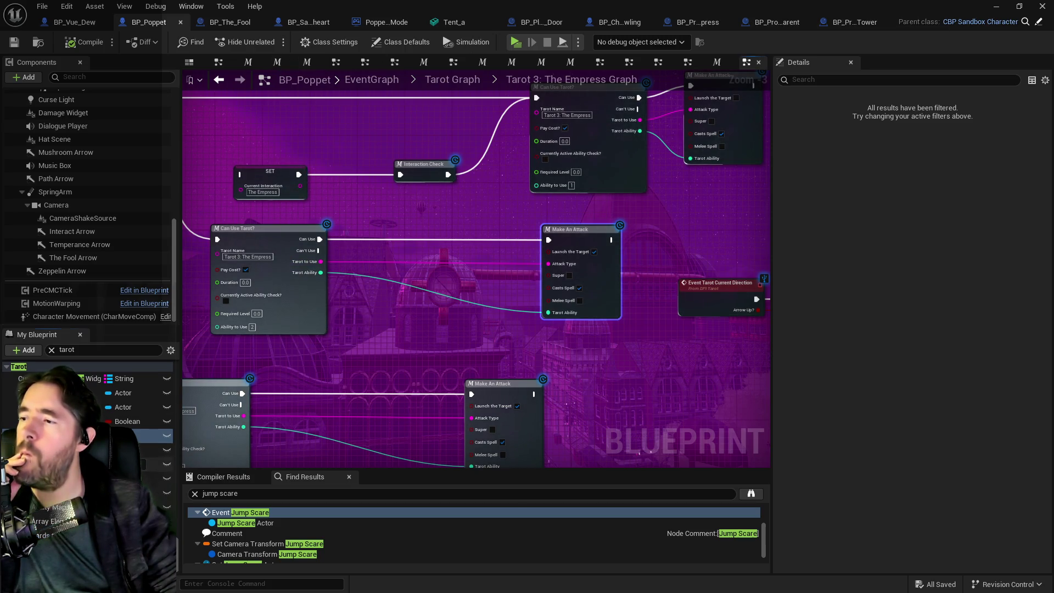
# - Expand the Tarot Cards defaults for The Empress and keep Empress Mushroom as level 2's projectile type
pyautogui.click(157, 464)
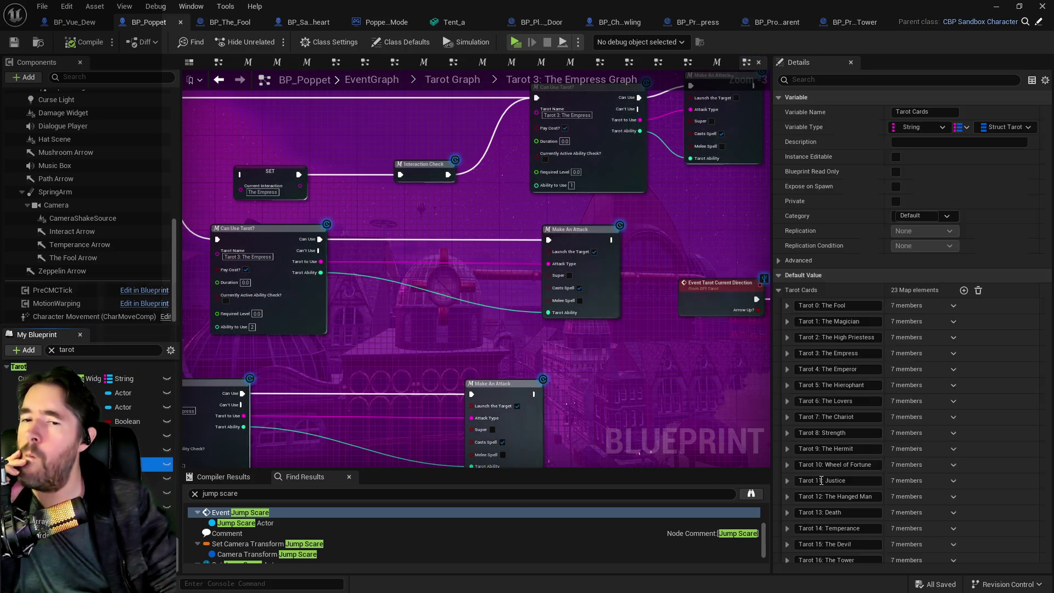
pyautogui.click(788, 357)
pyautogui.click(796, 461)
pyautogui.click(805, 492)
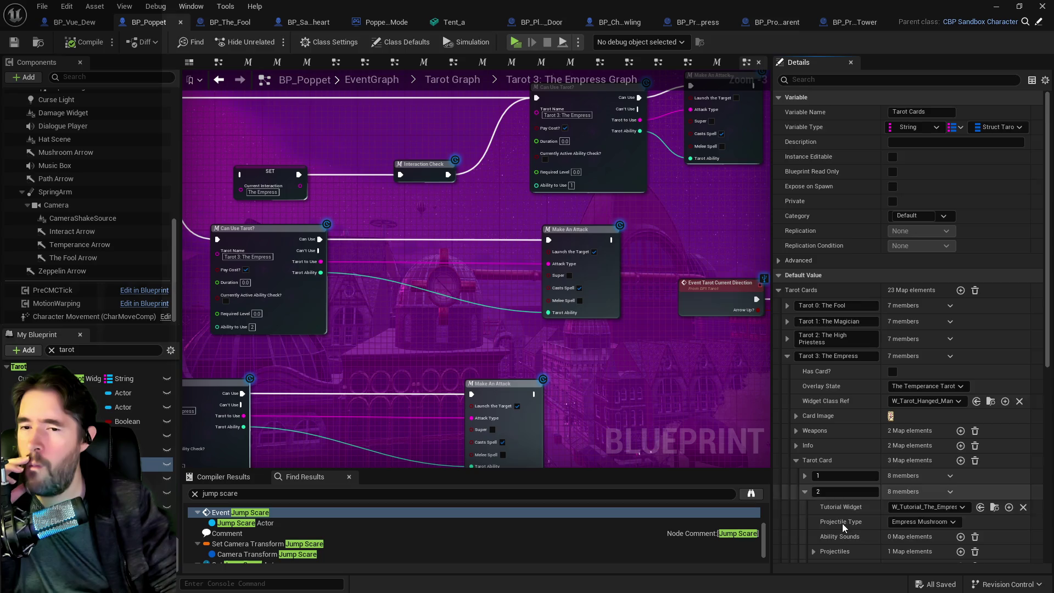
pyautogui.scroll(-3, 879, 440)
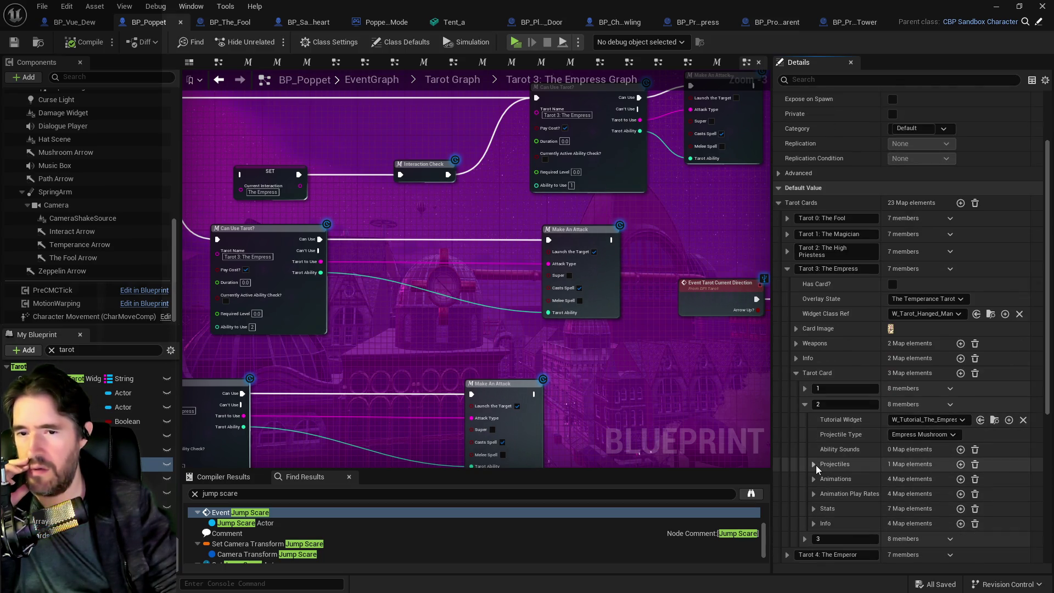
pyautogui.click(921, 435)
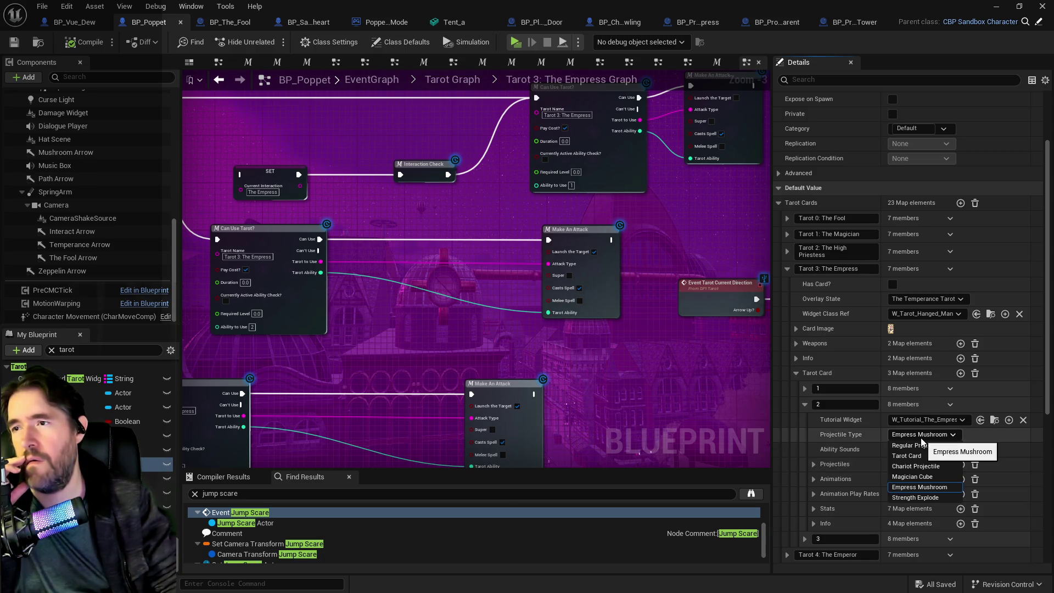
pyautogui.click(436, 355)
pyautogui.moveTo(293, 340); pyautogui.dragTo(762, 463)
pyautogui.moveTo(496, 360)
pyautogui.mouseDown()
pyautogui.moveTo(400, 354)
pyautogui.moveTo(535, 256)
pyautogui.moveTo(371, 252)
pyautogui.mouseUp()
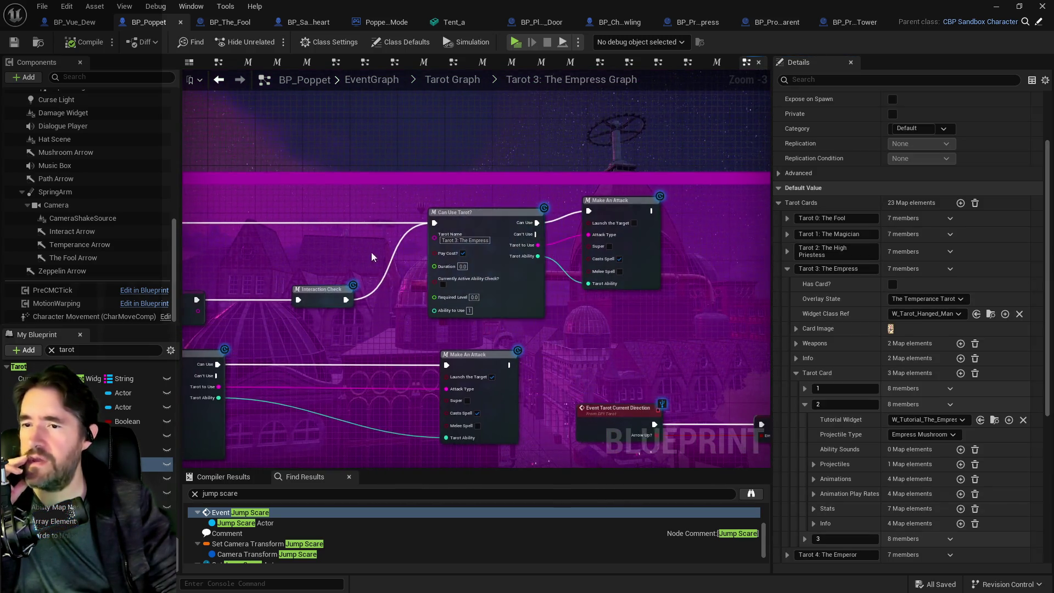
# - Expand The Empress card's first entry and show its projectile classes
pyautogui.click(804, 388)
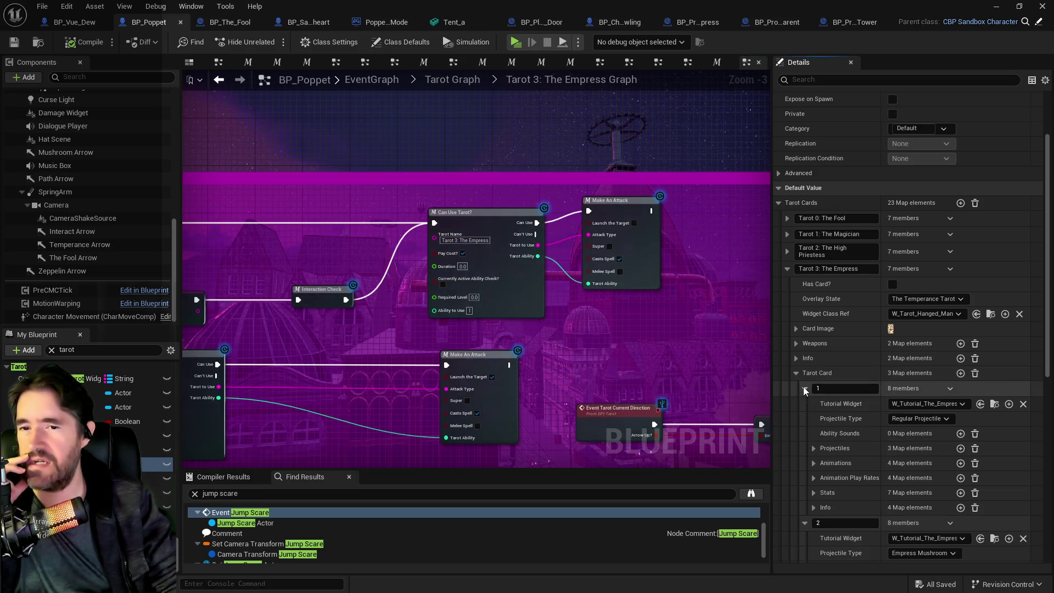
pyautogui.click(814, 448)
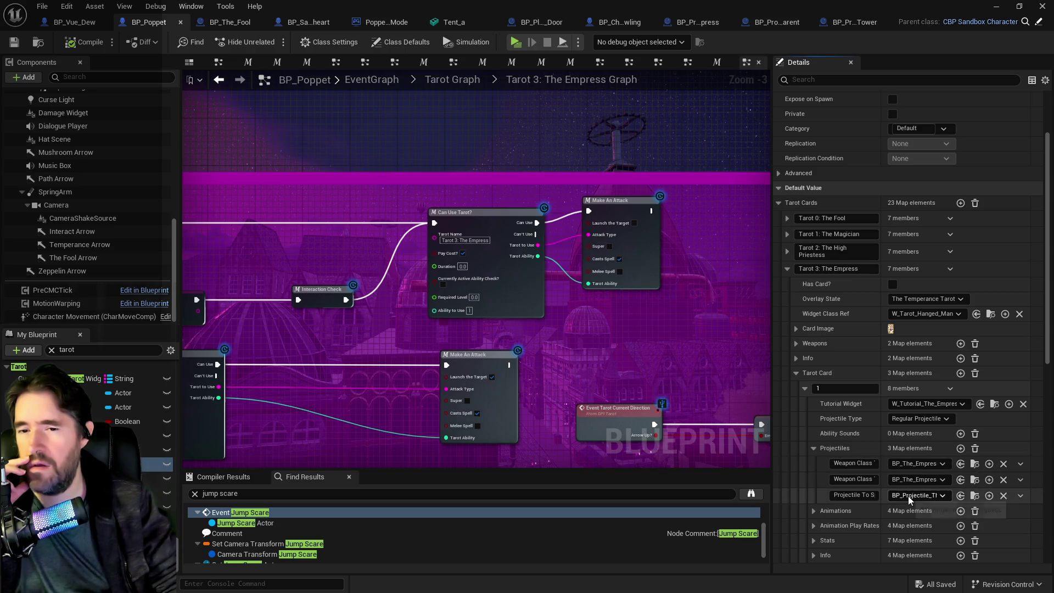
pyautogui.scroll(-4, 891, 513)
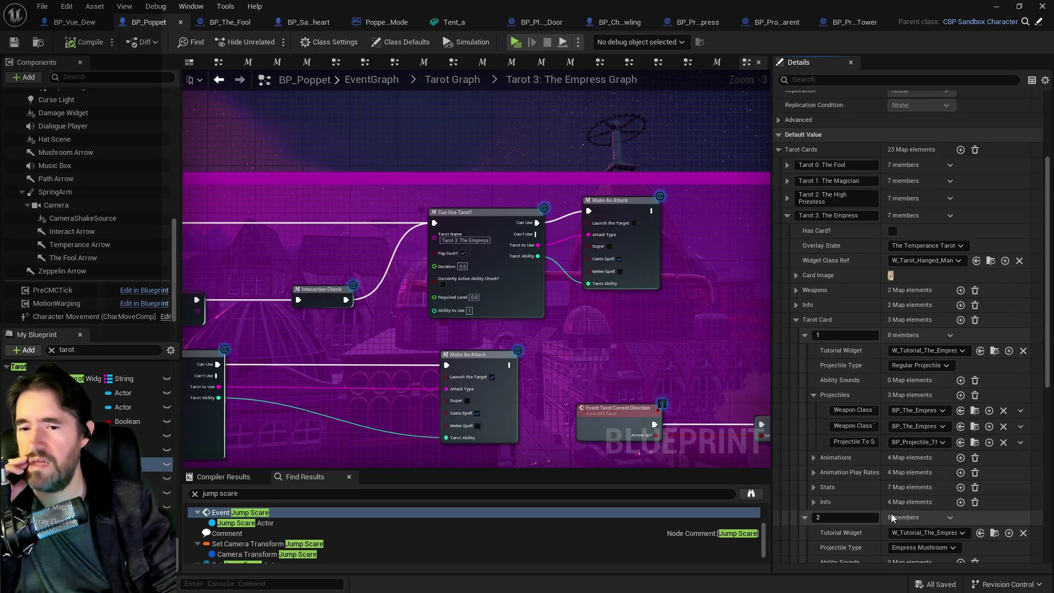
pyautogui.scroll(-3, 840, 461)
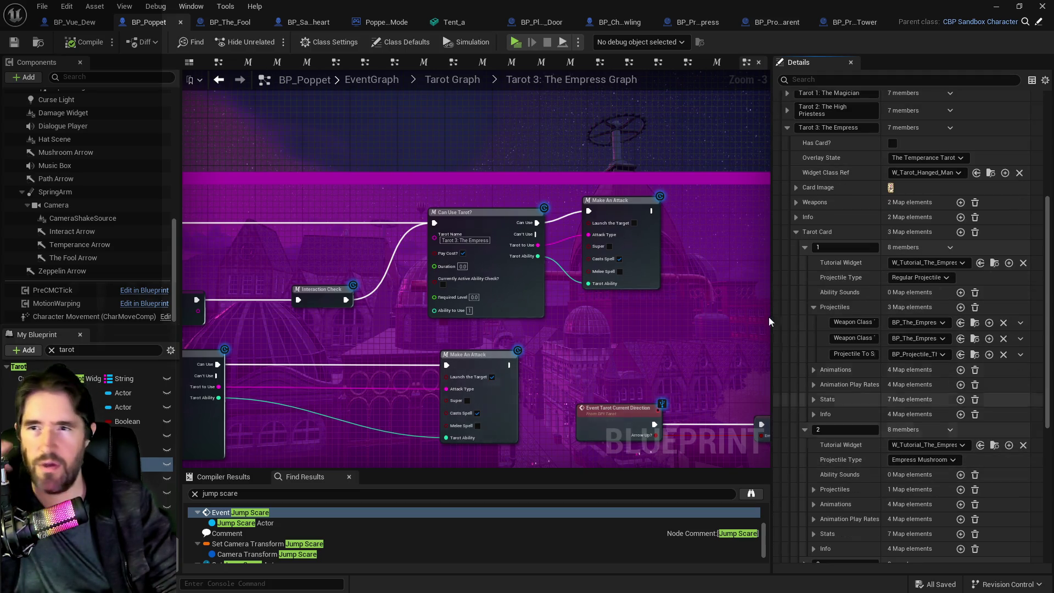
# - Check the Empress, Tower and Parent projectile blueprints, then return to BP_Poppet's first-entry stats
pyautogui.click(687, 22)
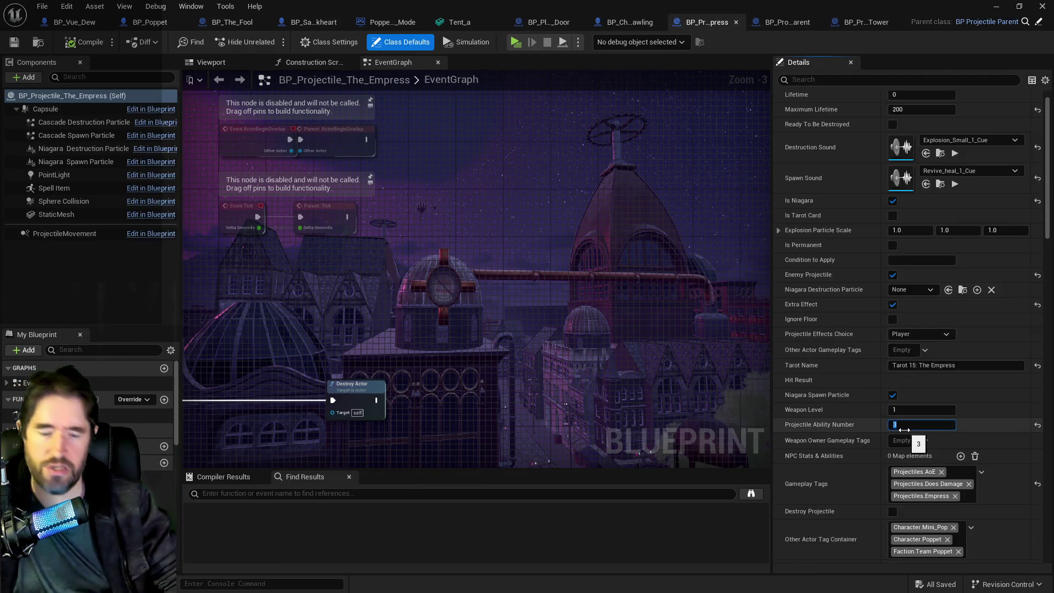
pyautogui.click(99, 47)
pyautogui.click(849, 22)
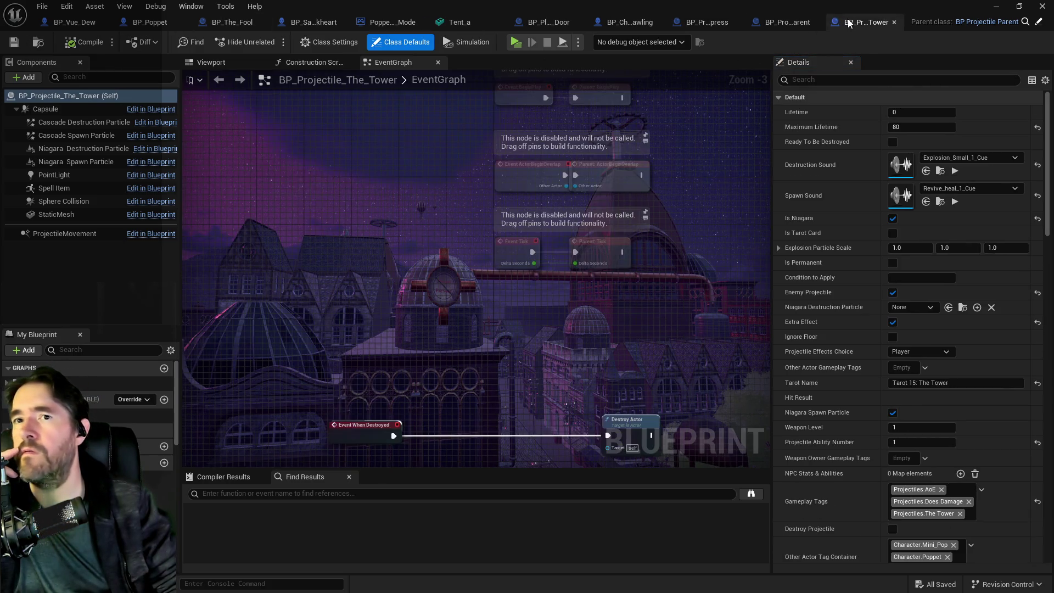
pyautogui.click(789, 23)
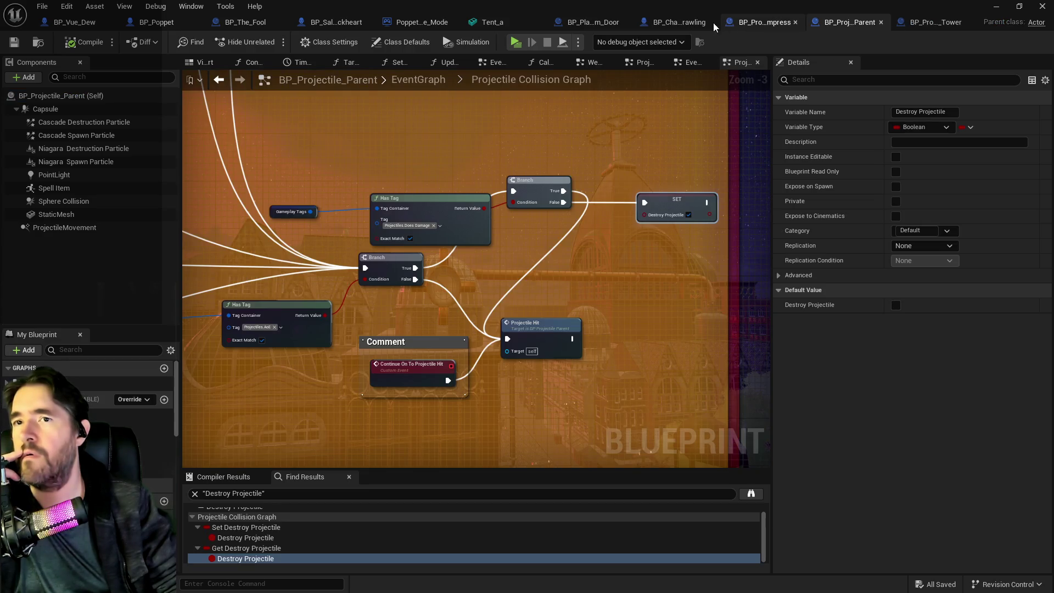
pyautogui.click(156, 22)
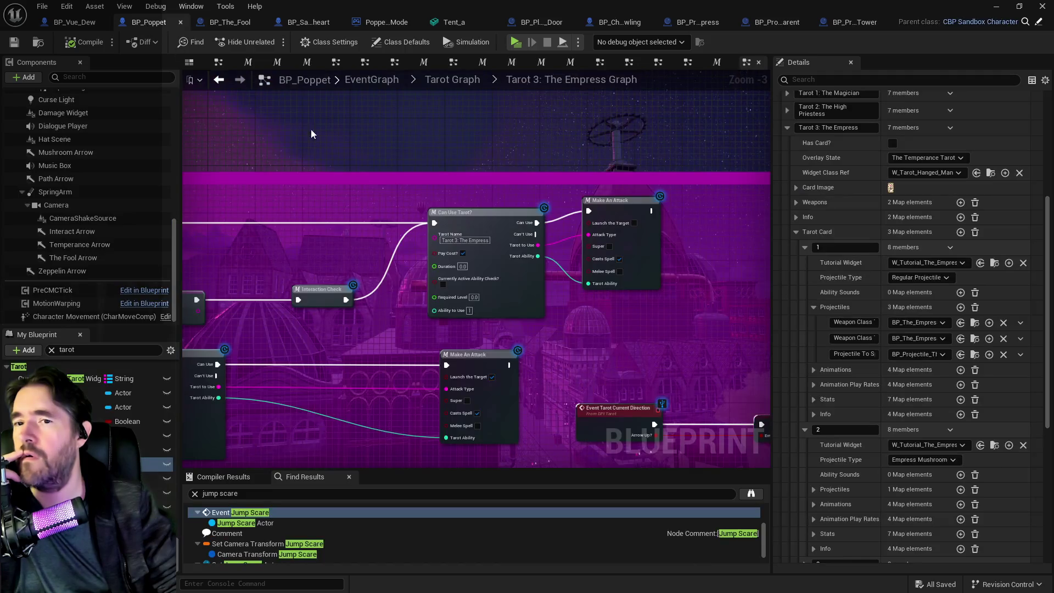
pyautogui.click(815, 399)
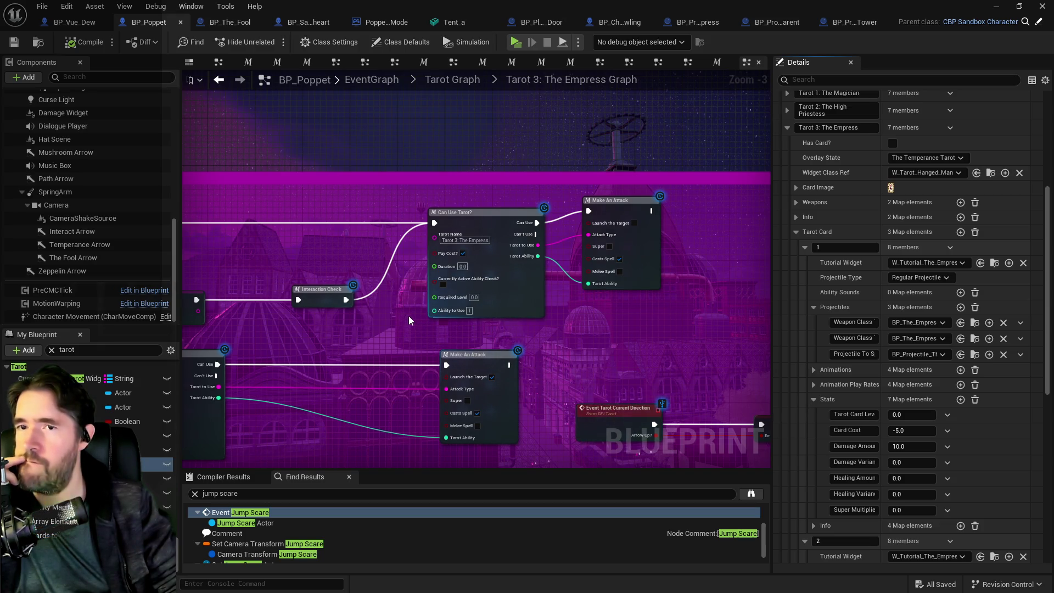
# - Enter Card Cost 0.0, Damage Amount 15 and Damage Variance 5 for Empress level 1, then compile BP_Poppet
pyautogui.moveTo(409, 315); pyautogui.dragTo(543, 314)
pyautogui.moveTo(575, 308); pyautogui.dragTo(575, 307)
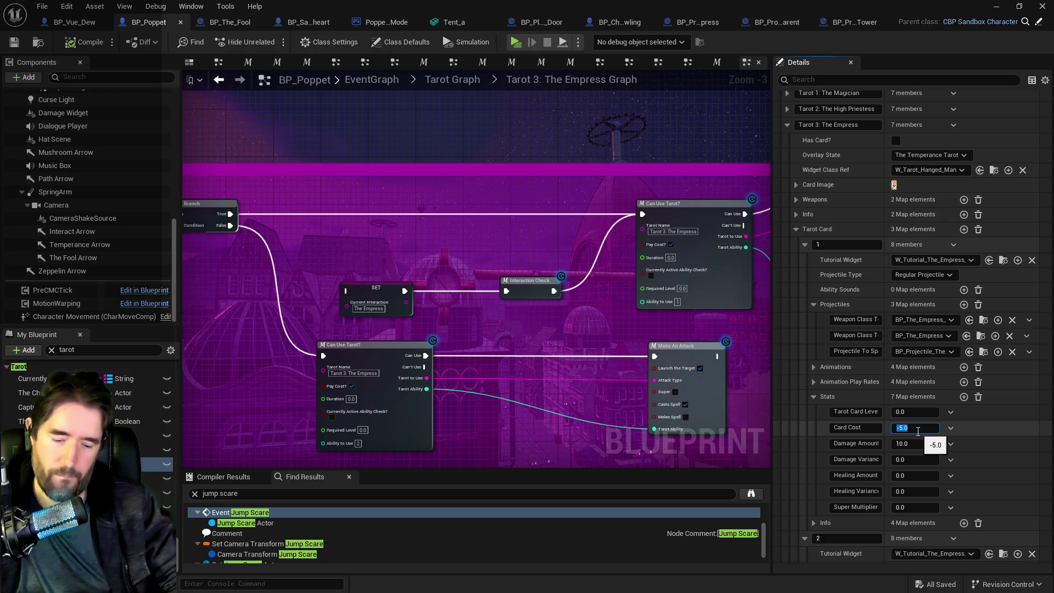
pyautogui.write('0')
pyautogui.click(915, 444)
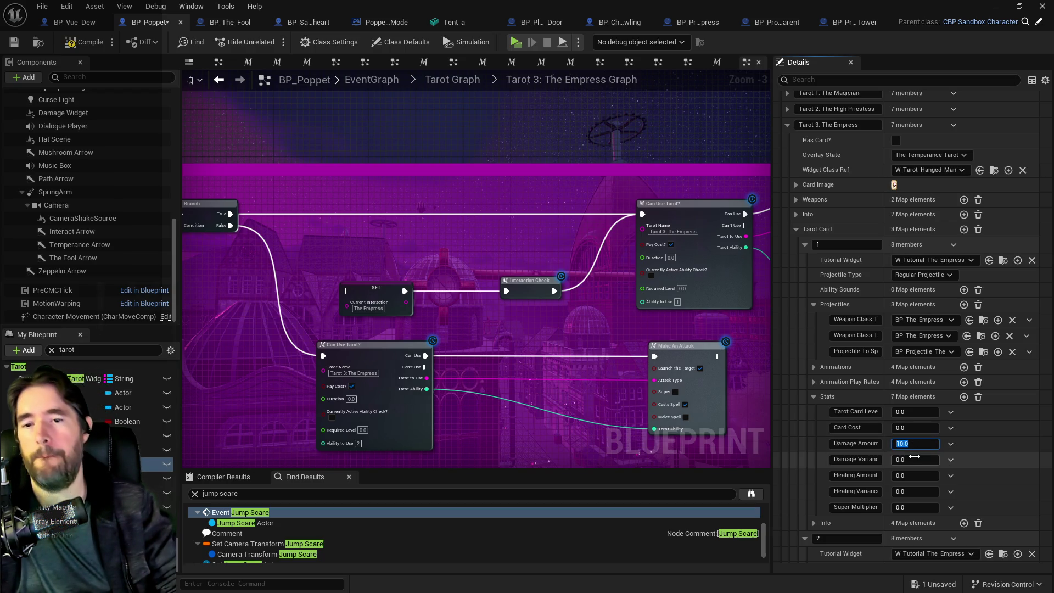
pyautogui.write('15')
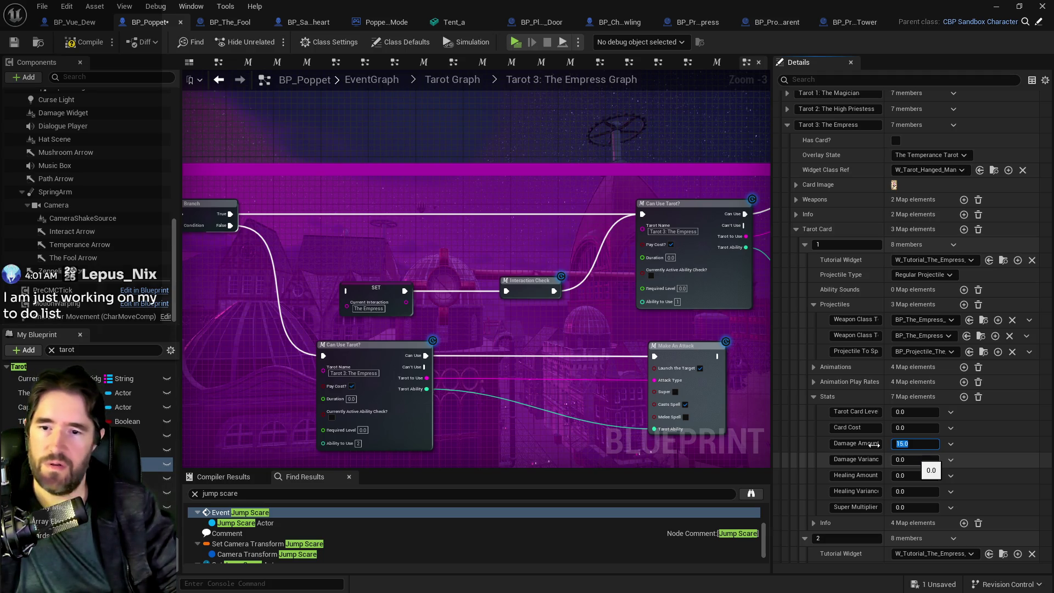
pyautogui.click(911, 460)
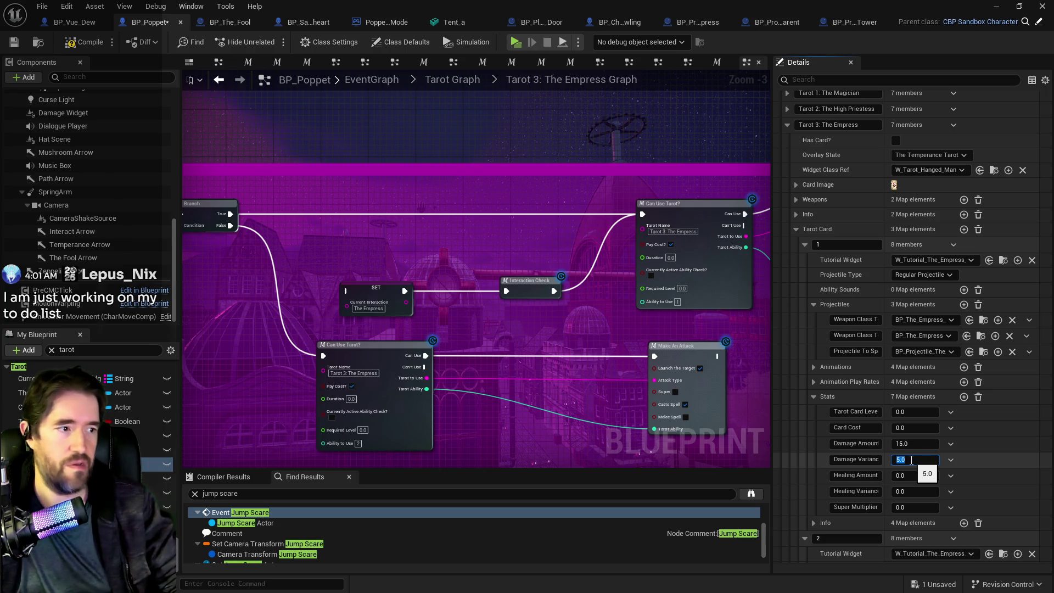
pyautogui.press('Return')
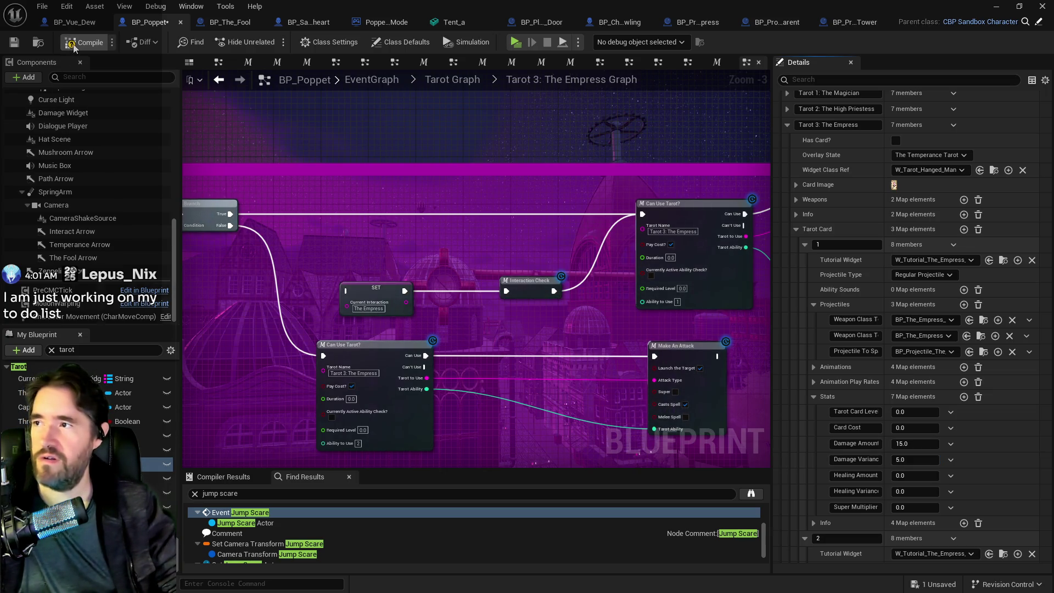
pyautogui.click(14, 46)
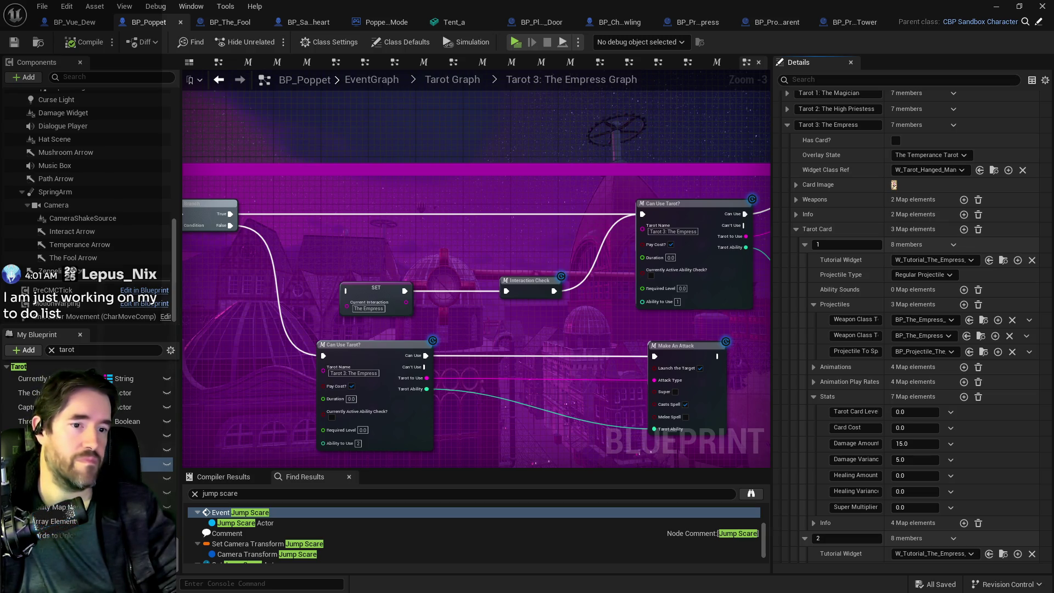
# - Select the Can Use Tarot? node and expand the Empress card's second-entry stats for comparison
pyautogui.moveTo(395, 338)
pyautogui.mouseDown()
pyautogui.moveTo(518, 347)
pyautogui.moveTo(244, 351)
pyautogui.mouseUp()
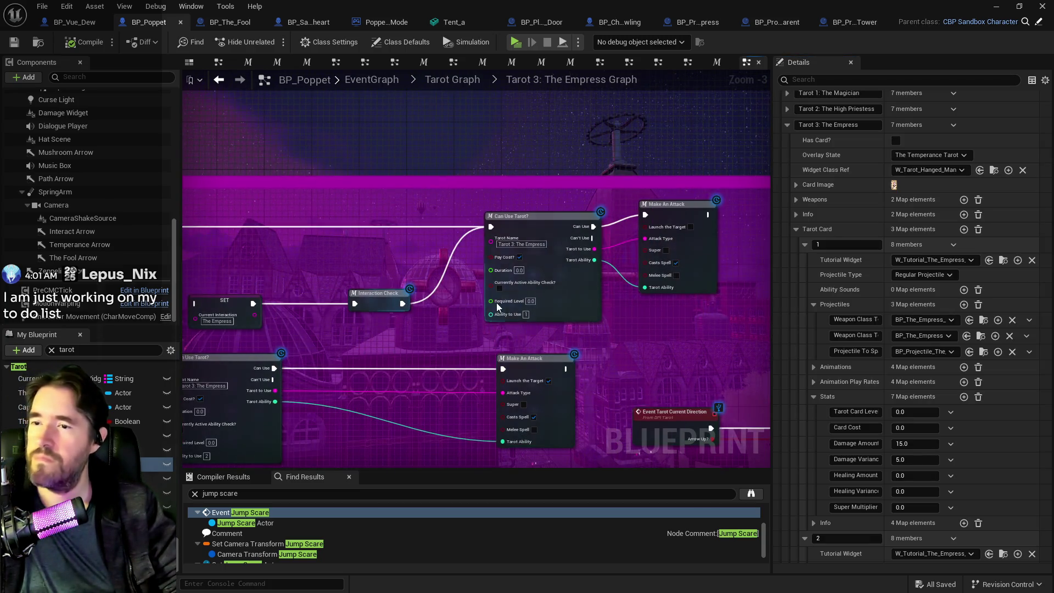
pyautogui.moveTo(676, 216); pyautogui.dragTo(680, 220)
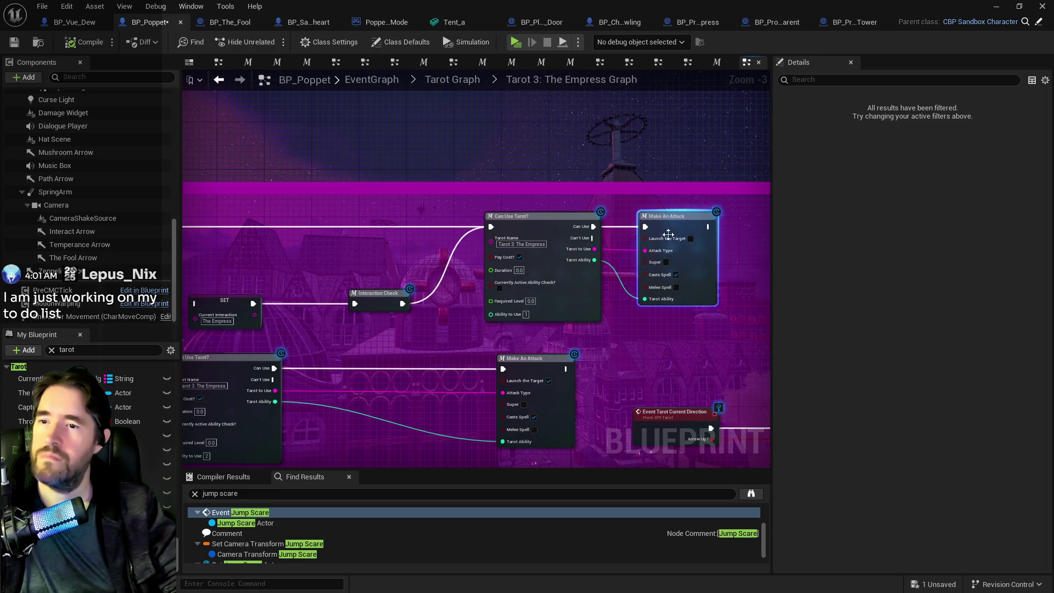
pyautogui.moveTo(525, 327)
pyautogui.mouseDown()
pyautogui.moveTo(635, 229)
pyautogui.moveTo(470, 251)
pyautogui.moveTo(521, 264)
pyautogui.mouseUp()
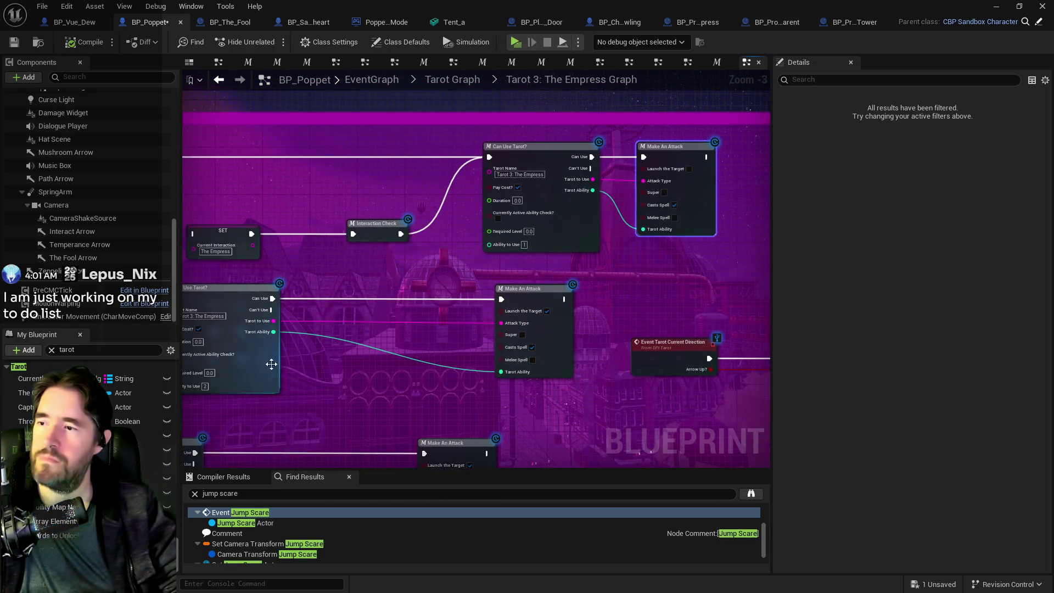
pyautogui.click(245, 374)
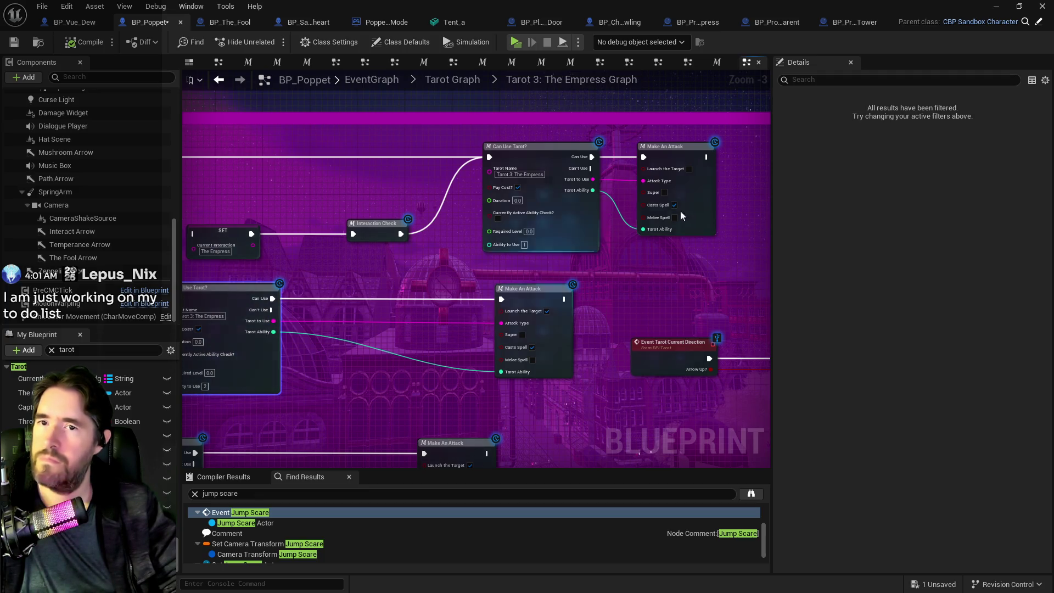
pyautogui.click(154, 464)
pyautogui.scroll(-5, 874, 494)
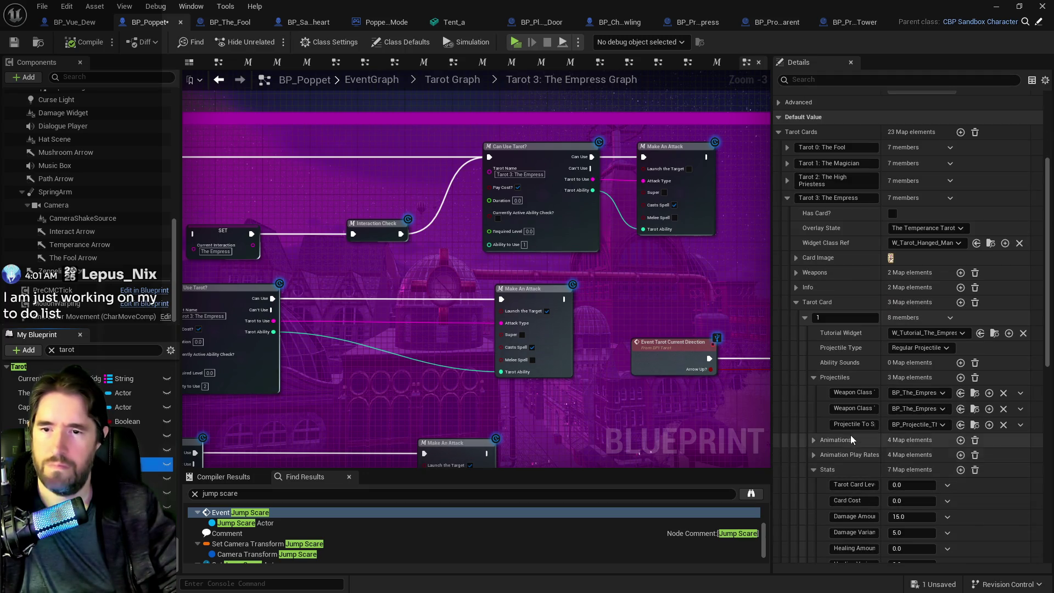
pyautogui.scroll(-2, 851, 434)
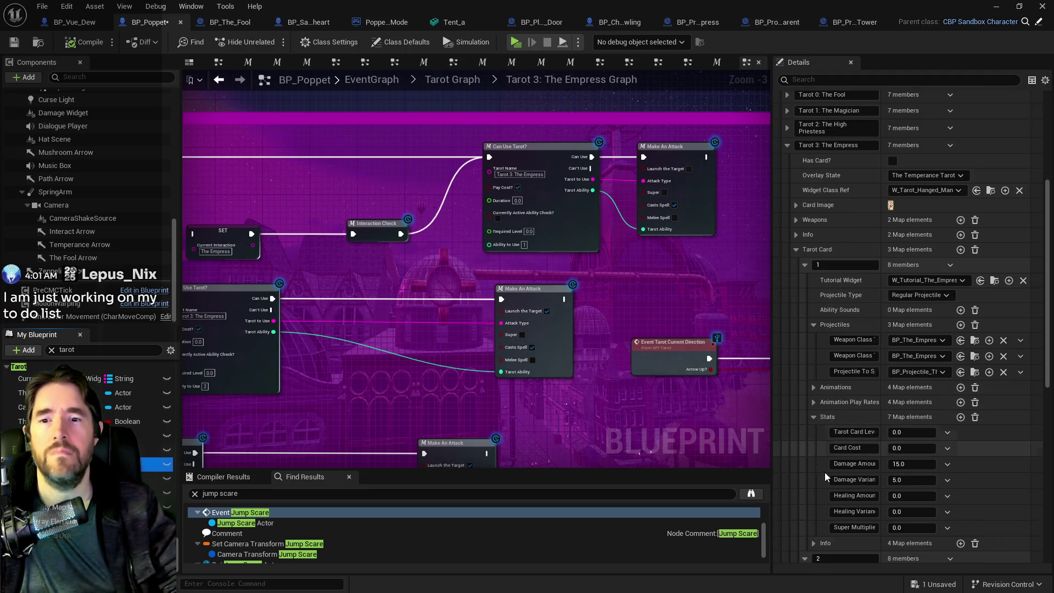
pyautogui.scroll(-2, 820, 480)
pyautogui.scroll(-5, 817, 474)
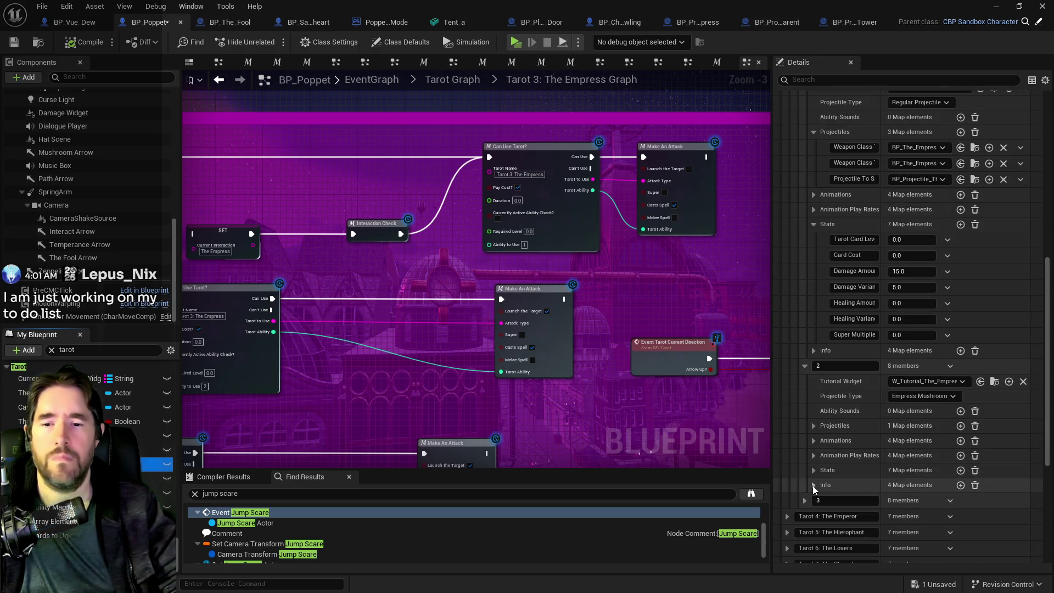
pyautogui.click(815, 471)
pyautogui.scroll(-2, 818, 473)
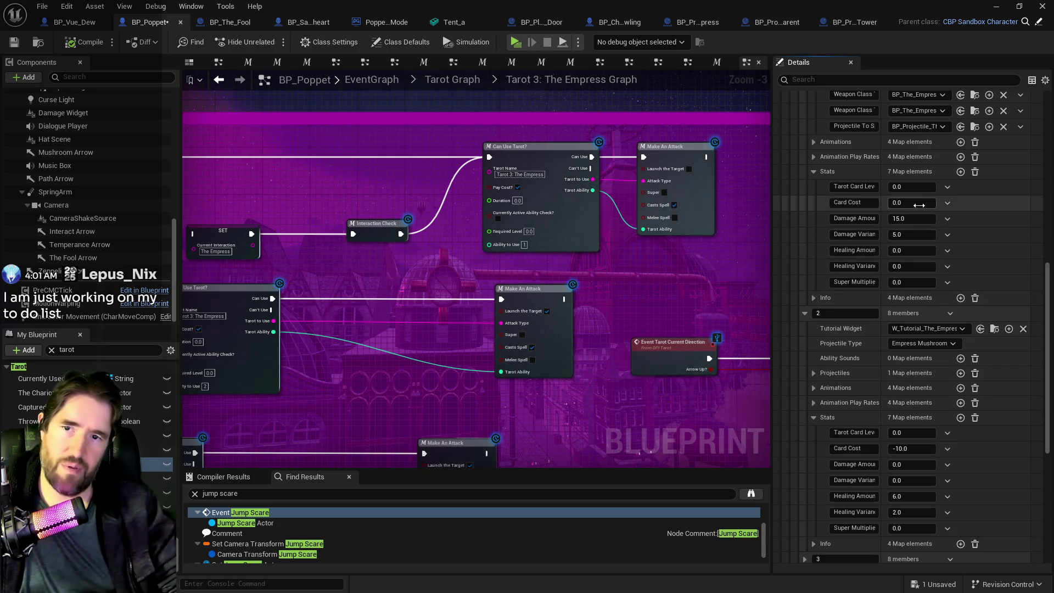
# - Set Empress level 1 Card Cost to -5, then compile and save BP_Poppet
pyautogui.write('-5')
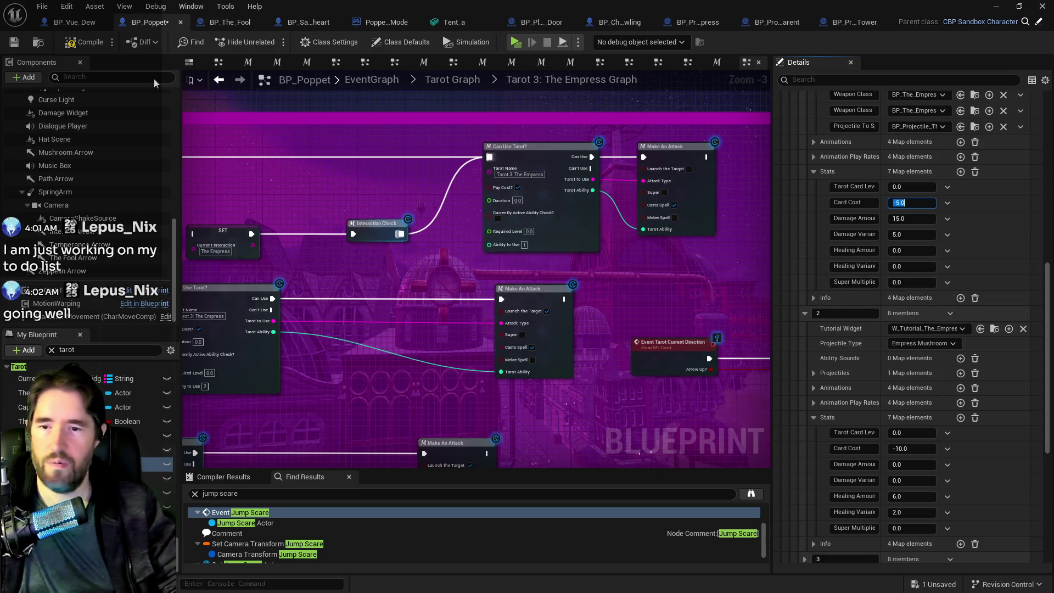
pyautogui.click(72, 44)
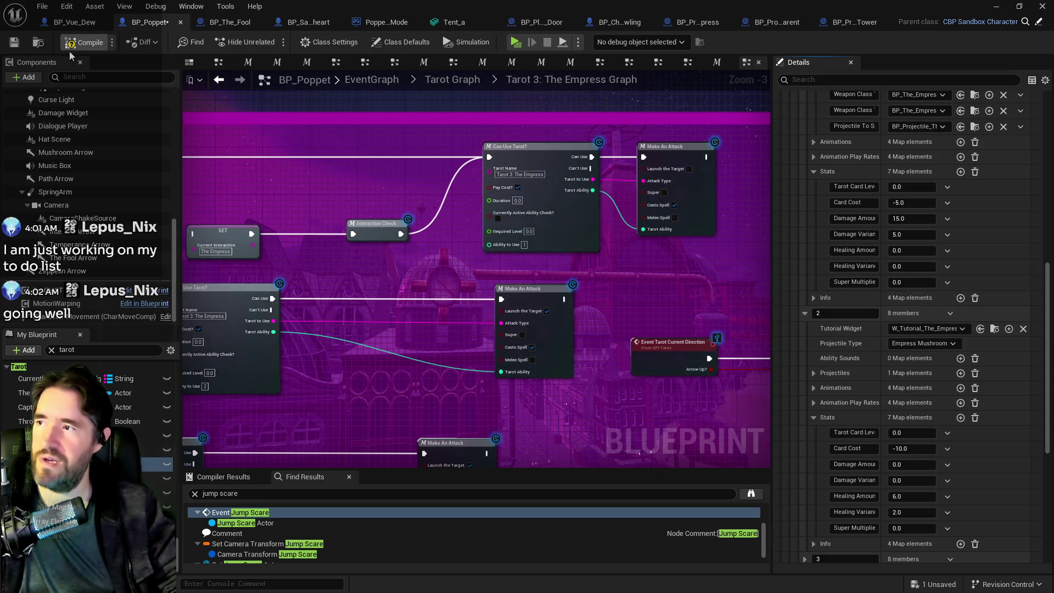
pyautogui.click(19, 44)
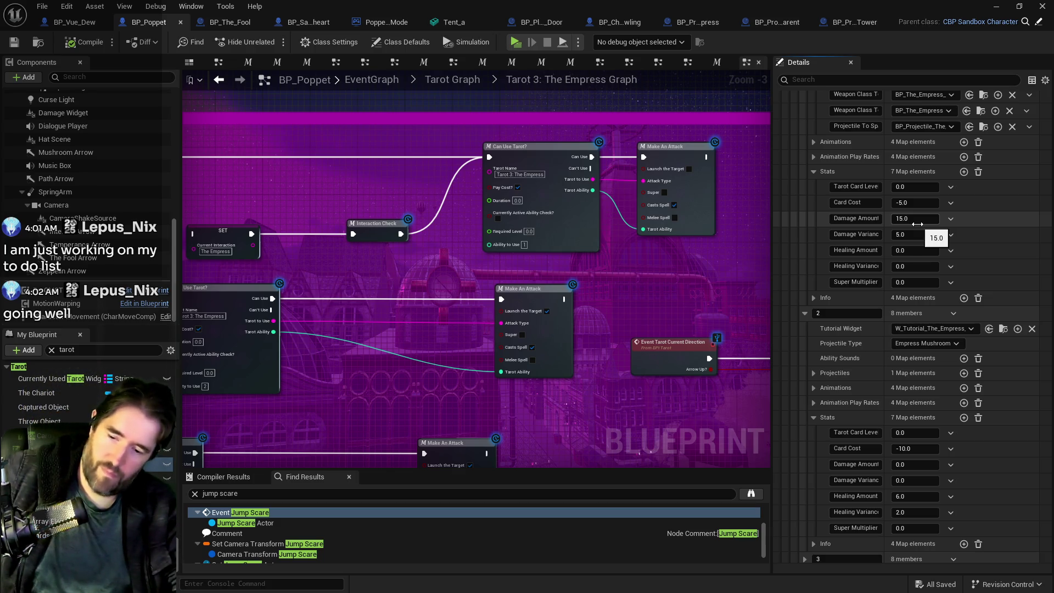
pyautogui.scroll(-4, 795, 380)
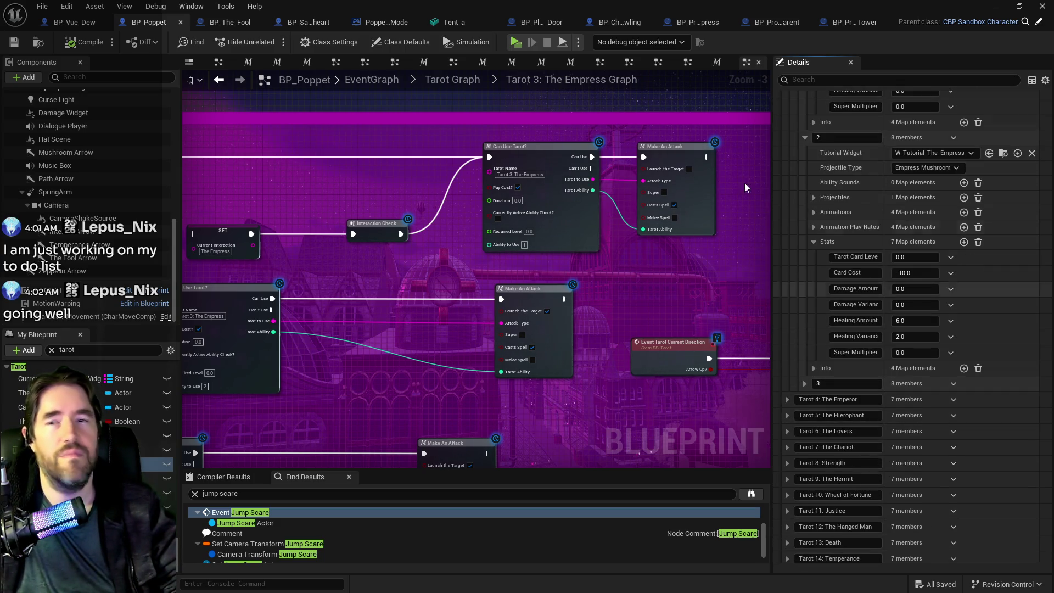
# - Open the Projectile Hit event's graph and pan through its Is Valid, Deactivate, Delay and Destroy Actor nodes
pyautogui.click(684, 24)
pyautogui.click(785, 22)
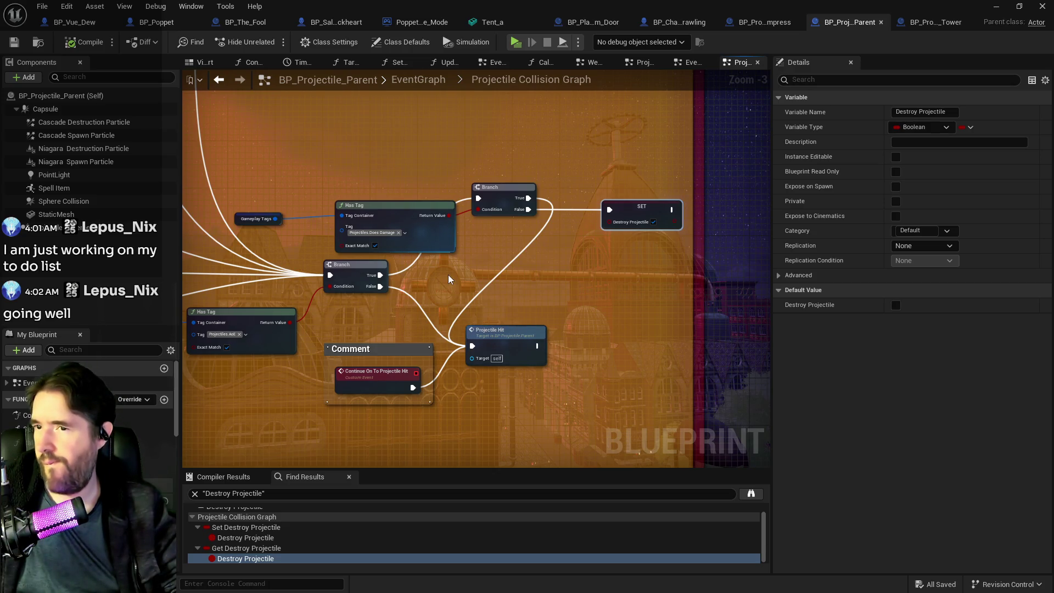
pyautogui.moveTo(488, 339); pyautogui.dragTo(592, 345)
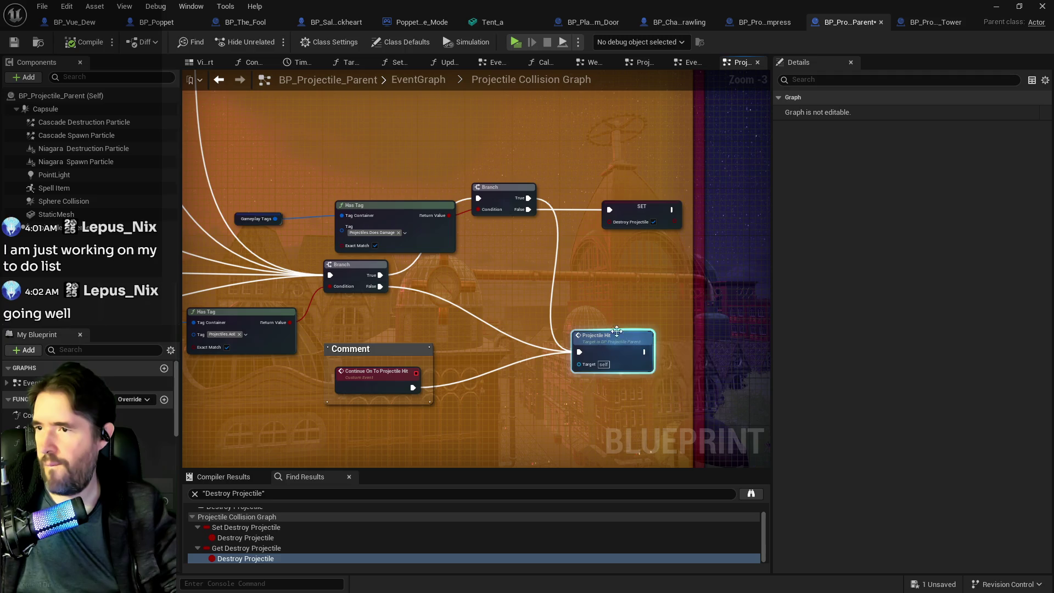
pyautogui.doubleClick(592, 345)
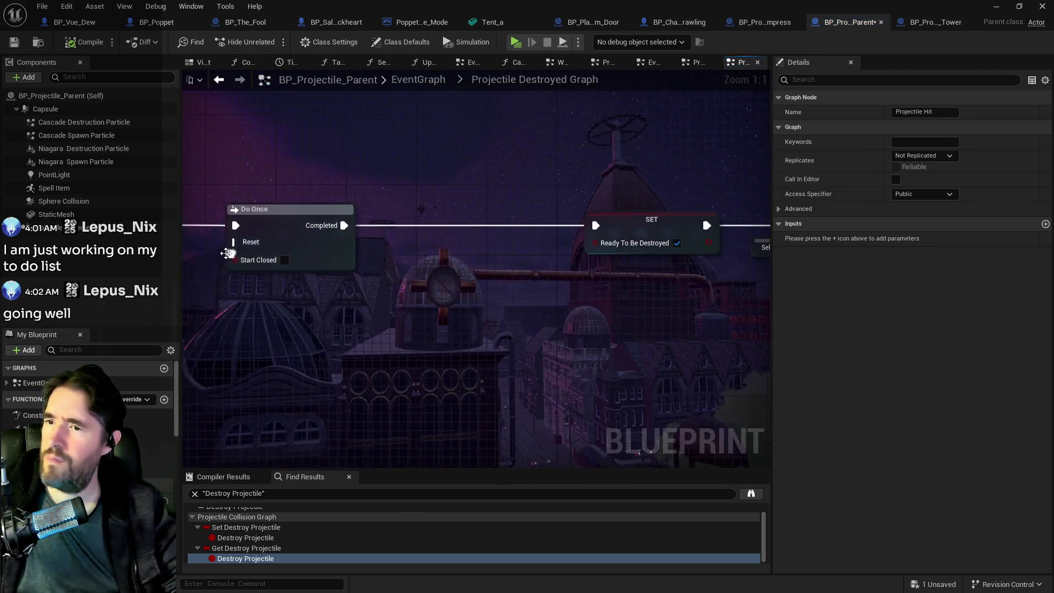
pyautogui.moveTo(517, 336); pyautogui.dragTo(282, 291)
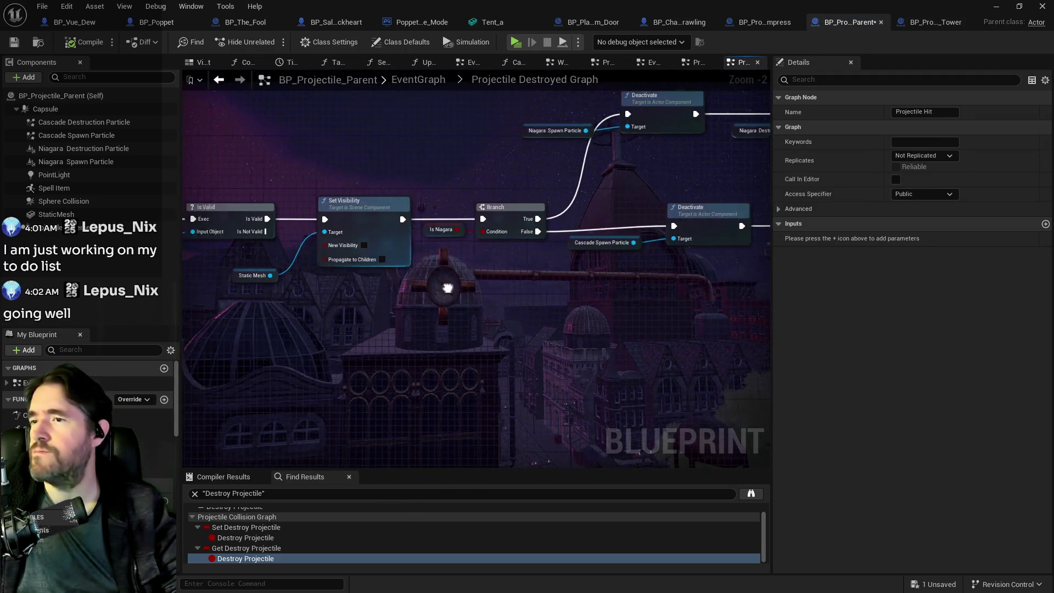
pyautogui.moveTo(571, 293); pyautogui.dragTo(320, 290)
pyautogui.moveTo(411, 289)
pyautogui.mouseDown()
pyautogui.moveTo(473, 321)
pyautogui.moveTo(307, 329)
pyautogui.mouseUp()
pyautogui.moveTo(576, 332); pyautogui.dragTo(400, 334)
pyautogui.moveTo(581, 334)
pyautogui.mouseDown()
pyautogui.moveTo(447, 324)
pyautogui.moveTo(620, 300)
pyautogui.moveTo(503, 300)
pyautogui.moveTo(666, 323)
pyautogui.mouseUp()
pyautogui.scroll(-3, 460, 310)
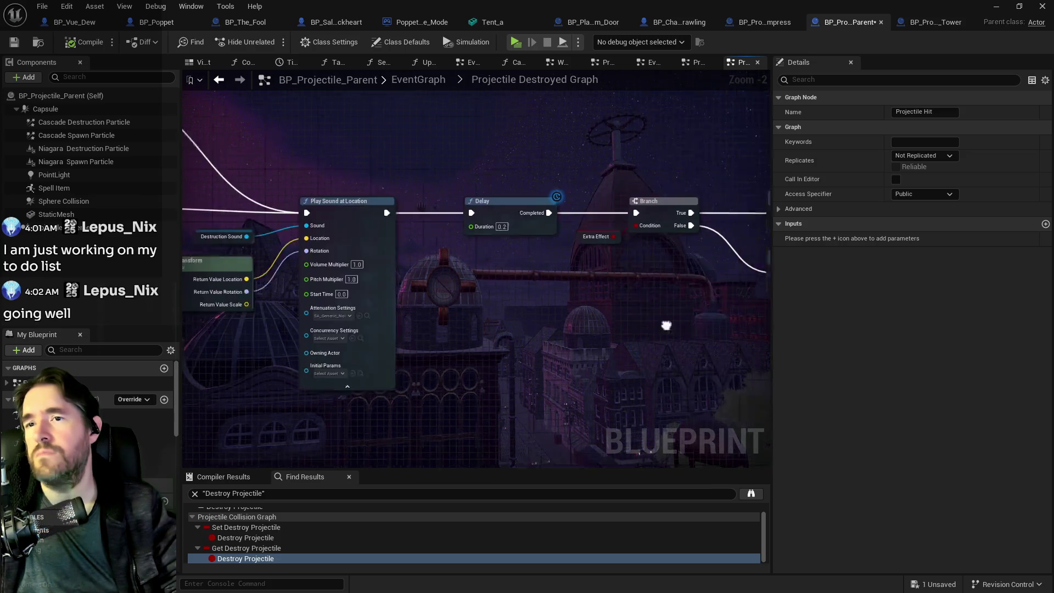
pyautogui.moveTo(383, 307); pyautogui.dragTo(462, 291)
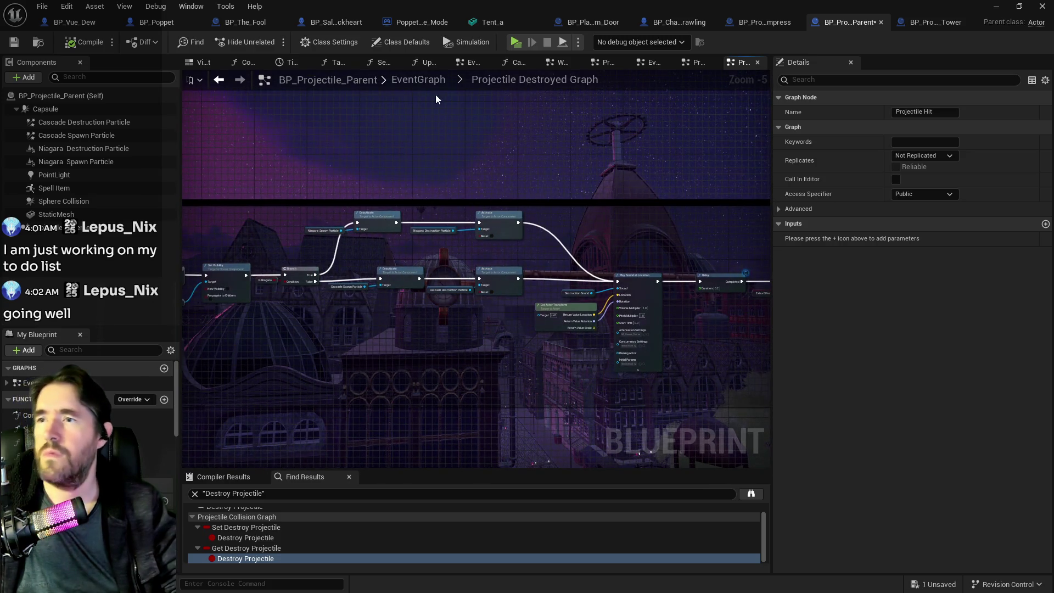
# - Go back to the EventGraph, open the Projectile Collision Graph, and pan to its Branch and Apply Condition nodes
pyautogui.click(426, 78)
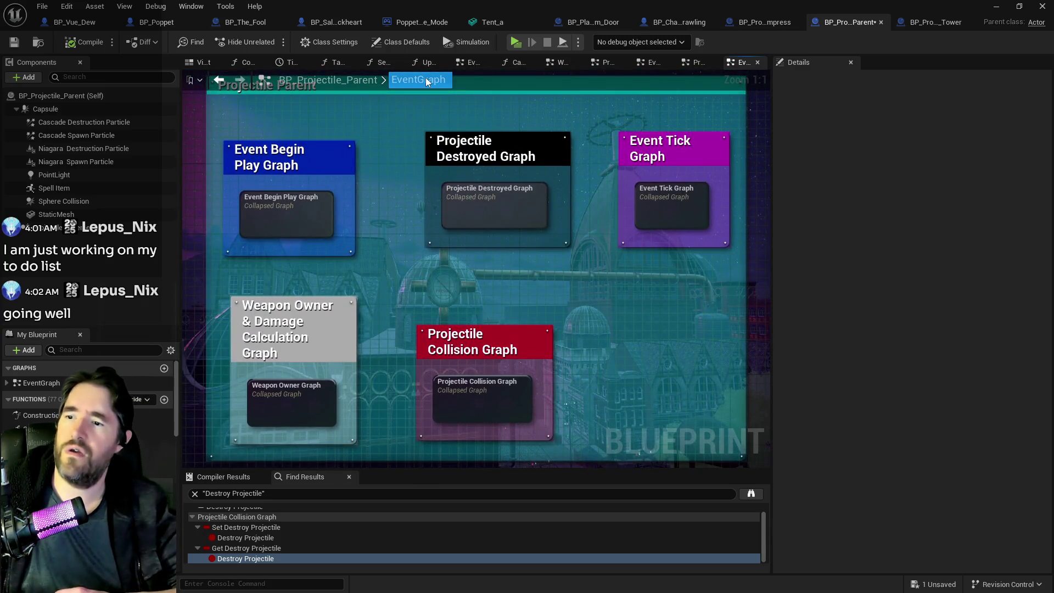
pyautogui.doubleClick(512, 404)
pyautogui.scroll(8, 532, 331)
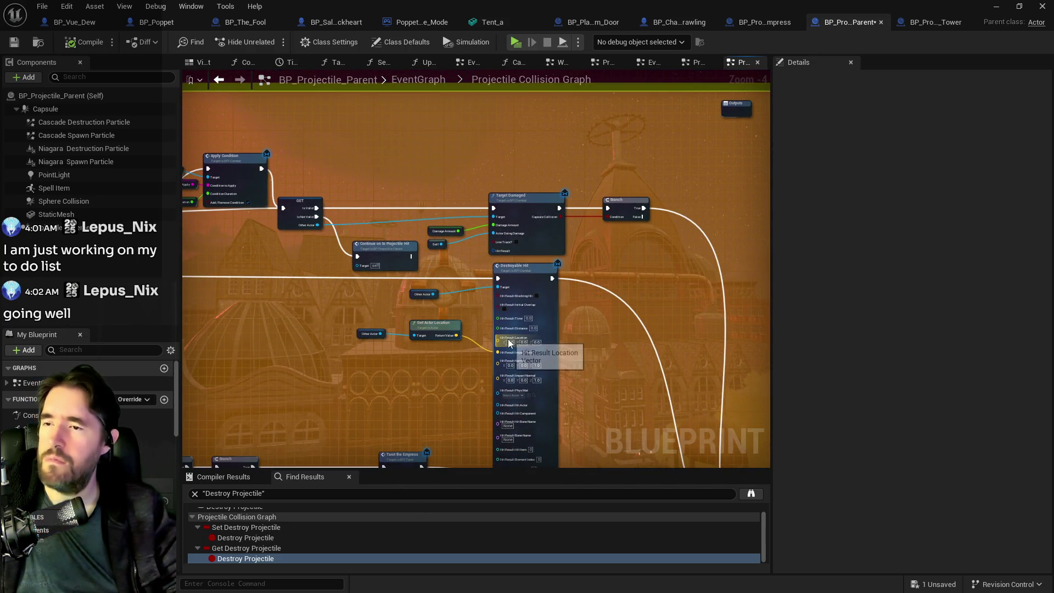
pyautogui.scroll(-3, 467, 325)
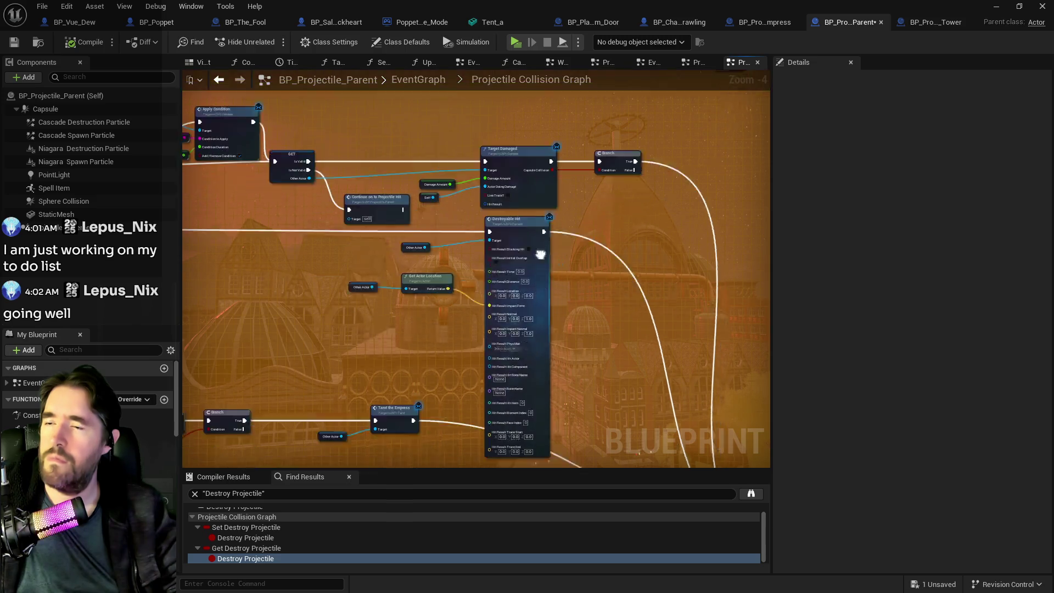
pyautogui.scroll(3, 473, 418)
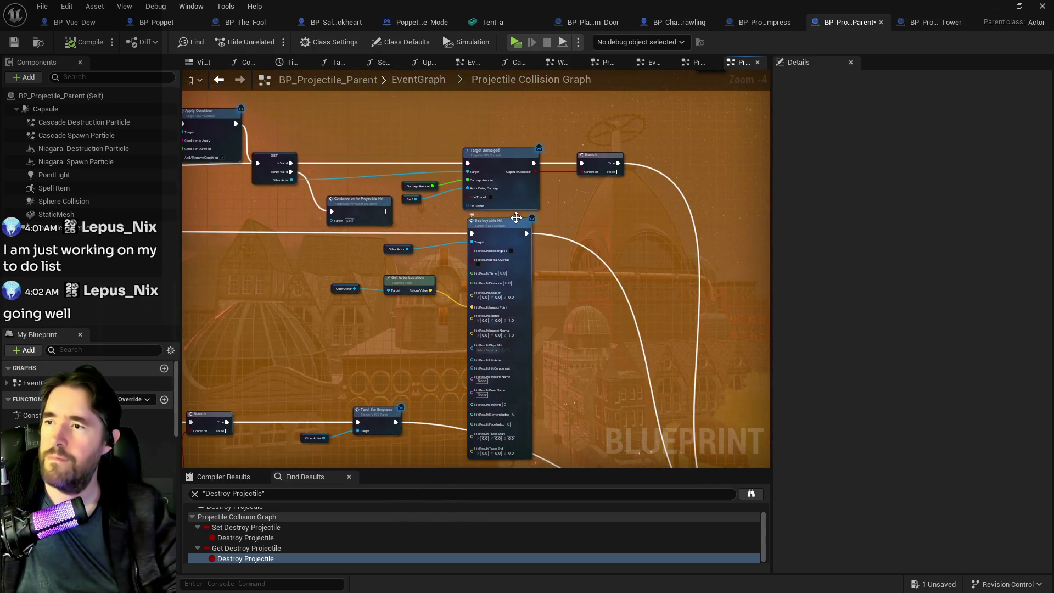
pyautogui.moveTo(518, 219); pyautogui.dragTo(452, 242)
pyautogui.moveTo(354, 160); pyautogui.dragTo(427, 154)
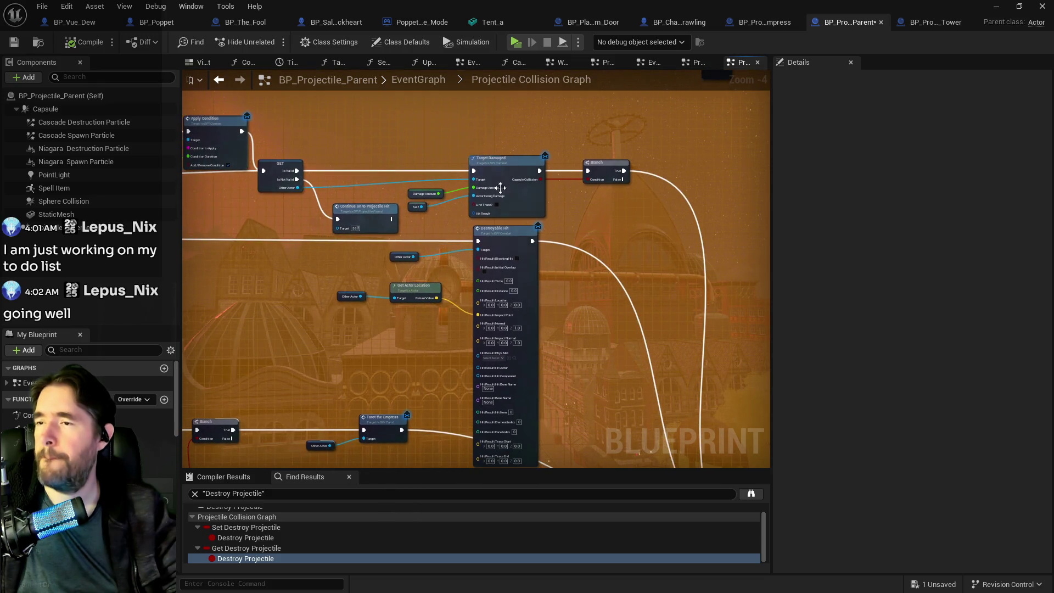
pyautogui.moveTo(323, 239); pyautogui.dragTo(400, 213)
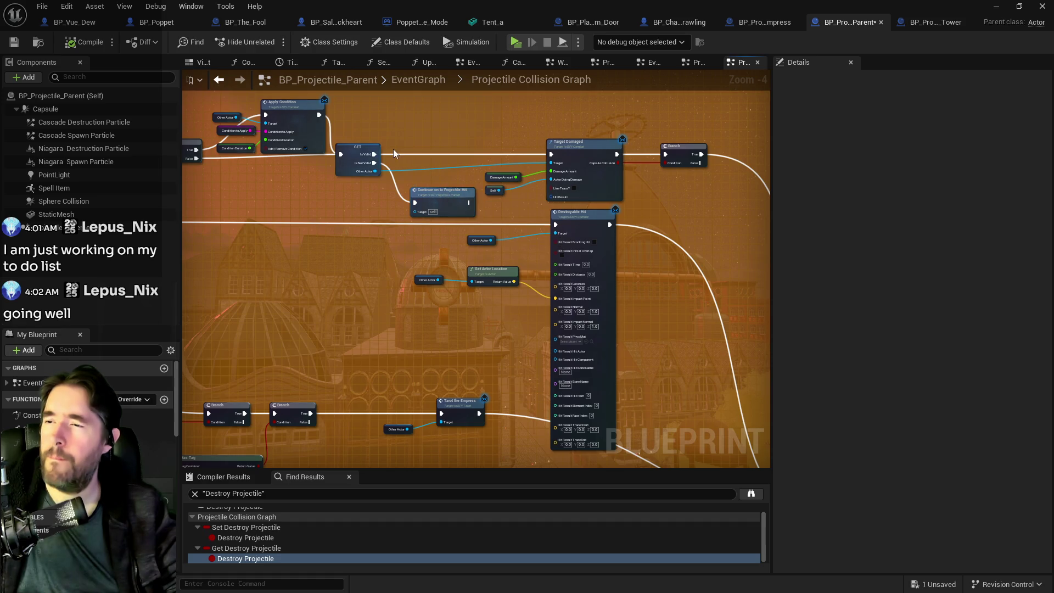
pyautogui.scroll(2, 393, 150)
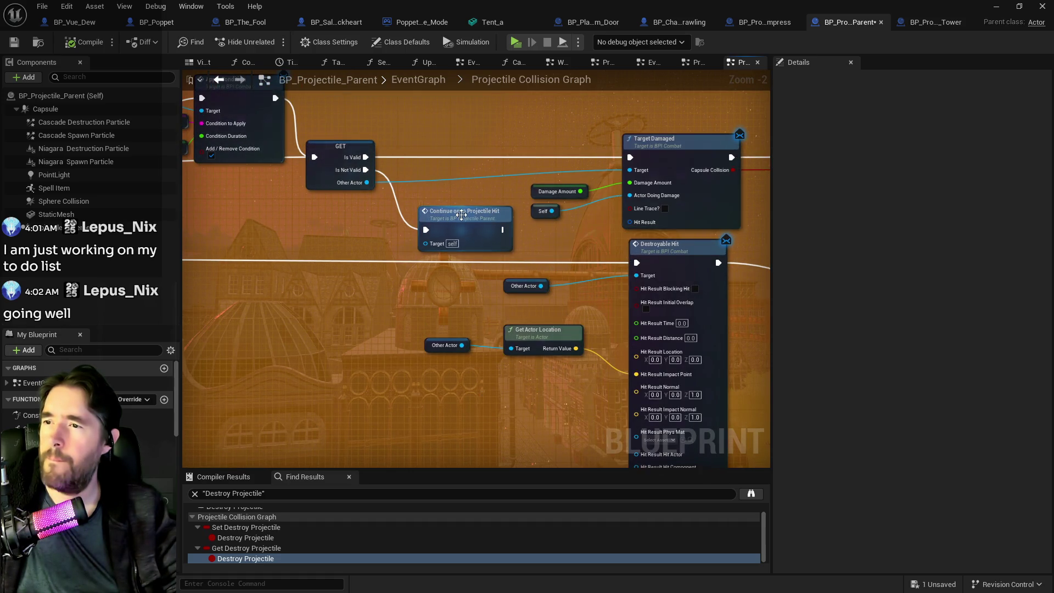
pyautogui.moveTo(463, 218)
pyautogui.mouseDown()
pyautogui.moveTo(699, 298)
pyautogui.moveTo(190, 193)
pyautogui.moveTo(382, 363)
pyautogui.moveTo(289, 209)
pyautogui.moveTo(529, 305)
pyautogui.mouseUp()
pyautogui.scroll(-2, 700, 298)
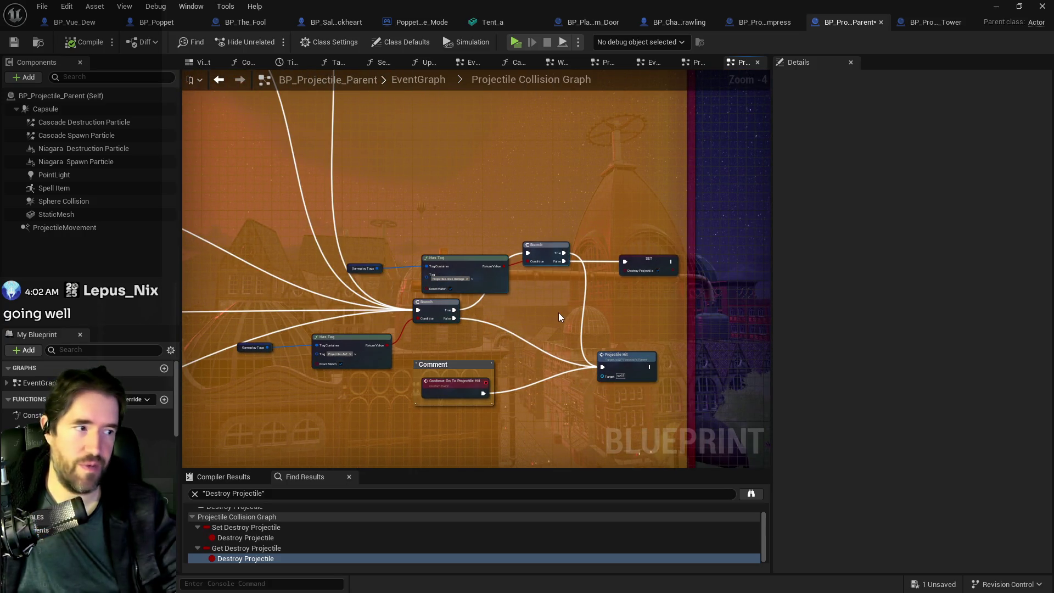
# - Pull new connections from the Branch's True output, dismissing the node list without adding anything
pyautogui.moveTo(559, 312)
pyautogui.mouseDown()
pyautogui.moveTo(505, 373)
pyautogui.moveTo(549, 424)
pyautogui.mouseUp()
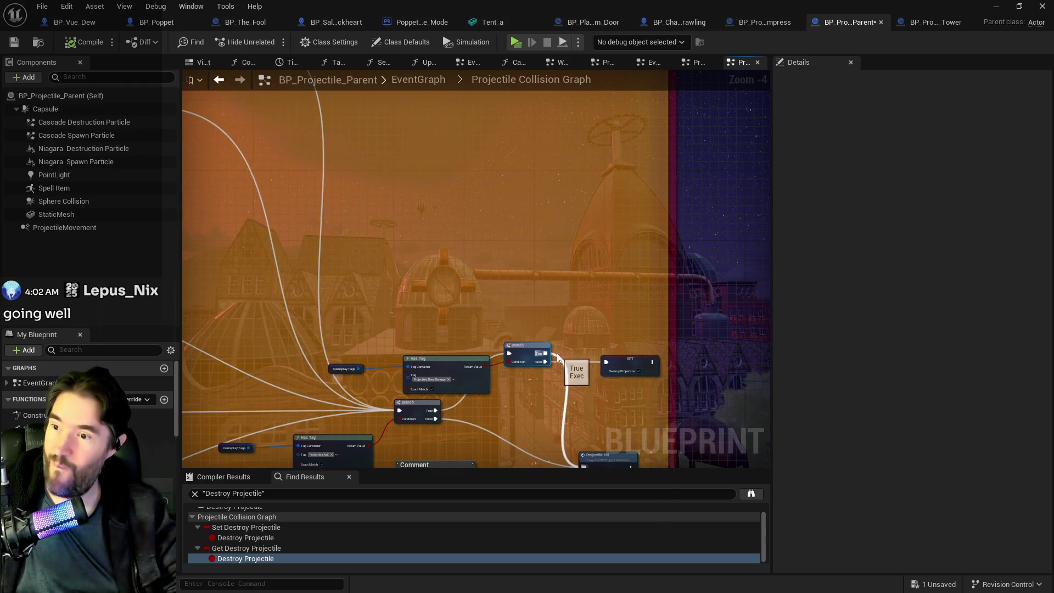
pyautogui.moveTo(547, 355)
pyautogui.mouseDown()
pyautogui.moveTo(209, 198)
pyautogui.moveTo(219, 61)
pyautogui.moveTo(200, 151)
pyautogui.moveTo(335, 216)
pyautogui.moveTo(659, 320)
pyautogui.moveTo(414, 282)
pyautogui.moveTo(372, 242)
pyautogui.moveTo(672, 295)
pyautogui.moveTo(853, 367)
pyautogui.moveTo(599, 366)
pyautogui.moveTo(224, 196)
pyautogui.moveTo(189, 209)
pyautogui.moveTo(228, 200)
pyautogui.moveTo(317, 216)
pyautogui.moveTo(407, 190)
pyautogui.moveTo(463, 150)
pyautogui.moveTo(880, 358)
pyautogui.moveTo(842, 418)
pyautogui.moveTo(687, 523)
pyautogui.moveTo(691, 303)
pyautogui.mouseUp()
pyautogui.click(555, 286)
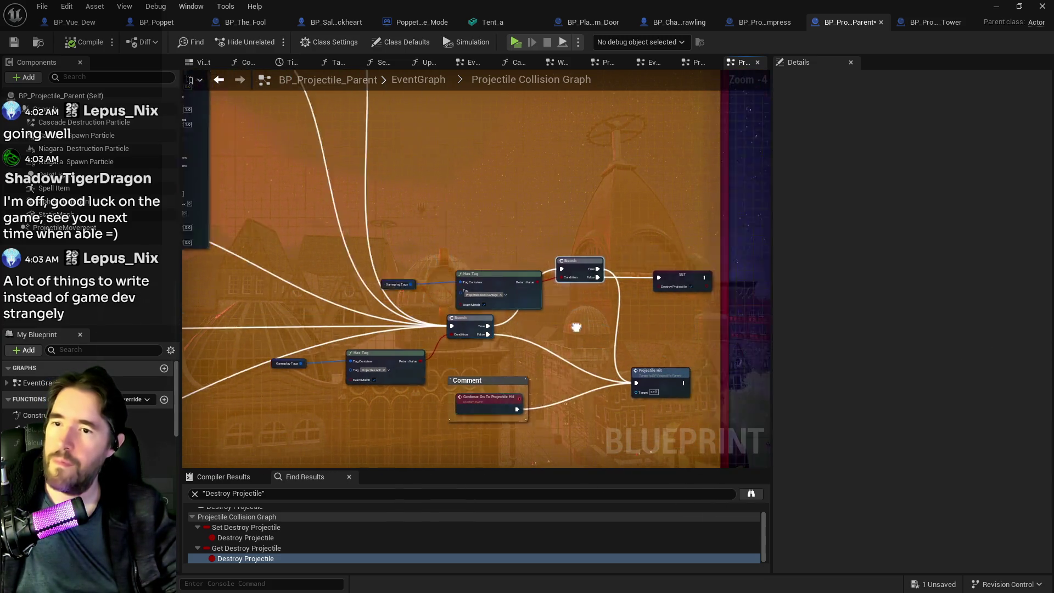
pyautogui.moveTo(554, 280)
pyautogui.mouseDown()
pyautogui.moveTo(591, 218)
pyautogui.moveTo(368, 197)
pyautogui.mouseUp()
# - Place a Custom Event from the 'custom ev' search and name it Projectile AoE Hit Check
pyautogui.rightClick(368, 197)
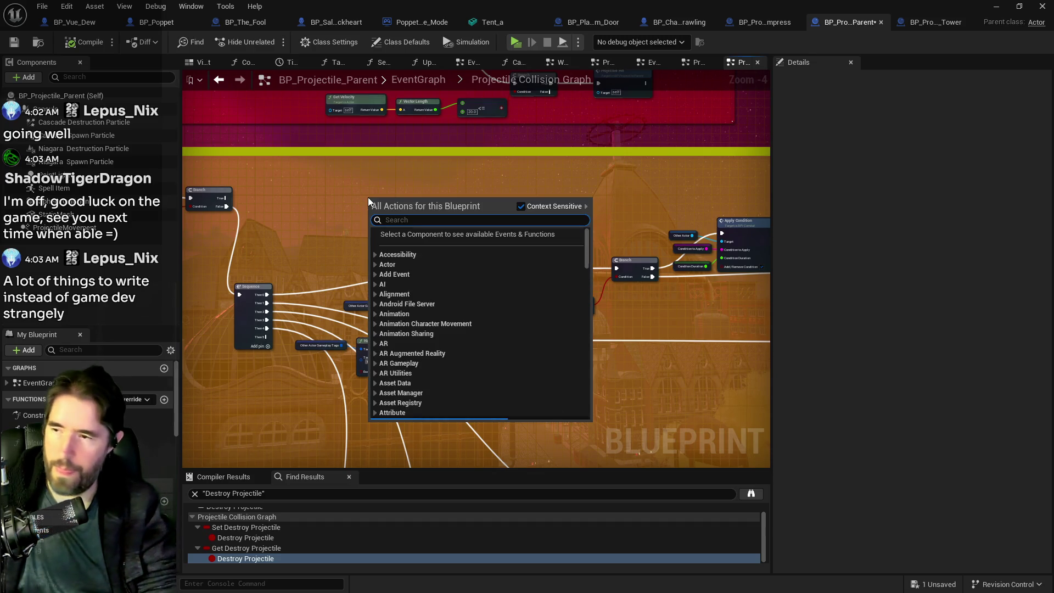
pyautogui.write('custom ev')
pyautogui.click(413, 245)
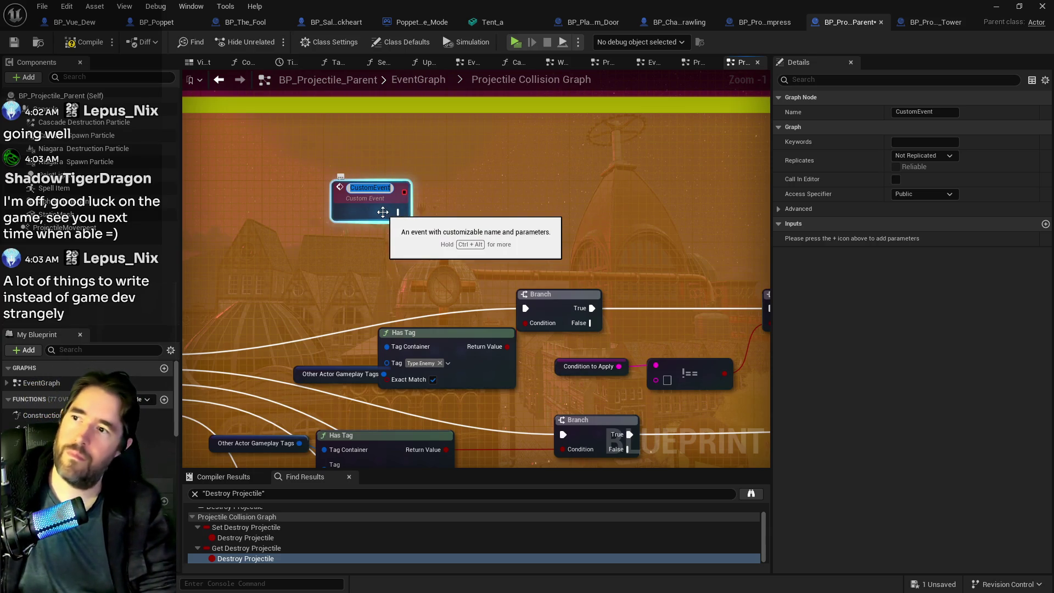
pyautogui.write('Projectile Hit Check')
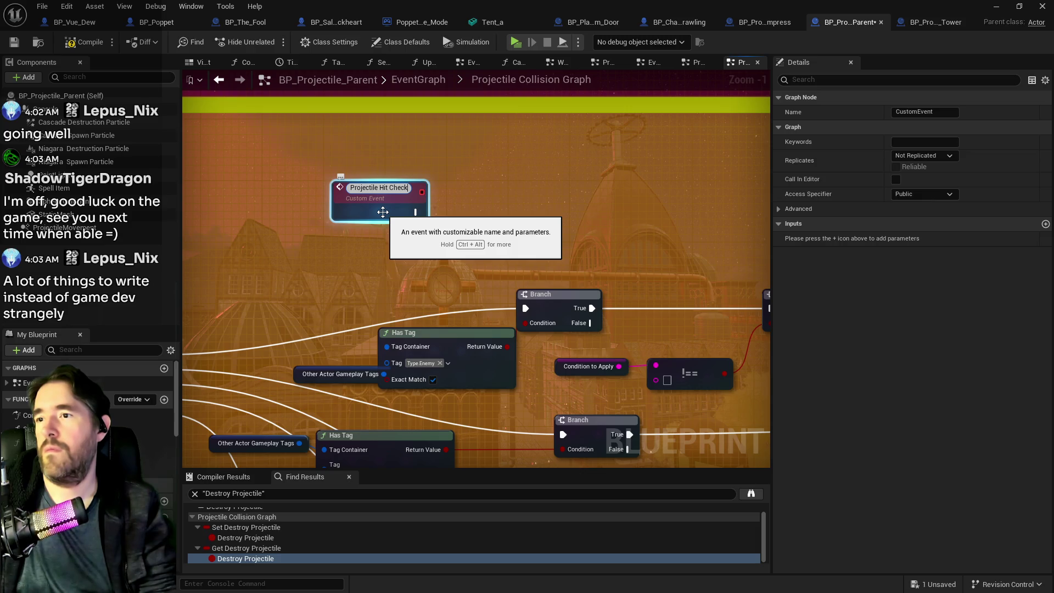
pyautogui.press('Left')
pyautogui.press('Left')
pyautogui.press('Left')
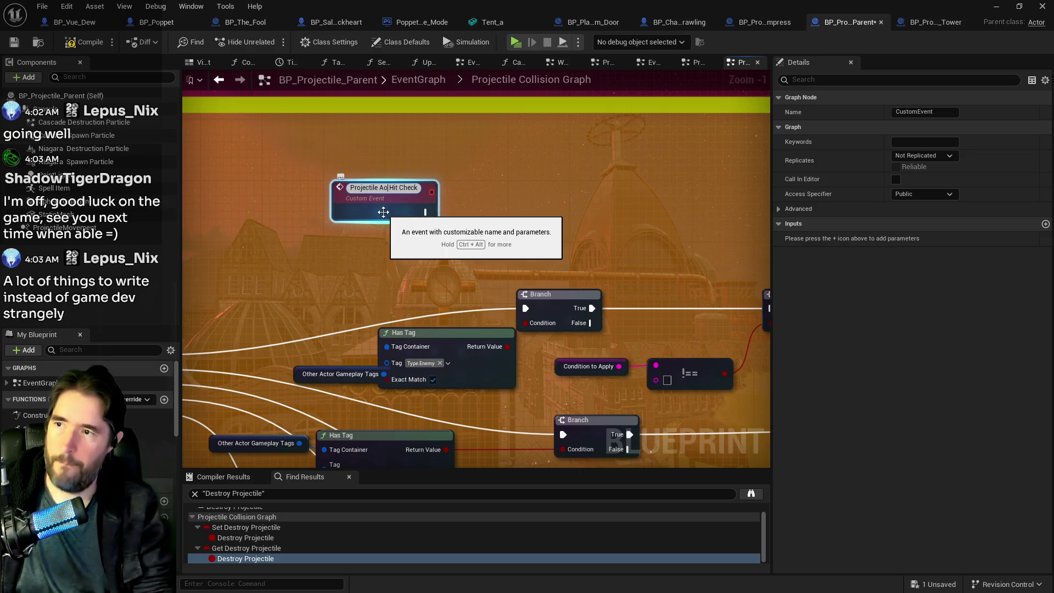
pyautogui.write('e')
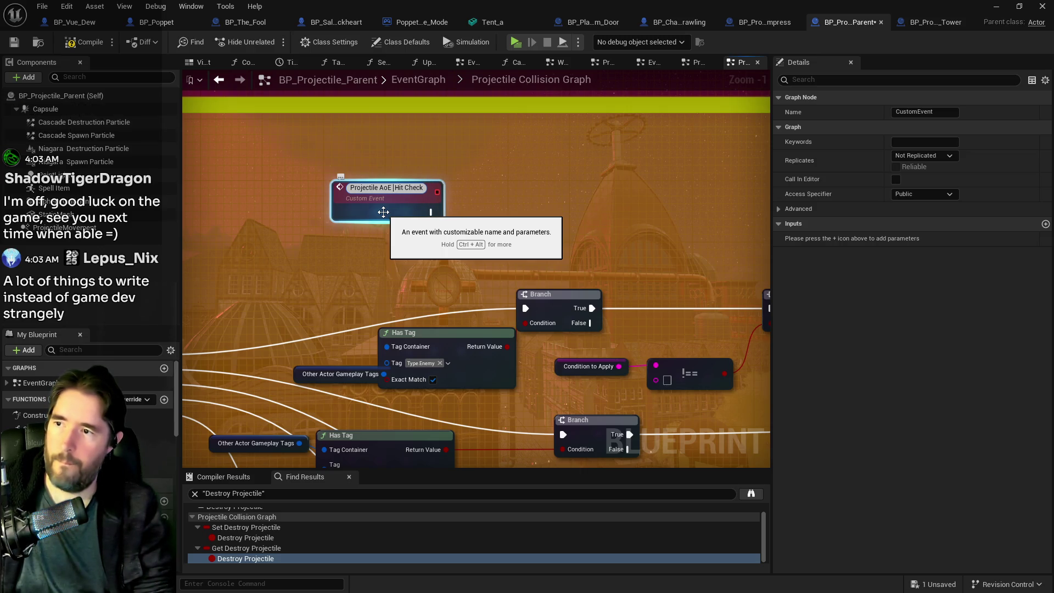
pyautogui.click(386, 251)
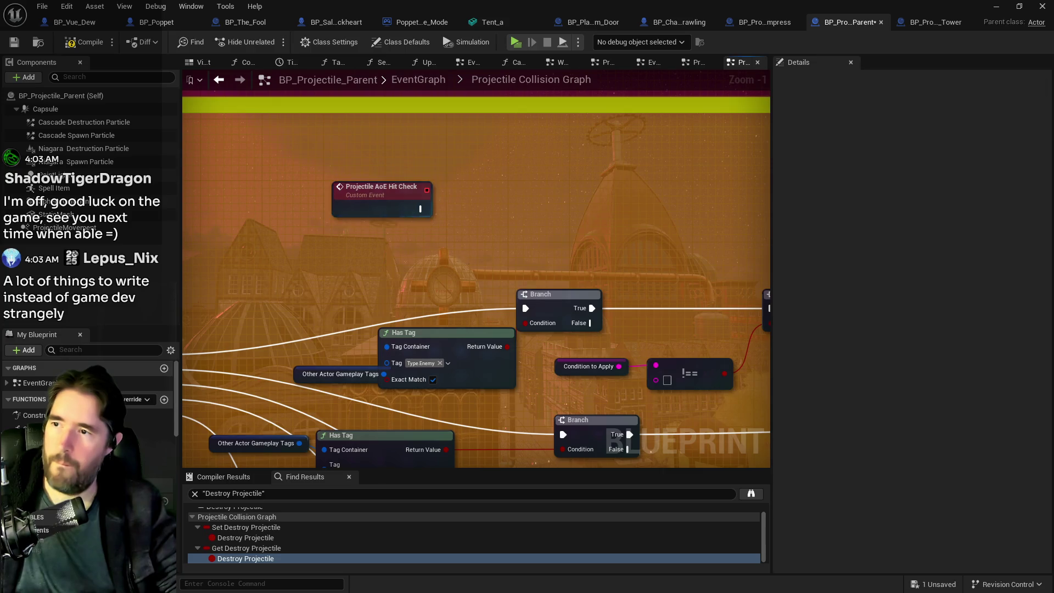
pyautogui.scroll(-2, 325, 212)
pyautogui.scroll(-4, 326, 217)
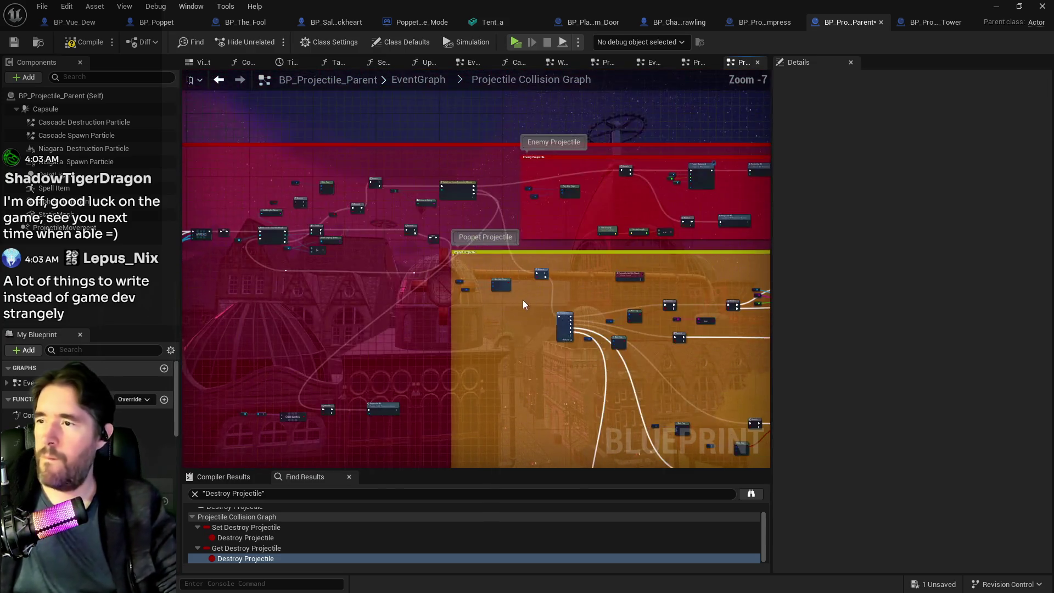
pyautogui.scroll(3, 479, 249)
pyautogui.moveTo(466, 295)
pyautogui.mouseDown()
pyautogui.moveTo(599, 292)
pyautogui.moveTo(466, 270)
pyautogui.mouseUp()
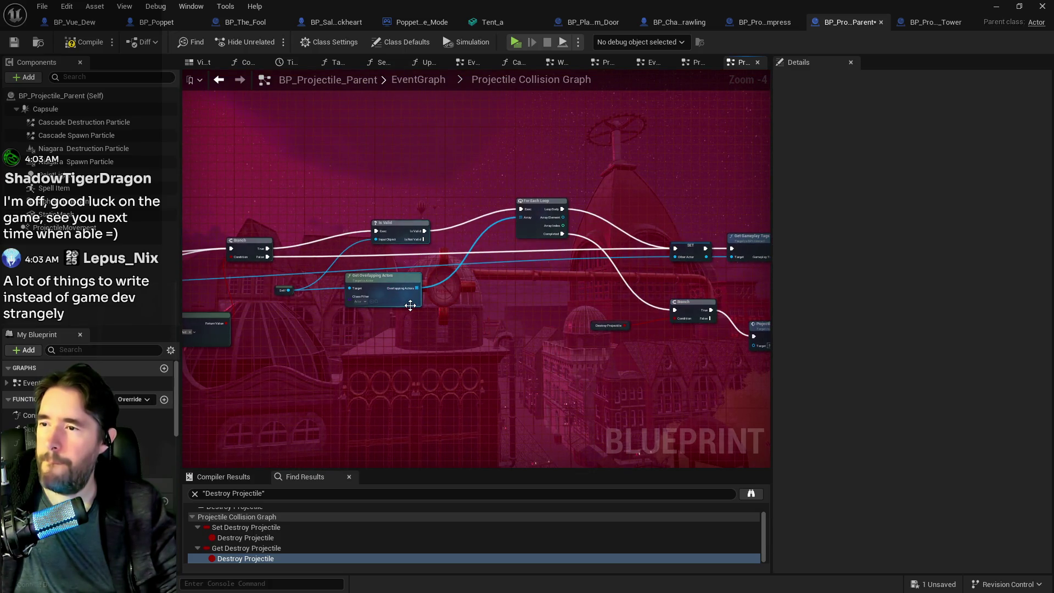
pyautogui.scroll(2, 410, 305)
pyautogui.scroll(-3, 594, 332)
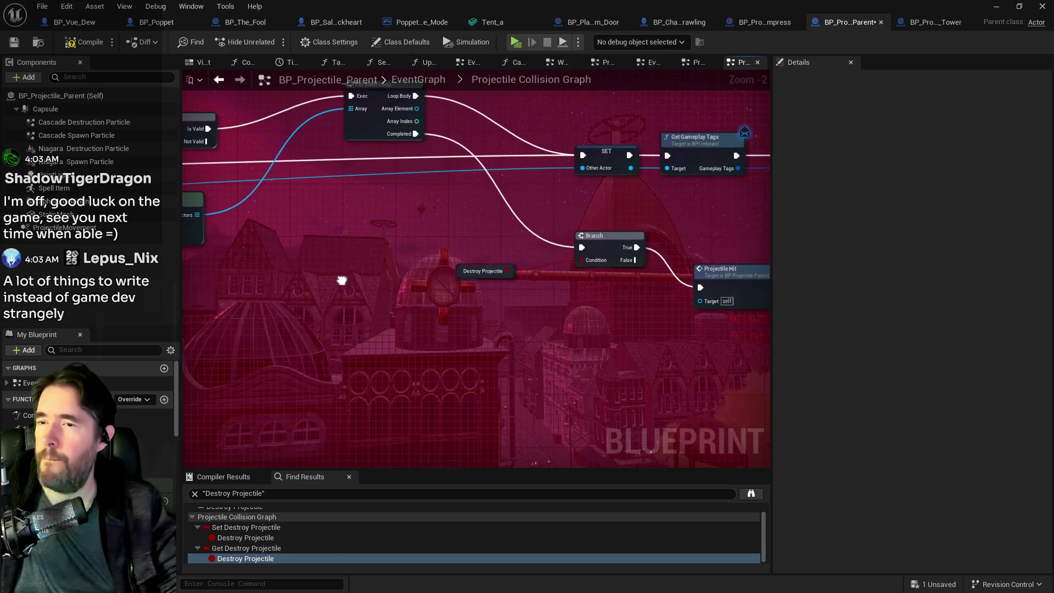
pyautogui.moveTo(741, 329); pyautogui.dragTo(430, 187)
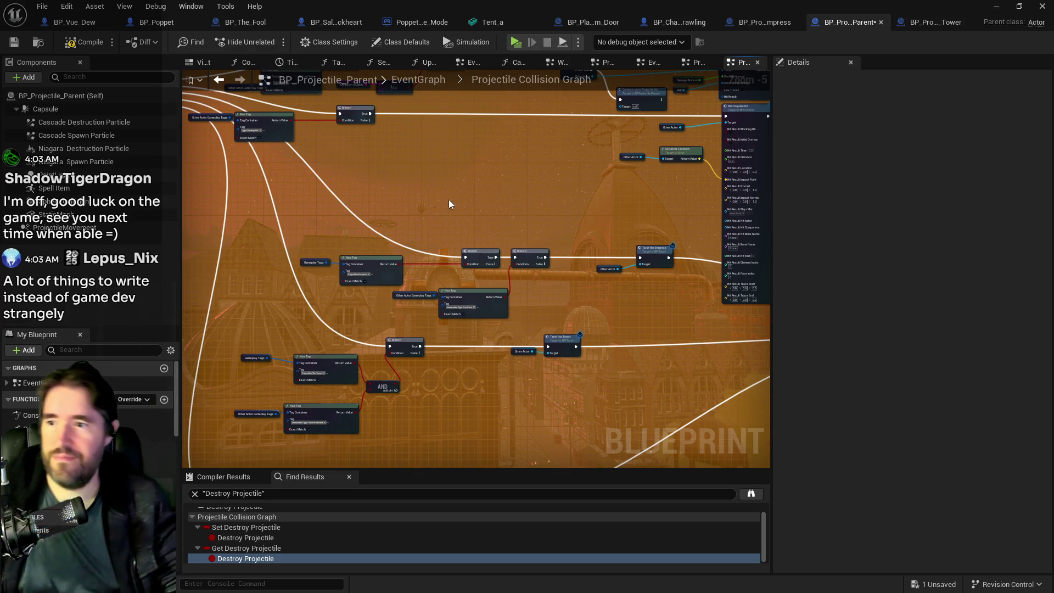
pyautogui.scroll(-3, 589, 279)
pyautogui.scroll(5, 532, 305)
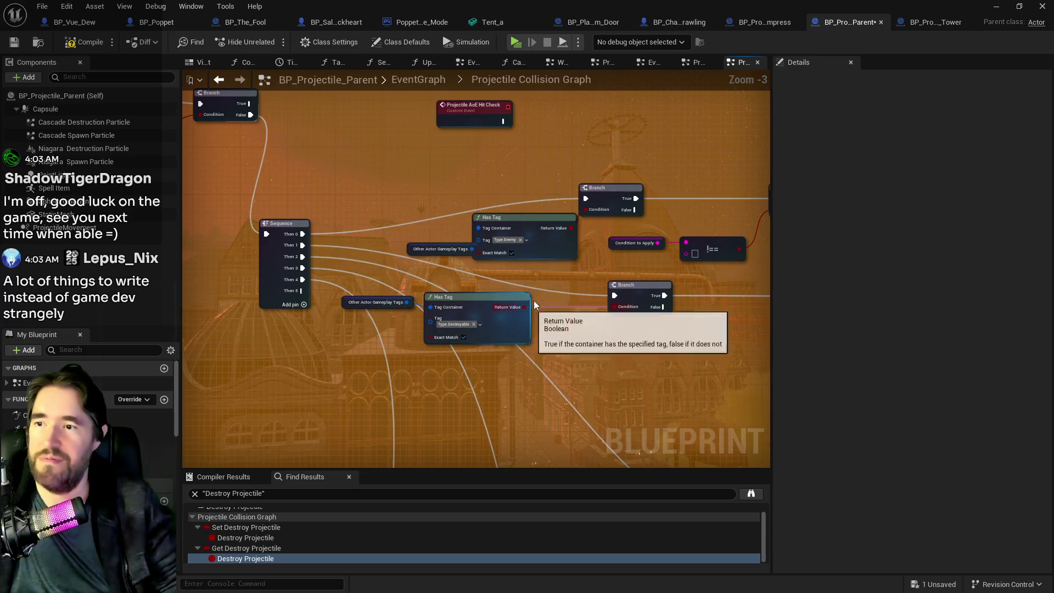
pyautogui.moveTo(533, 274); pyautogui.dragTo(242, 269)
pyautogui.moveTo(413, 255); pyautogui.dragTo(487, 241)
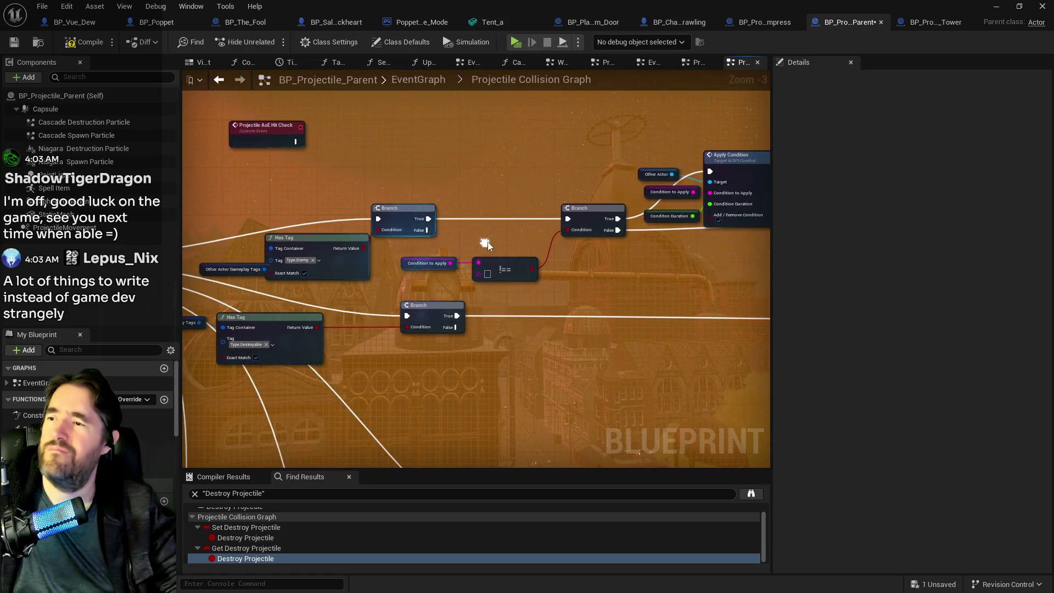
pyautogui.click(209, 271)
pyautogui.moveTo(208, 275)
pyautogui.mouseDown()
pyautogui.moveTo(429, 279)
pyautogui.moveTo(242, 199)
pyautogui.mouseUp()
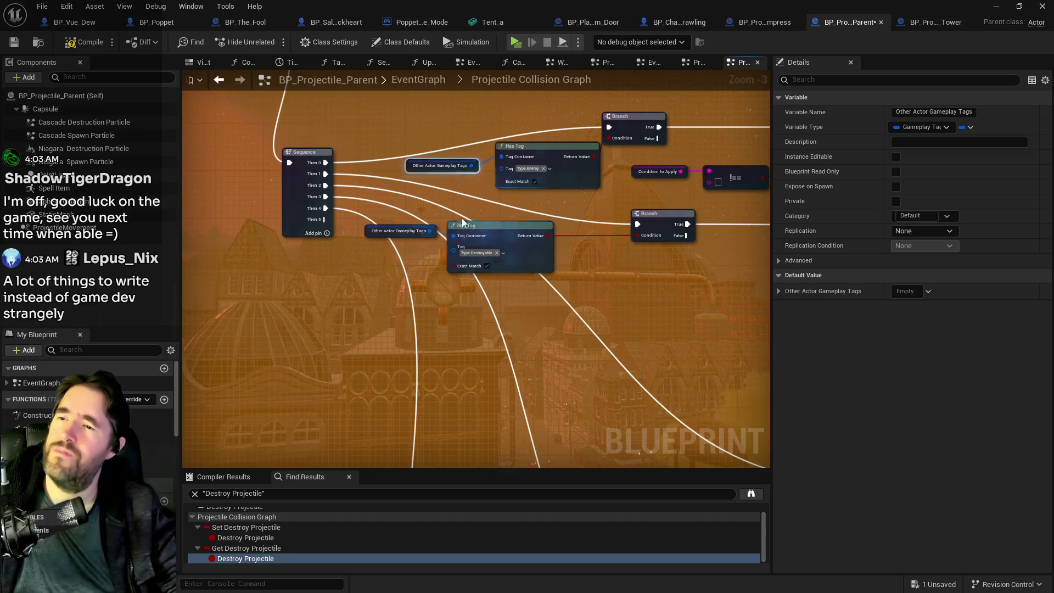
pyautogui.scroll(-1, 384, 230)
pyautogui.moveTo(372, 235)
pyautogui.mouseDown()
pyautogui.moveTo(438, 329)
pyautogui.moveTo(454, 305)
pyautogui.moveTo(443, 319)
pyautogui.moveTo(552, 337)
pyautogui.mouseUp()
pyautogui.moveTo(559, 235)
pyautogui.mouseDown()
pyautogui.moveTo(493, 215)
pyautogui.moveTo(564, 203)
pyautogui.moveTo(525, 195)
pyautogui.mouseUp()
pyautogui.scroll(1, 515, 196)
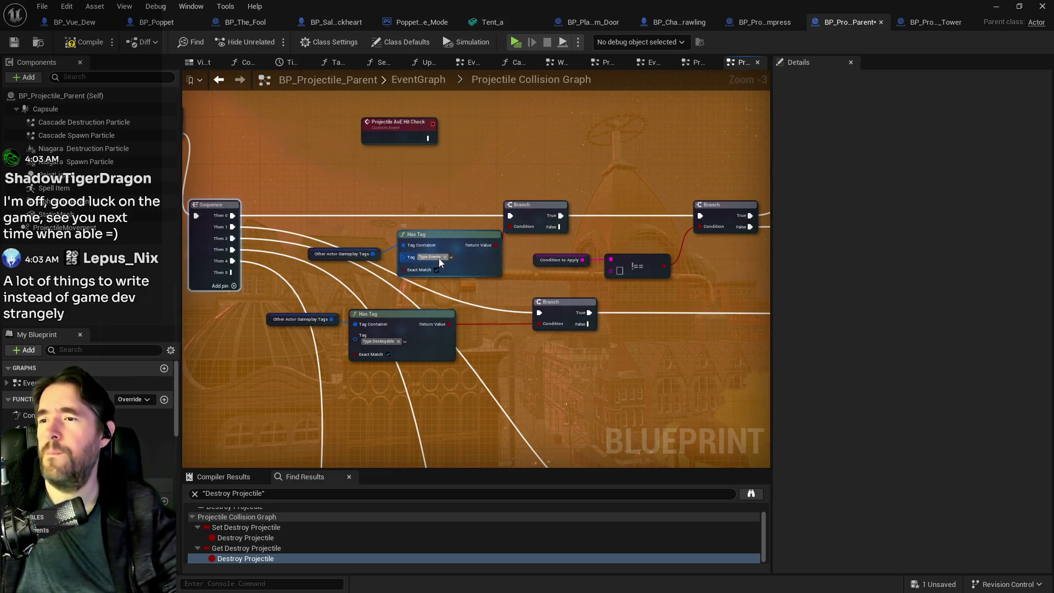
pyautogui.moveTo(513, 256); pyautogui.dragTo(326, 250)
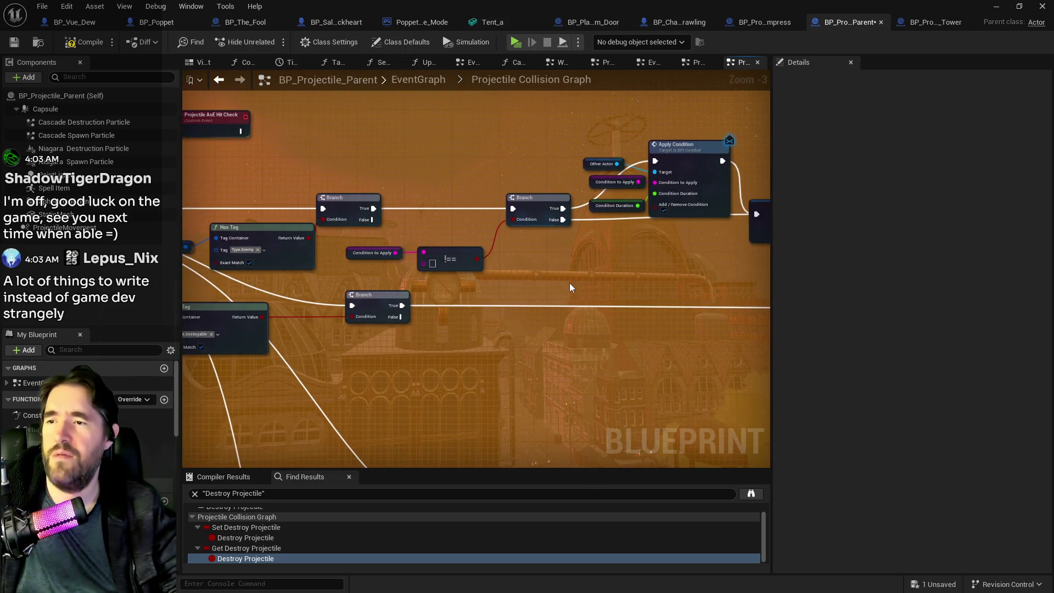
pyautogui.moveTo(569, 282); pyautogui.dragTo(417, 286)
pyautogui.moveTo(521, 298); pyautogui.dragTo(391, 271)
pyautogui.moveTo(514, 265)
pyautogui.mouseDown()
pyautogui.moveTo(610, 310)
pyautogui.moveTo(599, 258)
pyautogui.moveTo(770, 383)
pyautogui.mouseUp()
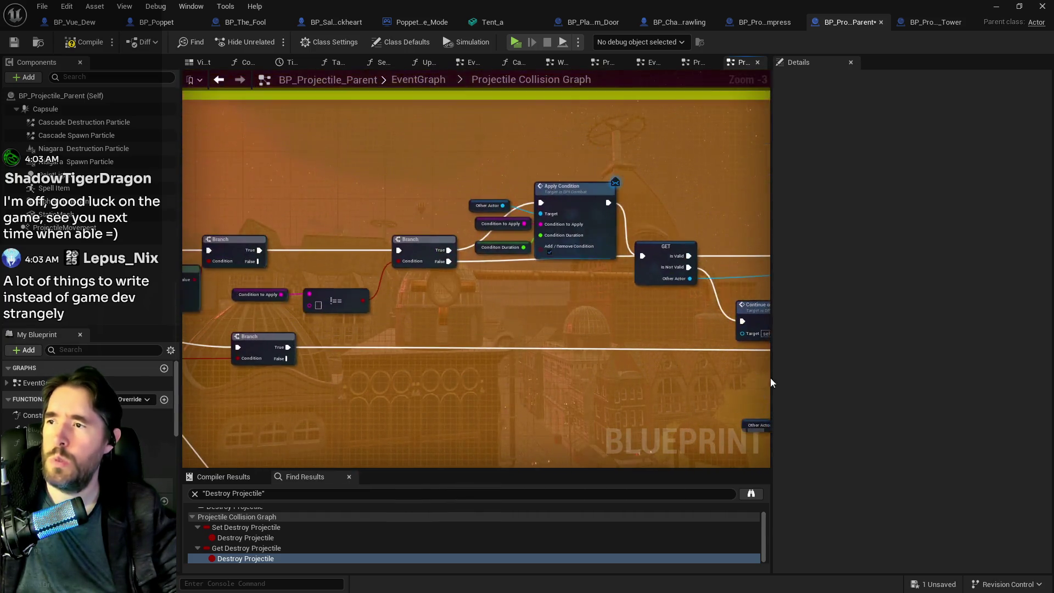
pyautogui.moveTo(219, 198); pyautogui.dragTo(549, 175)
pyautogui.moveTo(483, 170); pyautogui.dragTo(386, 160)
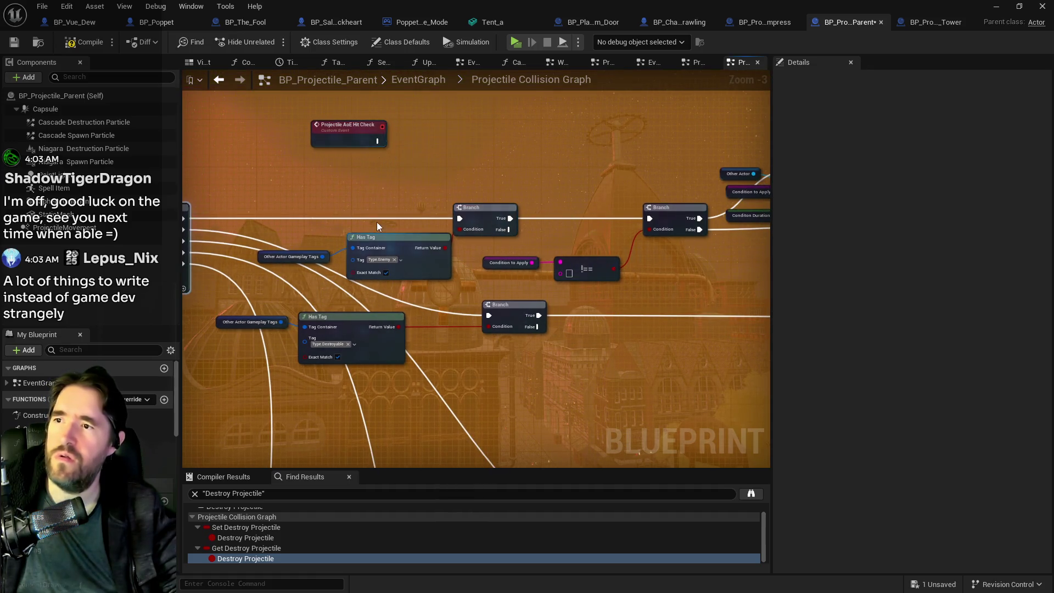
pyautogui.scroll(-2, 360, 201)
pyautogui.moveTo(522, 292); pyautogui.dragTo(166, 166)
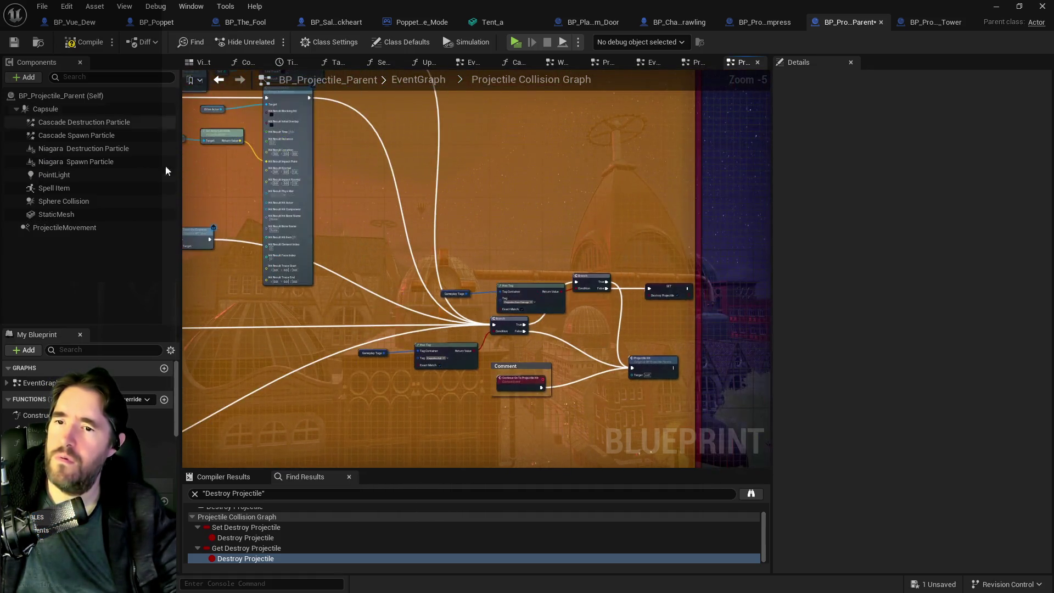
pyautogui.scroll(2, 560, 357)
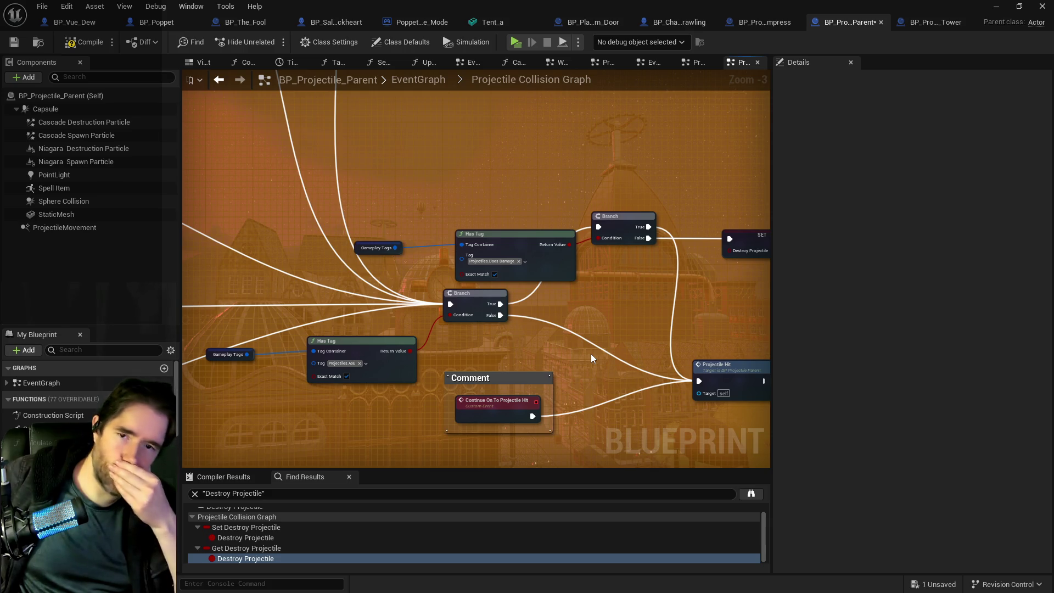
pyautogui.scroll(-2, 591, 353)
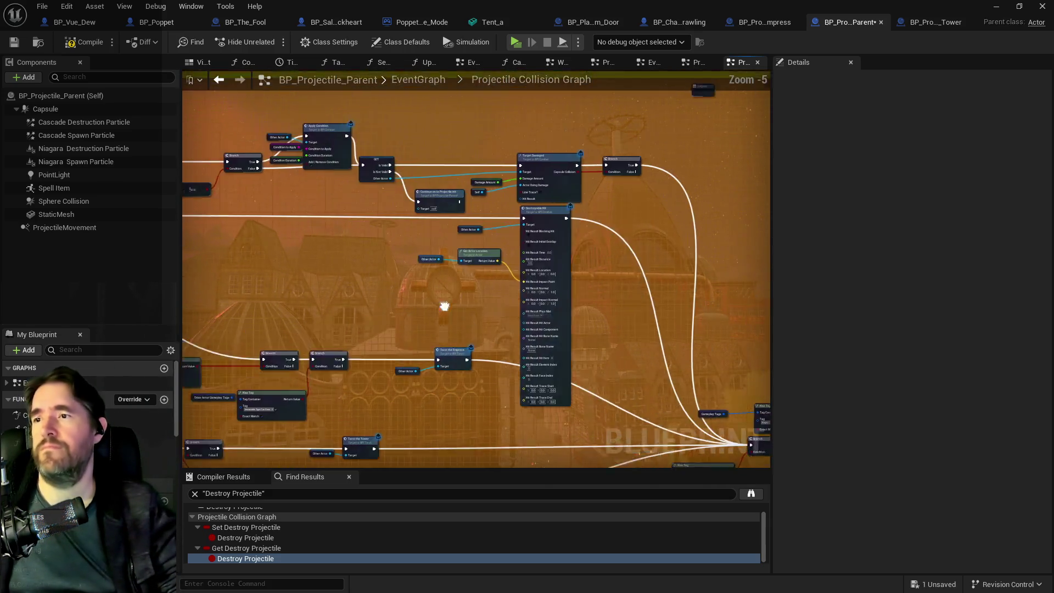
pyautogui.moveTo(444, 306); pyautogui.dragTo(573, 357)
pyautogui.rightClick(573, 357)
# - Add an expanded Print String node and position it beside the Branch
pyautogui.write('print string')
pyautogui.press('Return')
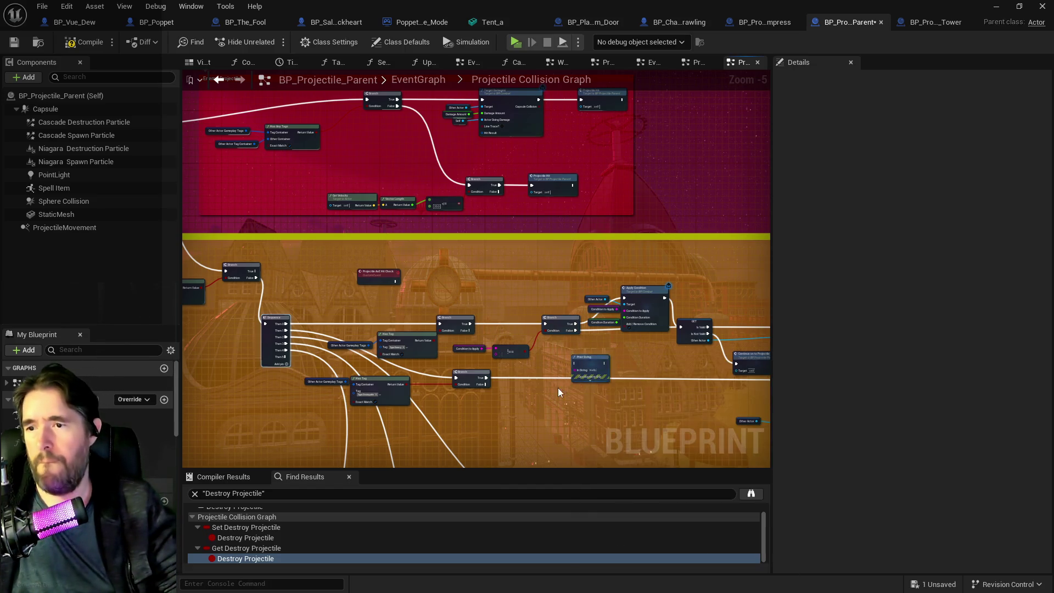
pyautogui.scroll(4, 558, 388)
pyautogui.click(624, 371)
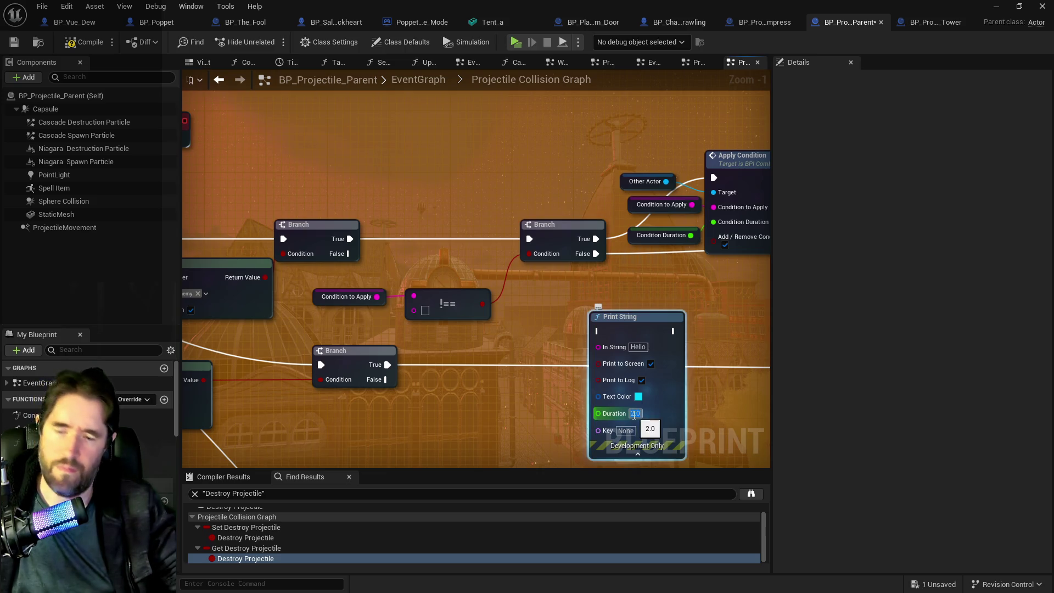
pyautogui.moveTo(552, 396); pyautogui.dragTo(579, 430)
pyautogui.moveTo(678, 350)
pyautogui.mouseDown()
pyautogui.moveTo(453, 146)
pyautogui.moveTo(515, 89)
pyautogui.mouseUp()
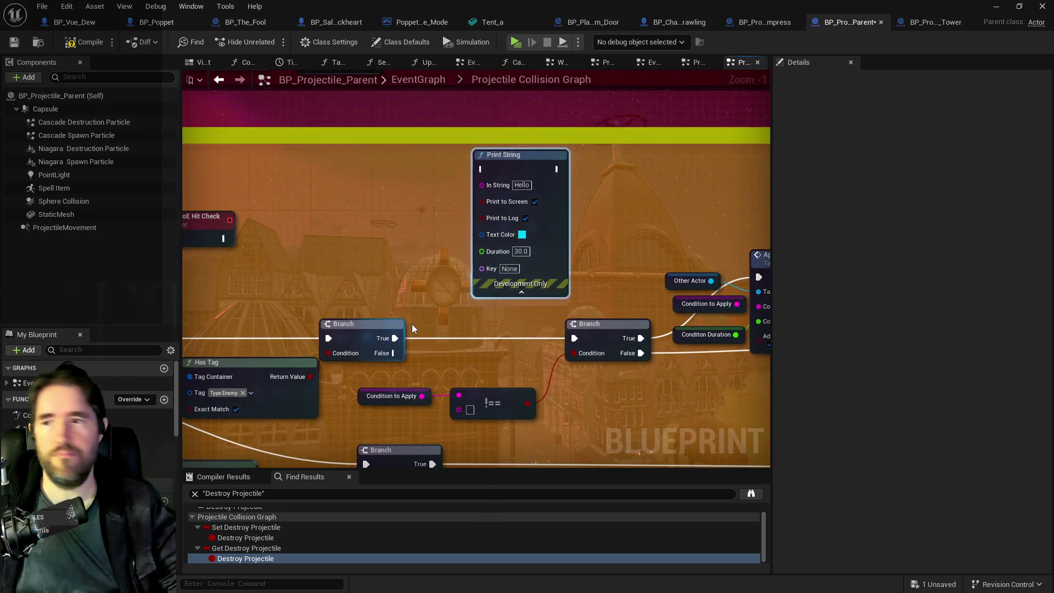
pyautogui.scroll(1, 412, 324)
pyautogui.moveTo(521, 354)
pyautogui.mouseDown()
pyautogui.moveTo(496, 345)
pyautogui.moveTo(519, 351)
pyautogui.mouseUp()
pyautogui.moveTo(646, 156)
pyautogui.mouseDown()
pyautogui.moveTo(324, 225)
pyautogui.moveTo(420, 183)
pyautogui.moveTo(590, 218)
pyautogui.mouseUp()
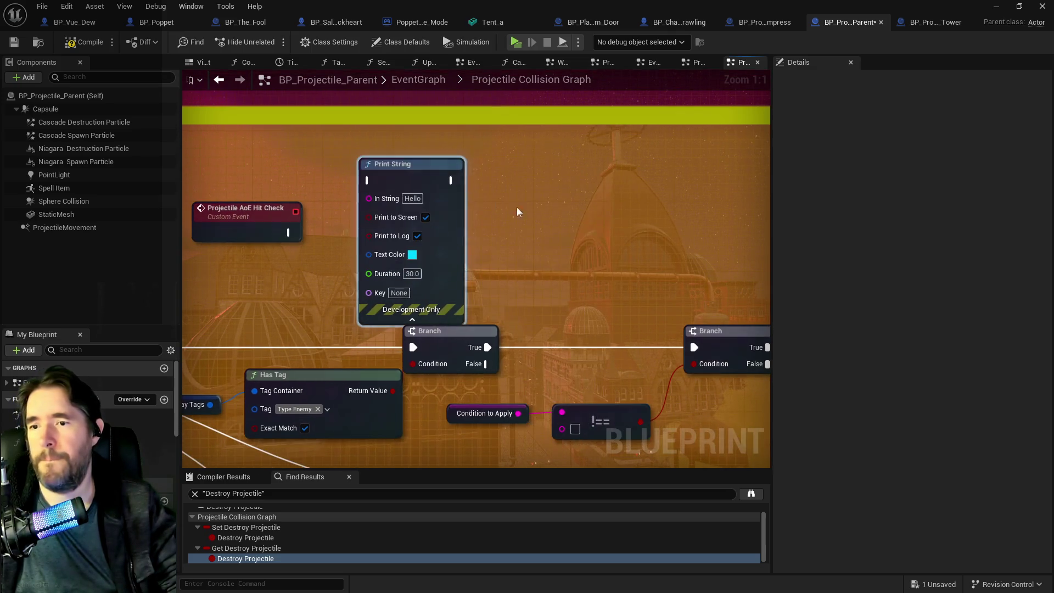
pyautogui.moveTo(430, 172)
pyautogui.mouseDown()
pyautogui.moveTo(602, 219)
pyautogui.moveTo(546, 220)
pyautogui.moveTo(361, 173)
pyautogui.moveTo(671, 161)
pyautogui.mouseUp()
# - Wire Sequence Then 0 into the Print String and set its text to 'Projectile Enemy 1'
pyautogui.moveTo(314, 341); pyautogui.dragTo(639, 175)
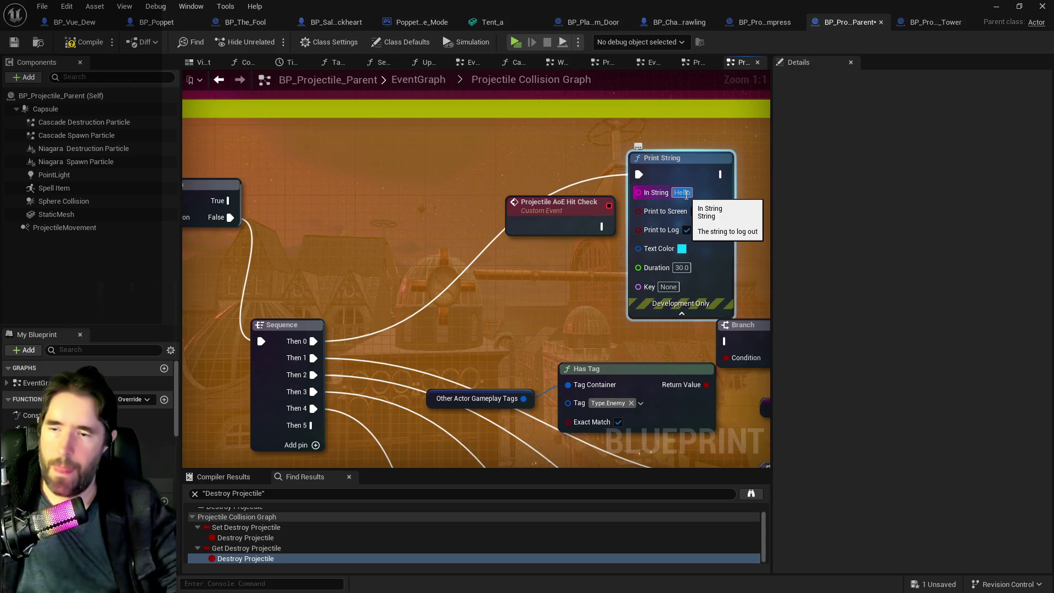
pyautogui.write('Projec')
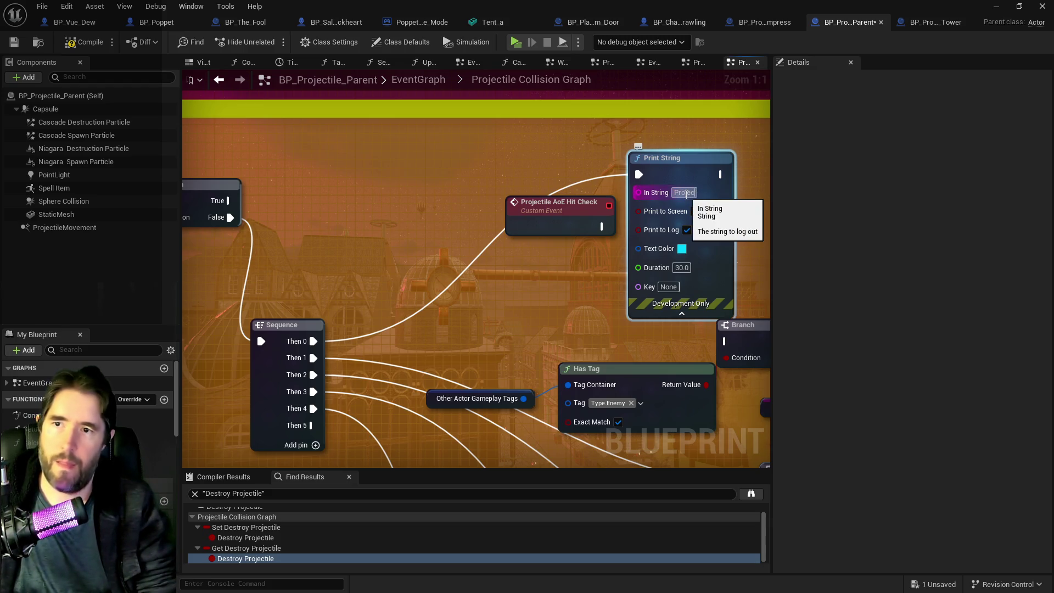
pyautogui.write('tile Enemy 1')
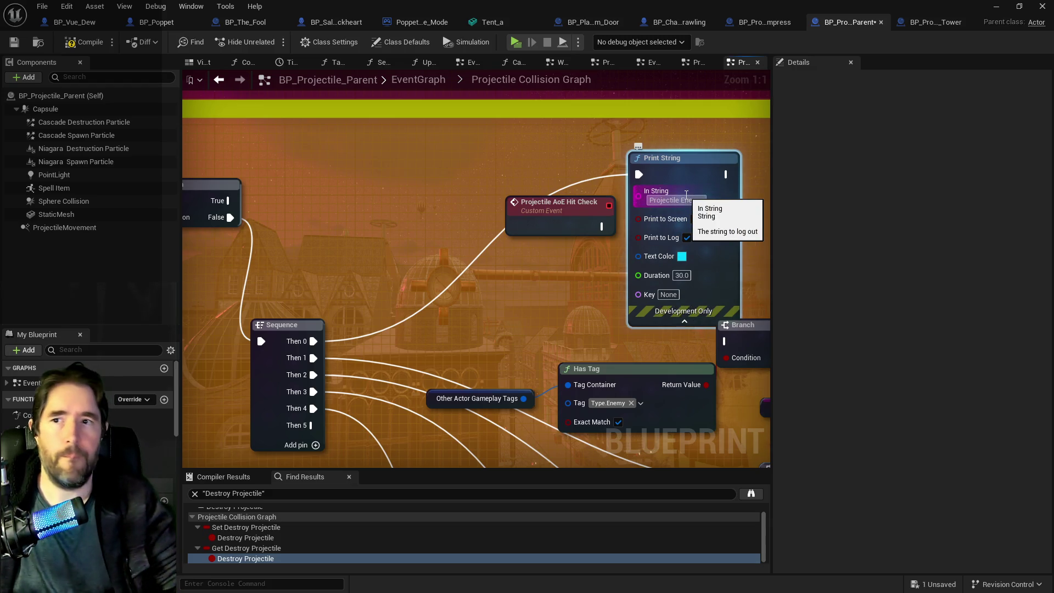
pyautogui.press('Return')
pyautogui.moveTo(581, 296); pyautogui.dragTo(465, 303)
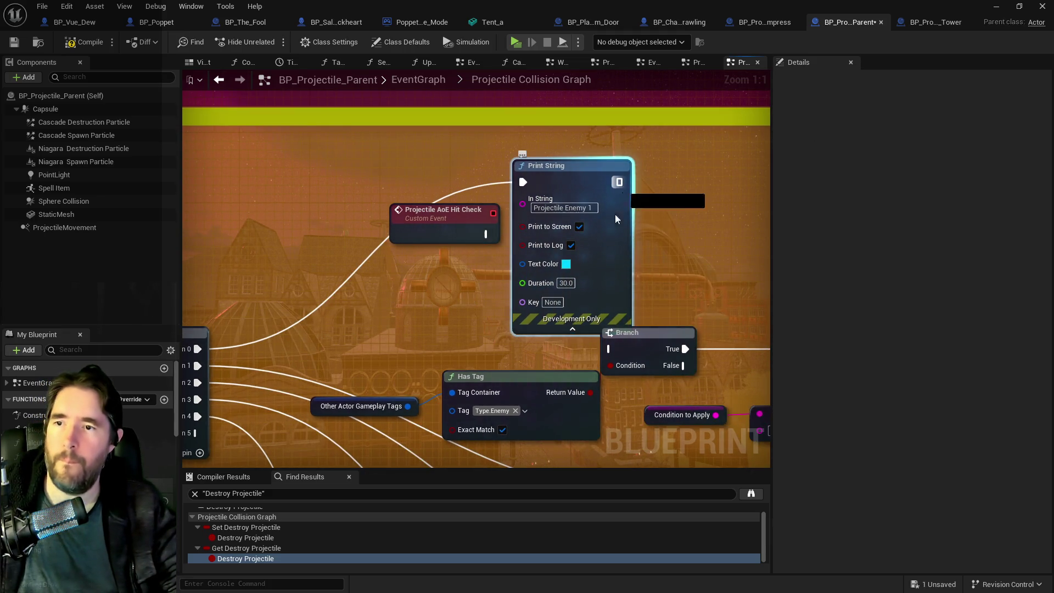
pyautogui.moveTo(684, 228); pyautogui.dragTo(327, 202)
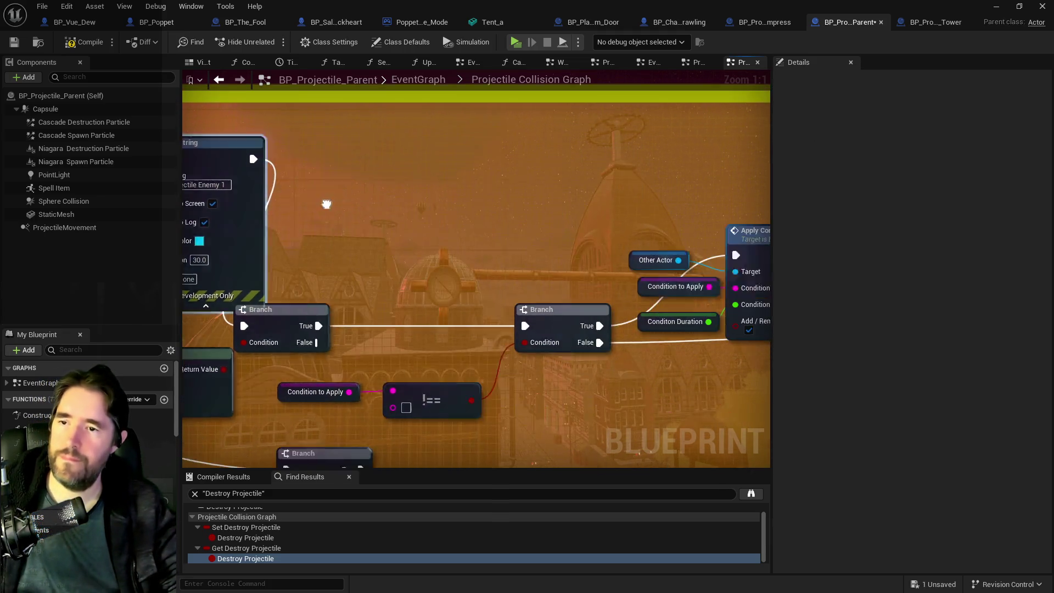
# - Paste a Print String reading 'Projectile Enemy 2' and wire GET's Is Valid output into it
pyautogui.moveTo(521, 262); pyautogui.dragTo(396, 231)
pyautogui.moveTo(761, 270); pyautogui.dragTo(527, 253)
pyautogui.moveTo(600, 196)
pyautogui.mouseDown()
pyautogui.moveTo(451, 167)
pyautogui.moveTo(502, 167)
pyautogui.mouseUp()
pyautogui.moveTo(730, 216)
pyautogui.mouseDown()
pyautogui.moveTo(413, 209)
pyautogui.moveTo(346, 145)
pyautogui.mouseUp()
pyautogui.hotkey('ctrl', 'v')
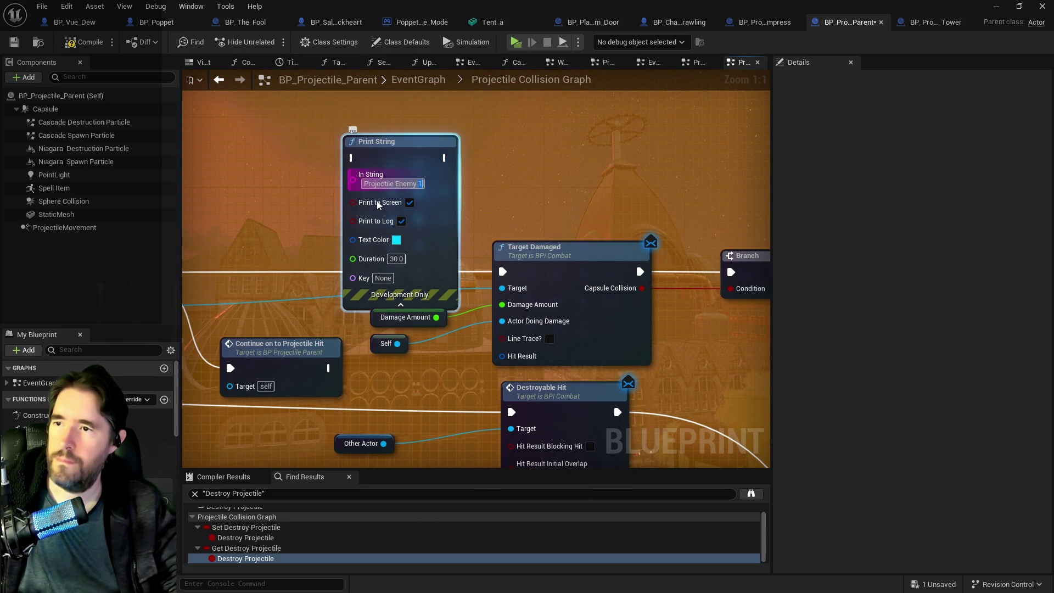
pyautogui.write('2')
pyautogui.moveTo(387, 202); pyautogui.dragTo(538, 205)
pyautogui.click(267, 261)
pyautogui.moveTo(300, 274)
pyautogui.mouseDown()
pyautogui.moveTo(505, 163)
pyautogui.moveTo(467, 126)
pyautogui.mouseUp()
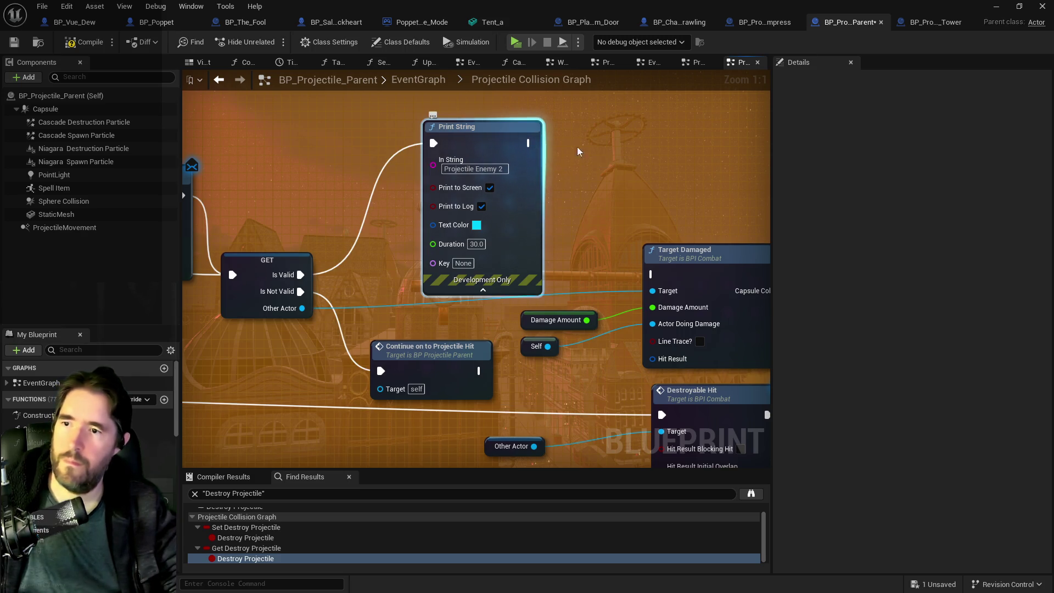
# - Paste another Print String fed by Damage Amount with orange-red text colour
pyautogui.hotkey('ctrl', 'v')
pyautogui.moveTo(609, 115); pyautogui.dragTo(583, 107)
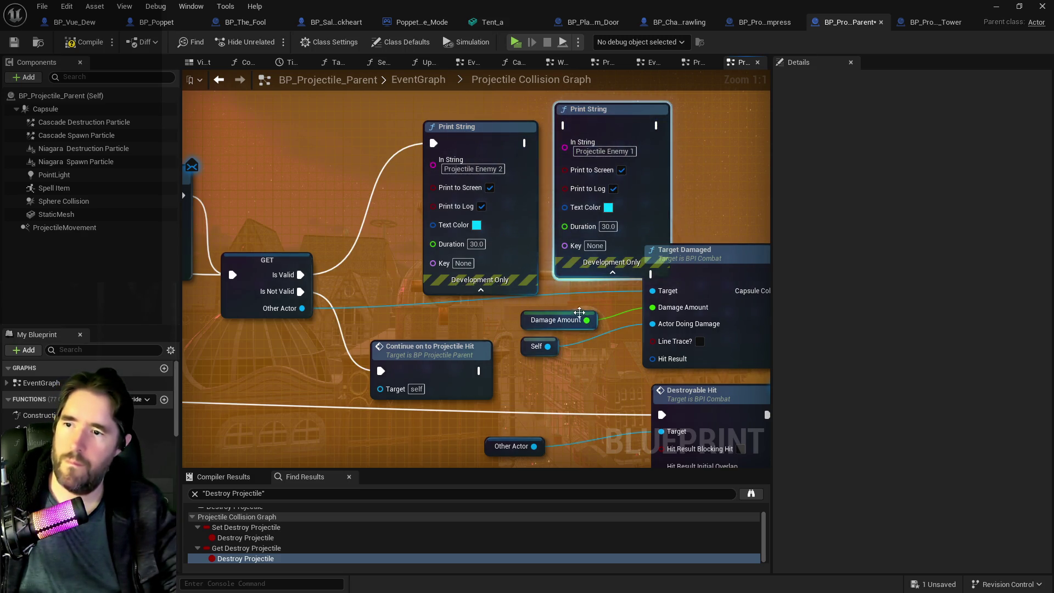
pyautogui.click(556, 319)
pyautogui.moveTo(587, 320); pyautogui.dragTo(565, 142)
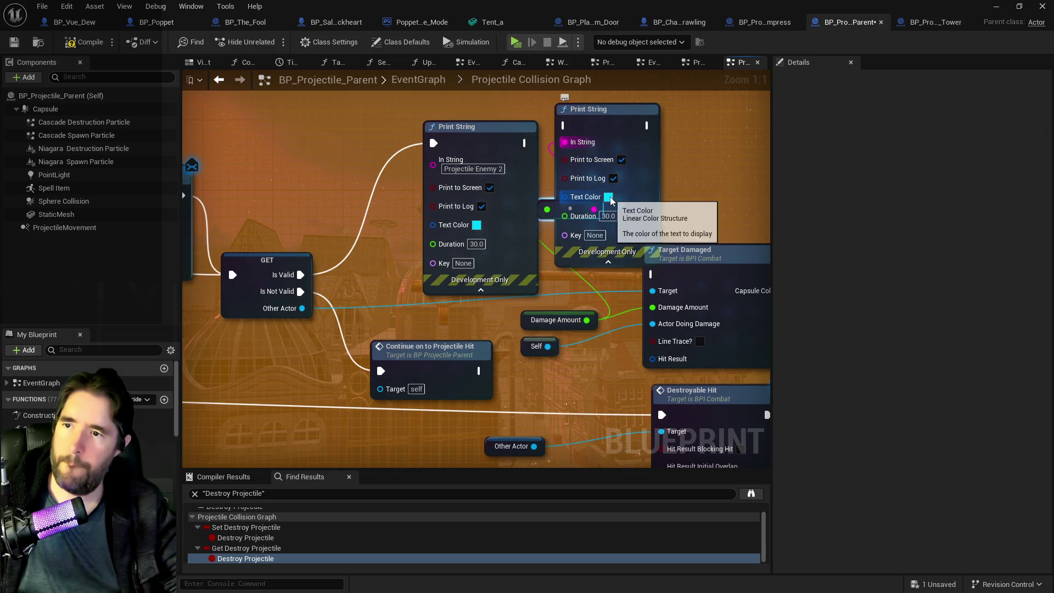
pyautogui.click(608, 197)
pyautogui.click(772, 475)
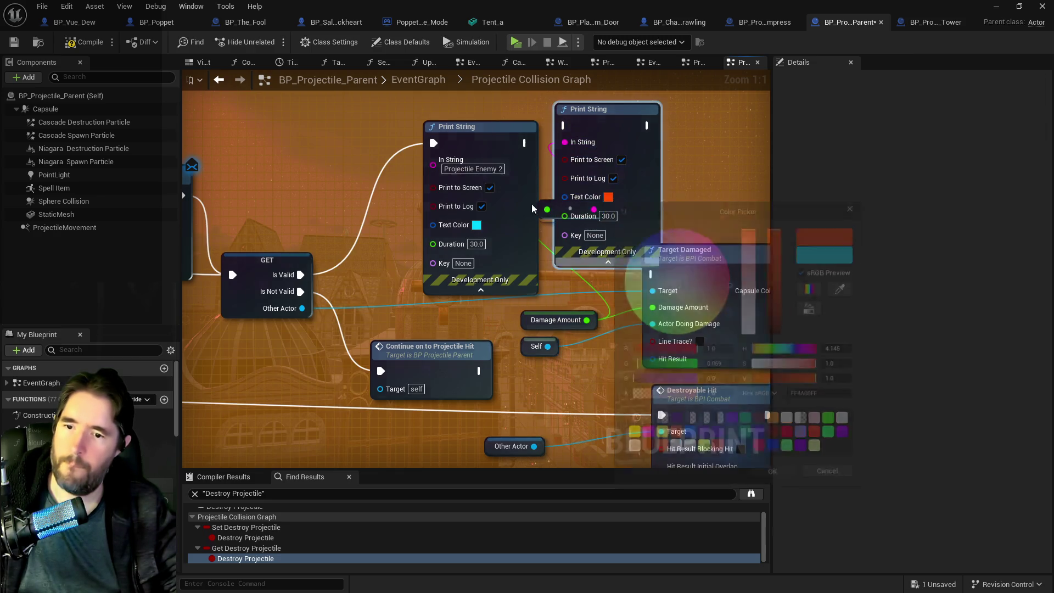
# - Paste a 'Projectile Enemy 3' Print String, run from the Branch True output into the lower Branch
pyautogui.click(638, 121)
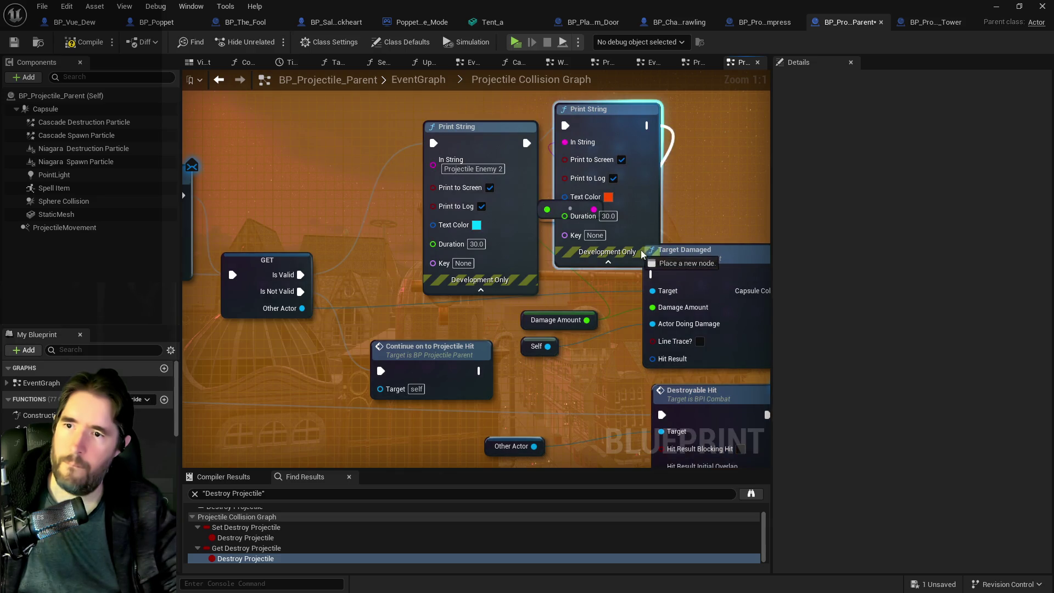
pyautogui.moveTo(758, 385)
pyautogui.mouseDown()
pyautogui.moveTo(549, 290)
pyautogui.moveTo(553, 269)
pyautogui.mouseUp()
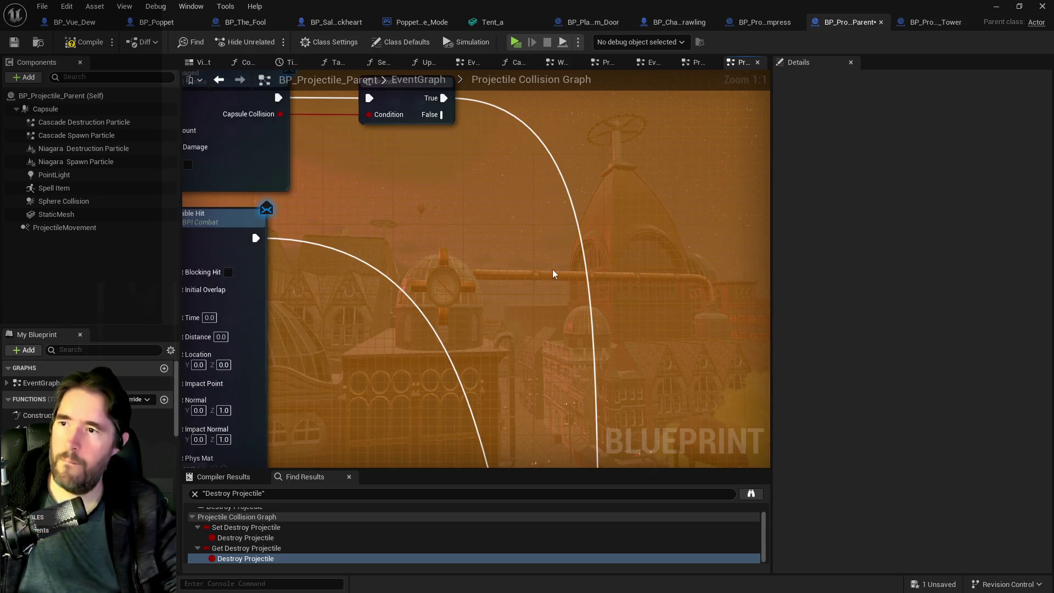
pyautogui.hotkey('ctrl', 'v')
pyautogui.click(667, 325)
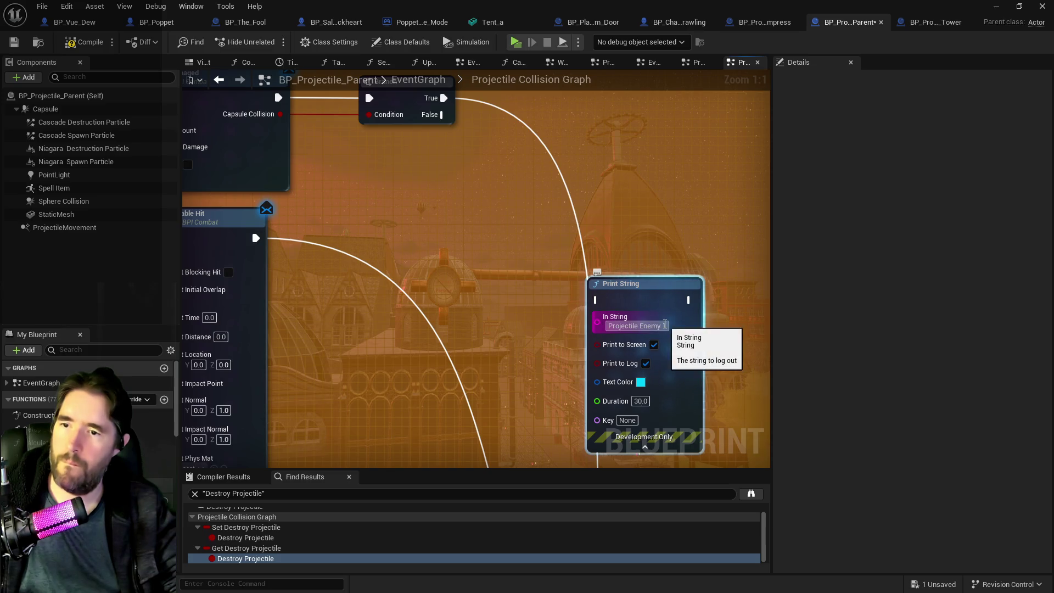
pyautogui.press('BackSpace')
pyautogui.write('3')
pyautogui.moveTo(444, 98); pyautogui.dragTo(605, 299)
pyautogui.moveTo(692, 300)
pyautogui.mouseDown()
pyautogui.moveTo(560, 299)
pyautogui.moveTo(513, 490)
pyautogui.moveTo(572, 374)
pyautogui.moveTo(1005, 289)
pyautogui.moveTo(443, 322)
pyautogui.moveTo(424, 272)
pyautogui.moveTo(186, 247)
pyautogui.moveTo(269, 373)
pyautogui.moveTo(385, 55)
pyautogui.moveTo(363, 176)
pyautogui.moveTo(324, 266)
pyautogui.moveTo(332, 387)
pyautogui.moveTo(372, 404)
pyautogui.mouseUp()
pyautogui.scroll(-3, 384, 357)
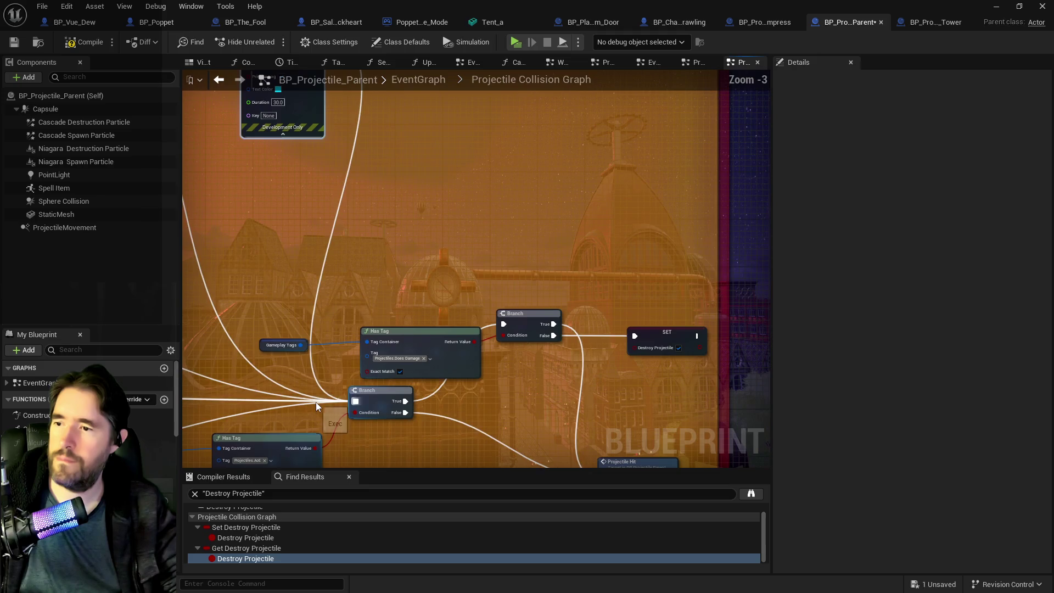
# - Paste a Print String node beside the second Branch near the Has Tag nodes
pyautogui.scroll(-2, 516, 308)
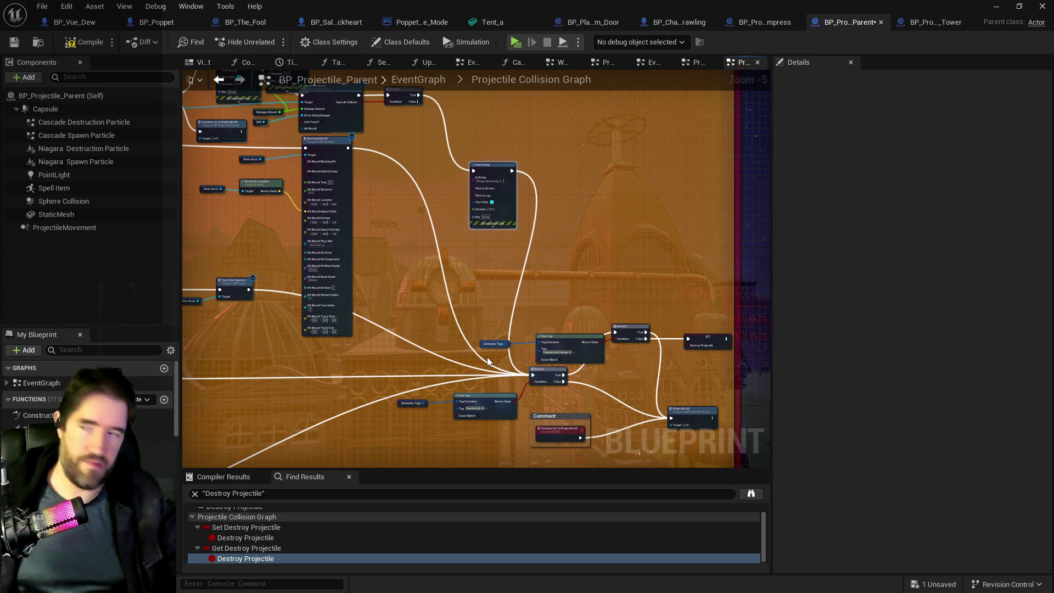
pyautogui.moveTo(462, 283)
pyautogui.mouseDown()
pyautogui.moveTo(522, 365)
pyautogui.moveTo(582, 374)
pyautogui.mouseUp()
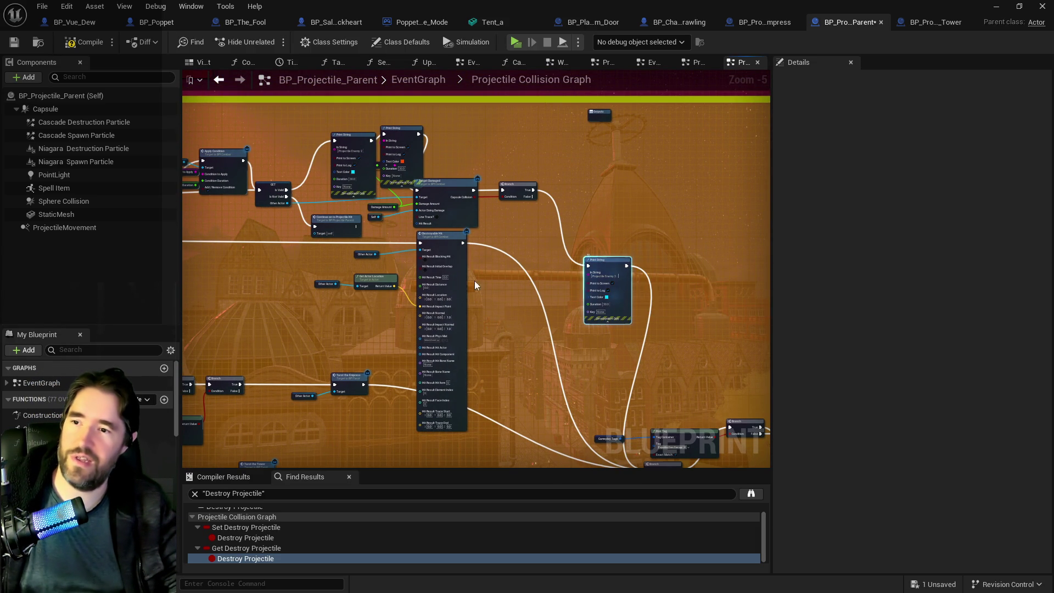
pyautogui.moveTo(307, 291); pyautogui.dragTo(582, 258)
pyautogui.moveTo(360, 302)
pyautogui.mouseDown()
pyautogui.moveTo(451, 250)
pyautogui.moveTo(414, 223)
pyautogui.mouseUp()
pyautogui.scroll(2, 440, 234)
pyautogui.moveTo(473, 242)
pyautogui.mouseDown()
pyautogui.moveTo(350, 183)
pyautogui.moveTo(345, 195)
pyautogui.mouseUp()
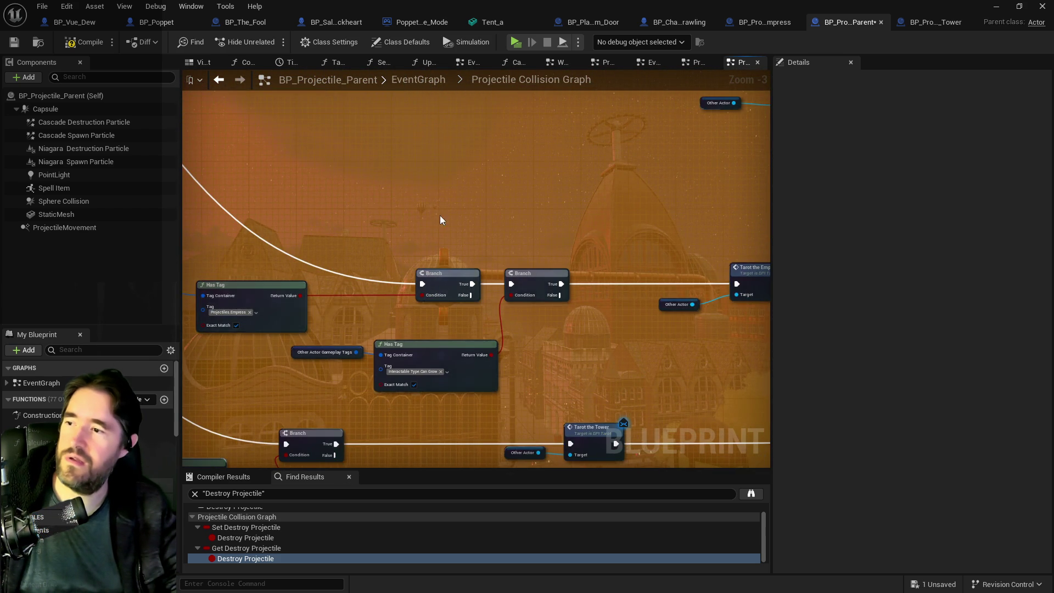
pyautogui.hotkey('ctrl', 'z')
pyautogui.moveTo(283, 174)
pyautogui.mouseDown()
pyautogui.moveTo(618, 250)
pyautogui.moveTo(667, 246)
pyautogui.moveTo(660, 235)
pyautogui.moveTo(657, 271)
pyautogui.mouseUp()
# - Set its text to 'Projectile Empress 1' in magenta and wire it into the Tarot node
pyautogui.scroll(3, 565, 268)
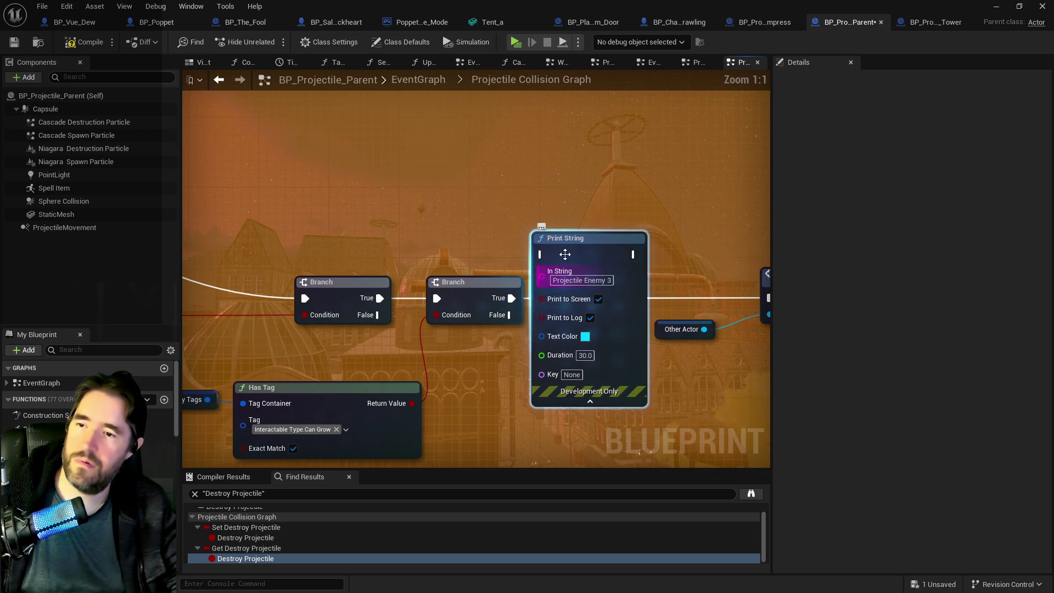
pyautogui.click(586, 280)
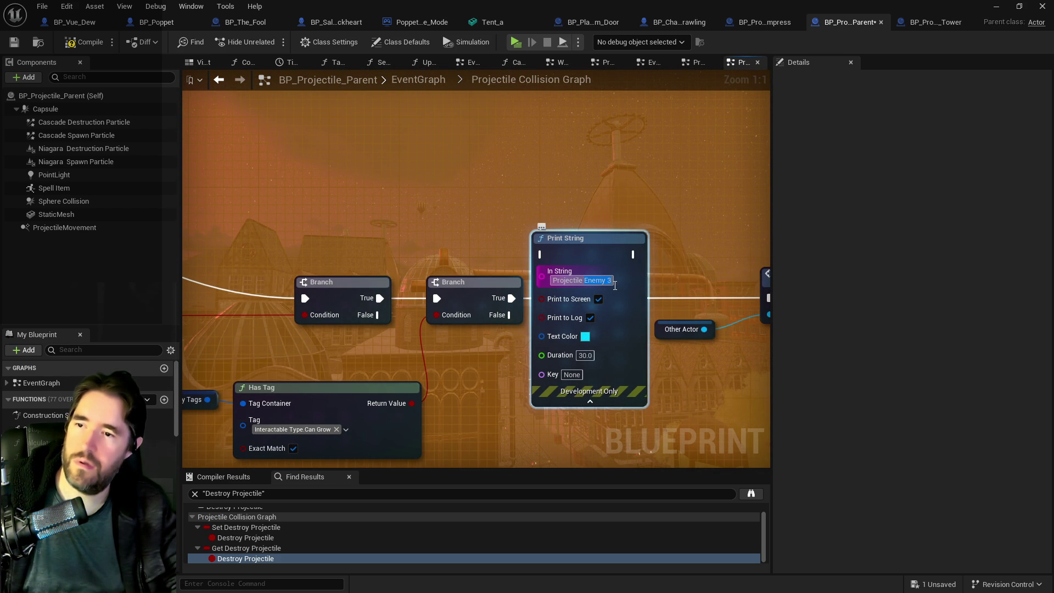
pyautogui.press('Return')
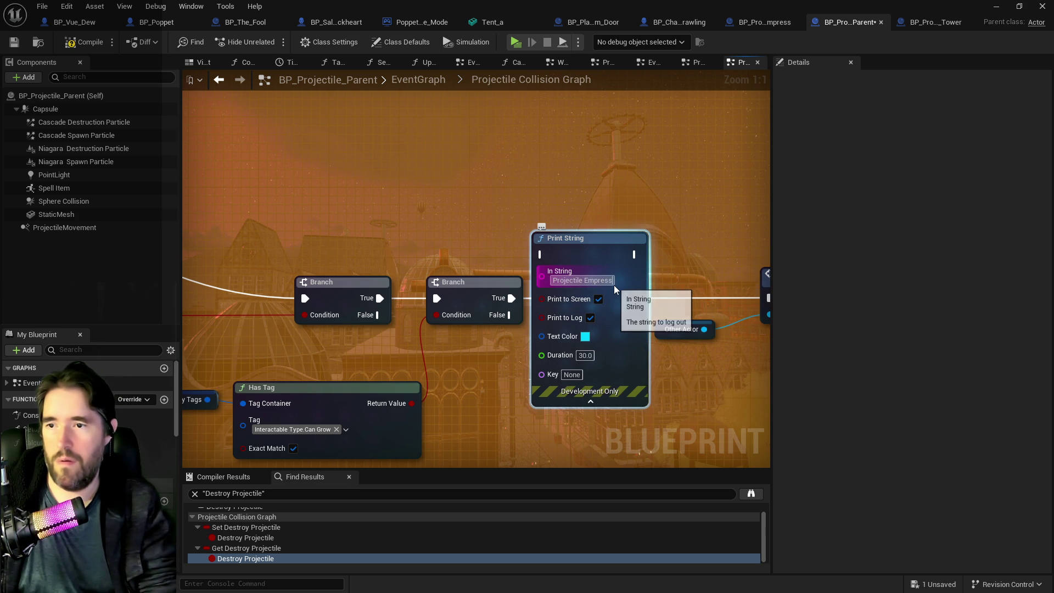
pyautogui.click(585, 336)
pyautogui.moveTo(672, 381)
pyautogui.mouseDown()
pyautogui.moveTo(679, 329)
pyautogui.moveTo(668, 307)
pyautogui.mouseUp()
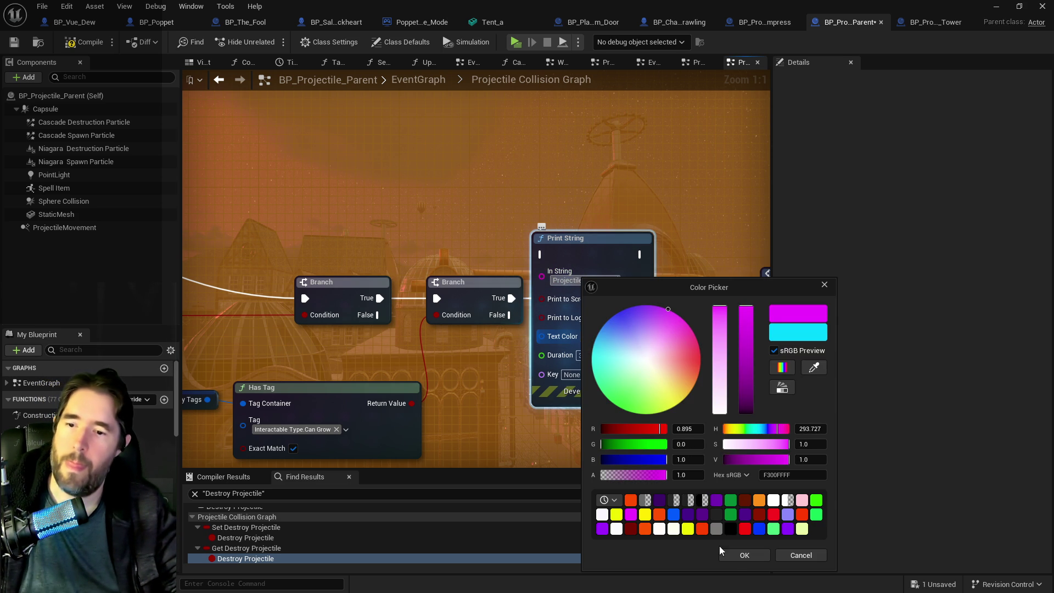
pyautogui.click(735, 554)
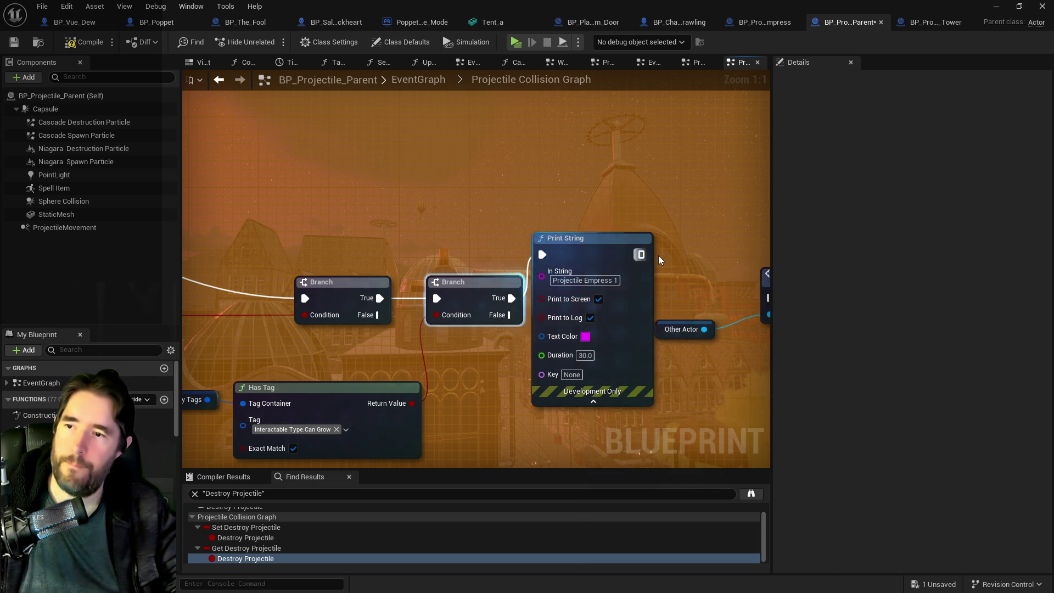
pyautogui.moveTo(537, 245); pyautogui.dragTo(529, 245)
pyautogui.moveTo(630, 254)
pyautogui.mouseDown()
pyautogui.moveTo(768, 303)
pyautogui.moveTo(736, 298)
pyautogui.mouseUp()
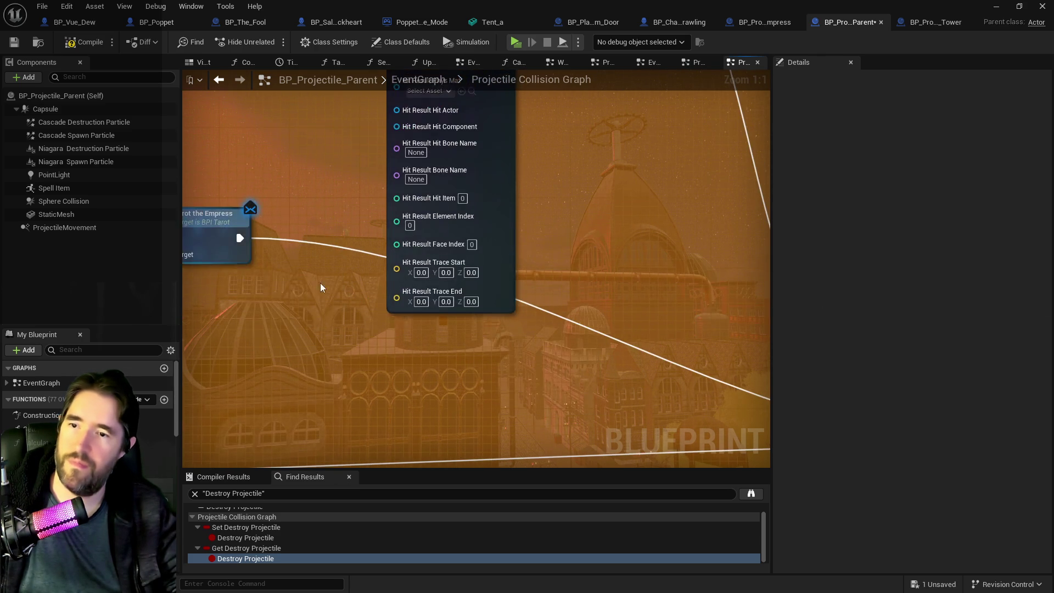
pyautogui.scroll(-2, 321, 284)
pyautogui.moveTo(359, 322)
pyautogui.mouseDown()
pyautogui.moveTo(289, 302)
pyautogui.moveTo(433, 336)
pyautogui.moveTo(285, 327)
pyautogui.moveTo(516, 364)
pyautogui.moveTo(501, 353)
pyautogui.moveTo(513, 369)
pyautogui.moveTo(609, 409)
pyautogui.mouseUp()
pyautogui.scroll(-1, 513, 372)
pyautogui.moveTo(479, 350); pyautogui.dragTo(507, 362)
pyautogui.moveTo(585, 379)
pyautogui.mouseDown()
pyautogui.moveTo(518, 361)
pyautogui.moveTo(672, 427)
pyautogui.mouseUp()
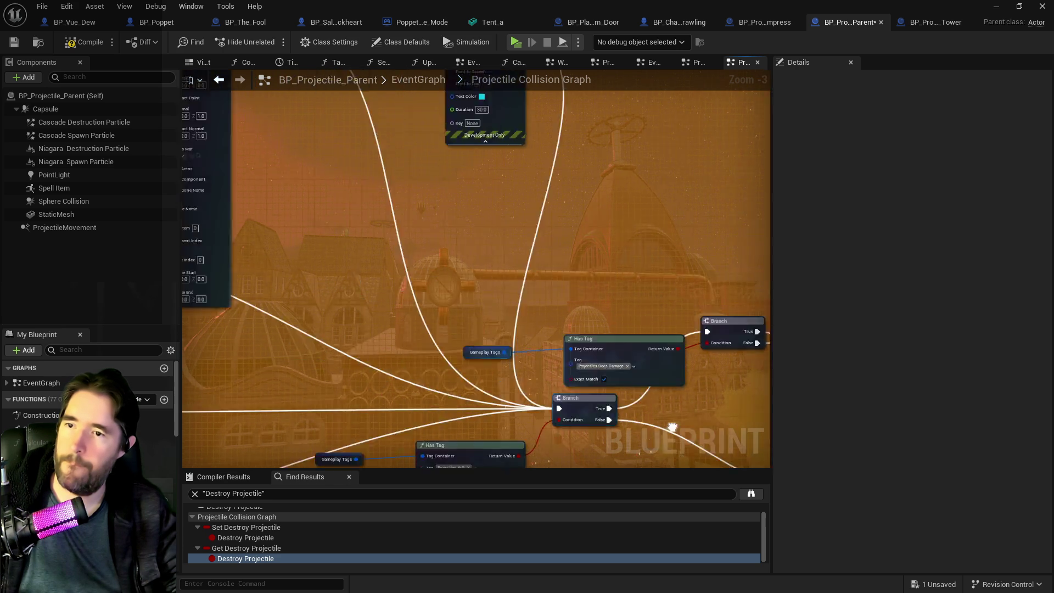
pyautogui.scroll(-4, 672, 428)
pyautogui.scroll(2, 540, 403)
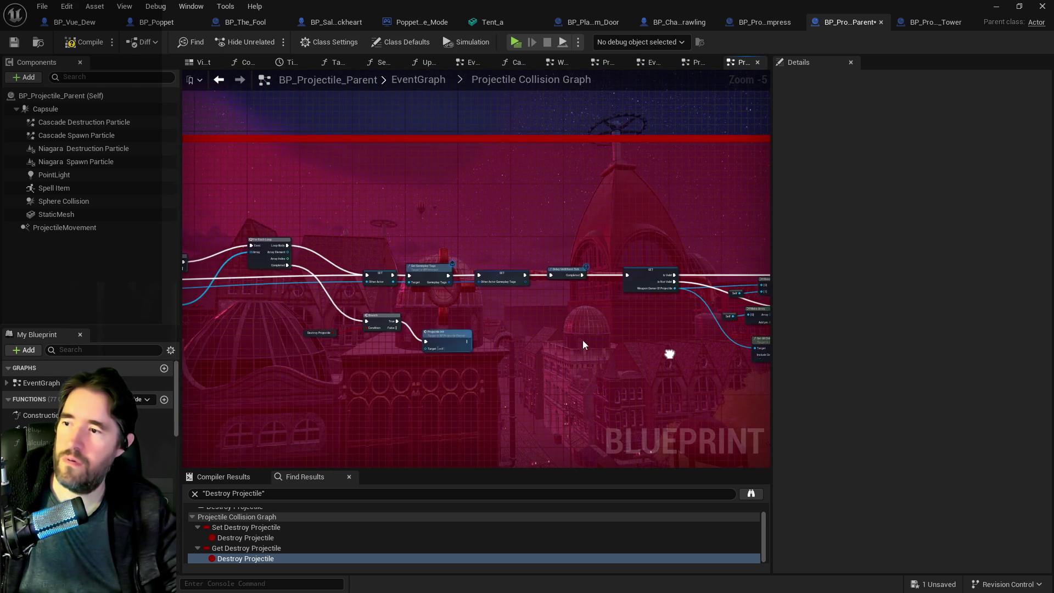
pyautogui.scroll(3, 377, 339)
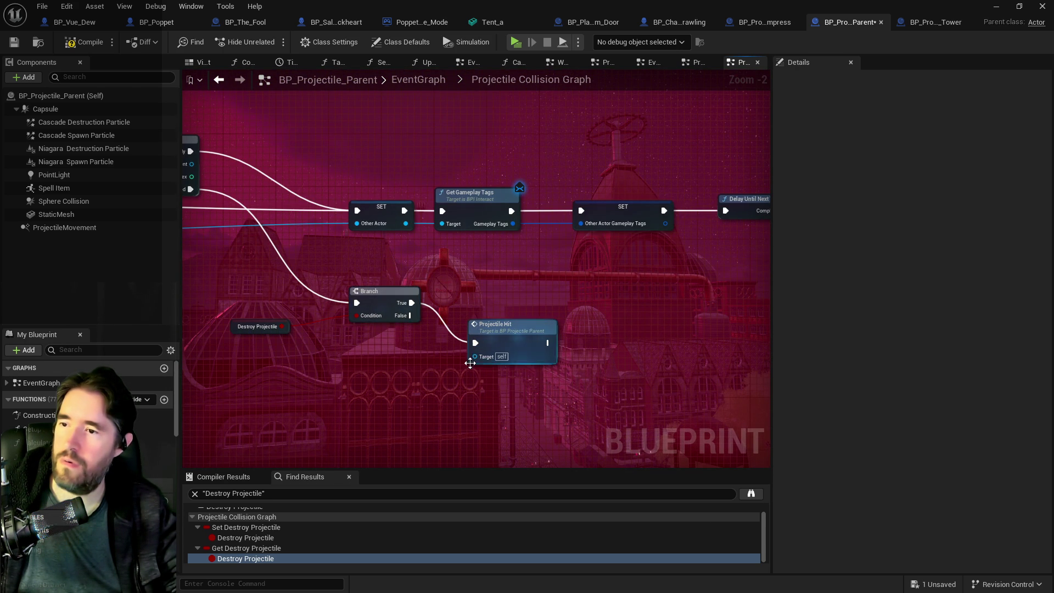
pyautogui.scroll(-2, 468, 363)
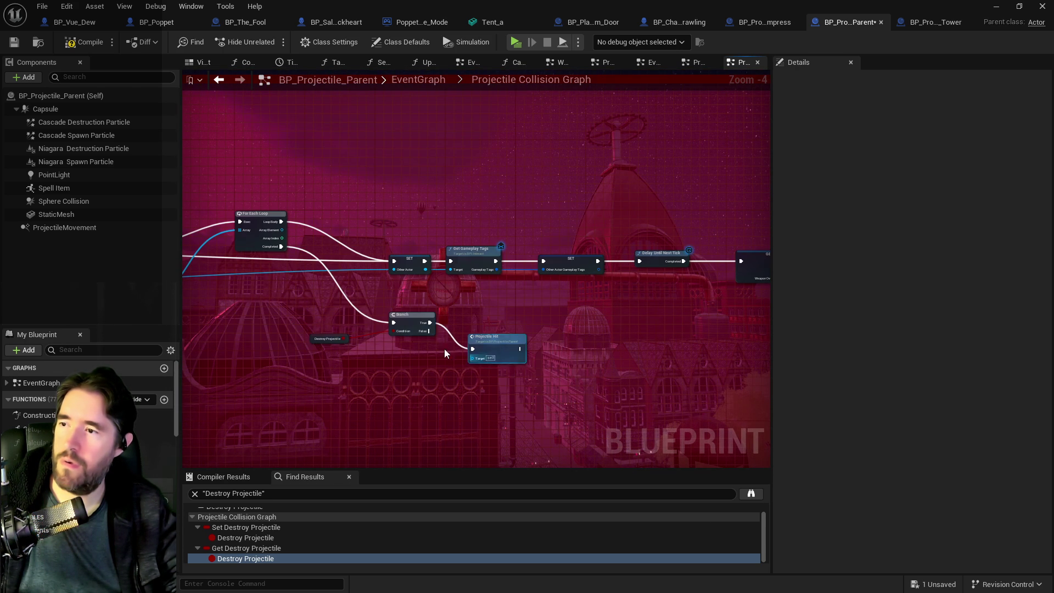
pyautogui.scroll(-4, 474, 352)
pyautogui.scroll(5, 476, 198)
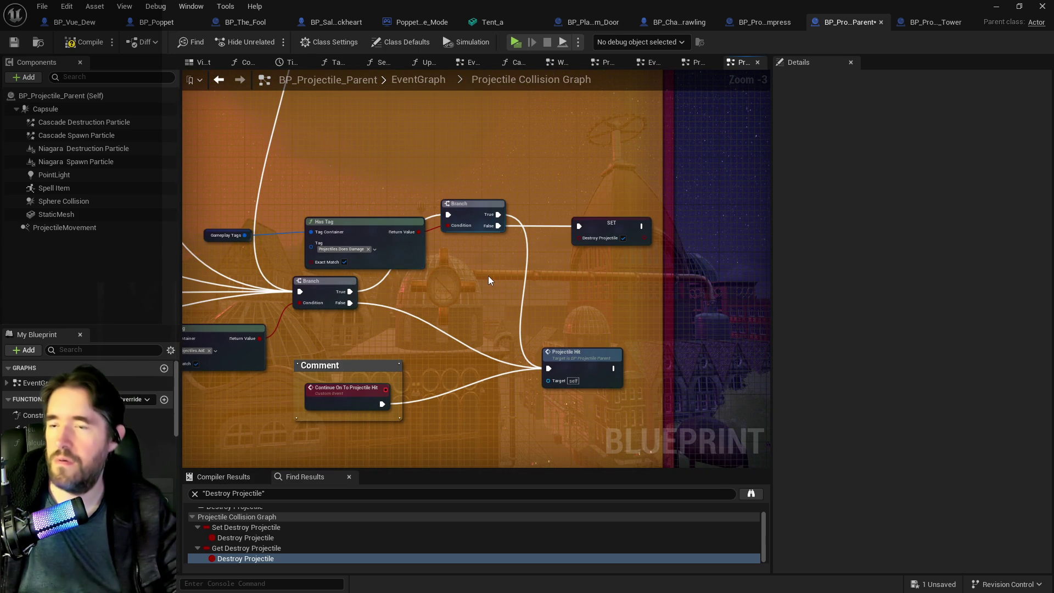
pyautogui.moveTo(488, 288)
pyautogui.mouseDown()
pyautogui.moveTo(508, 285)
pyautogui.moveTo(521, 299)
pyautogui.moveTo(515, 272)
pyautogui.mouseUp()
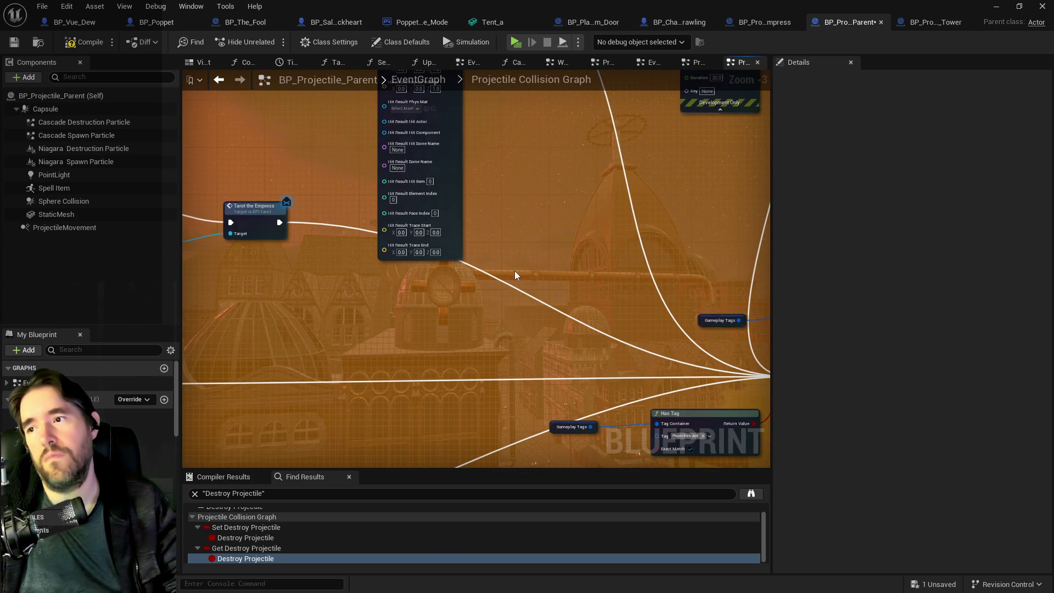
pyautogui.click(13, 43)
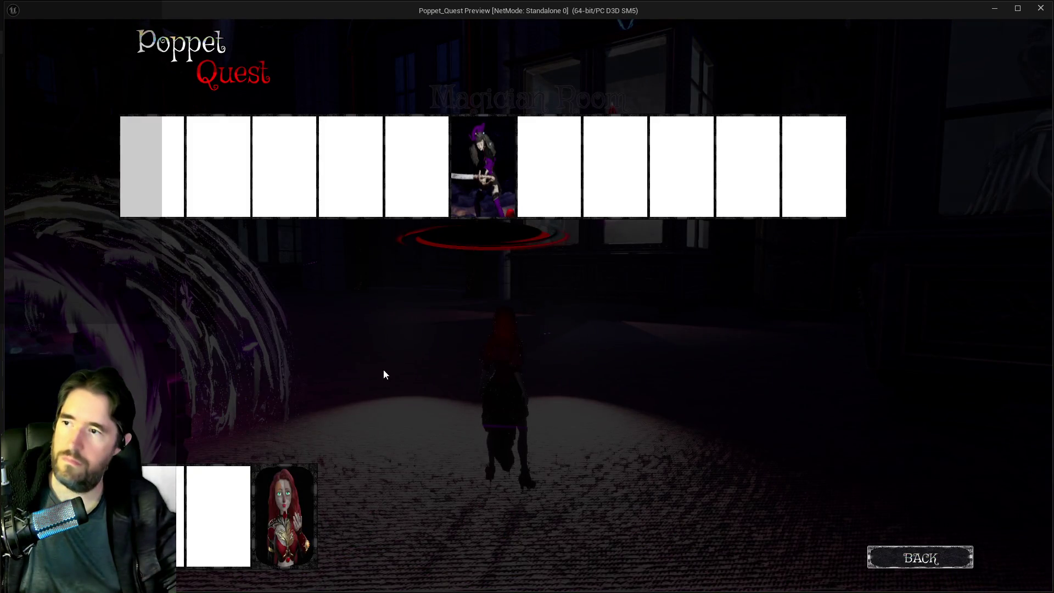
# - Start the game from the first slot, run toward the Carnival Room, then end the play-test
pyautogui.click(148, 194)
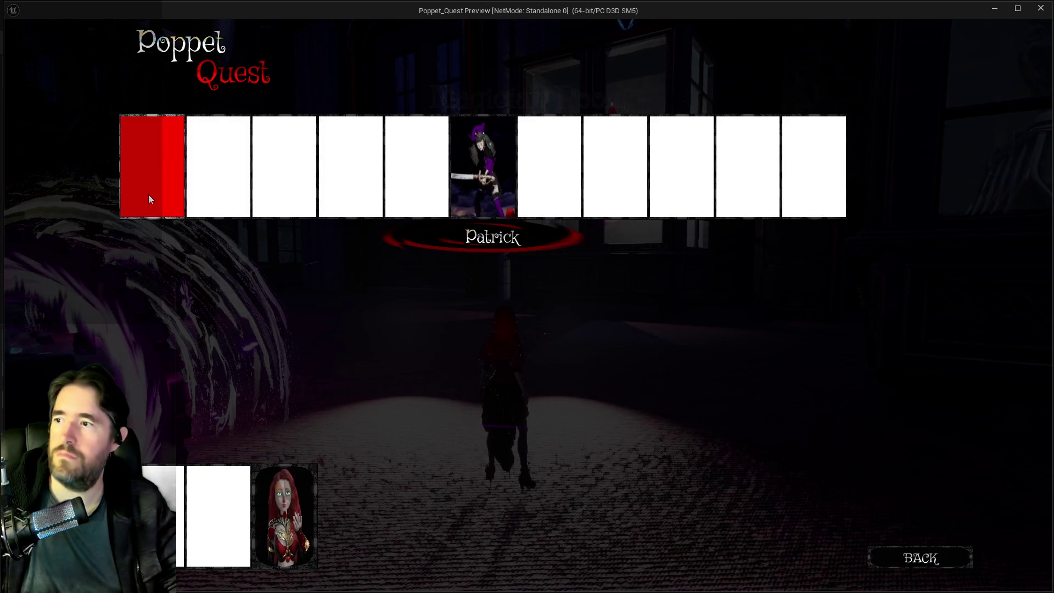
pyautogui.press('w')
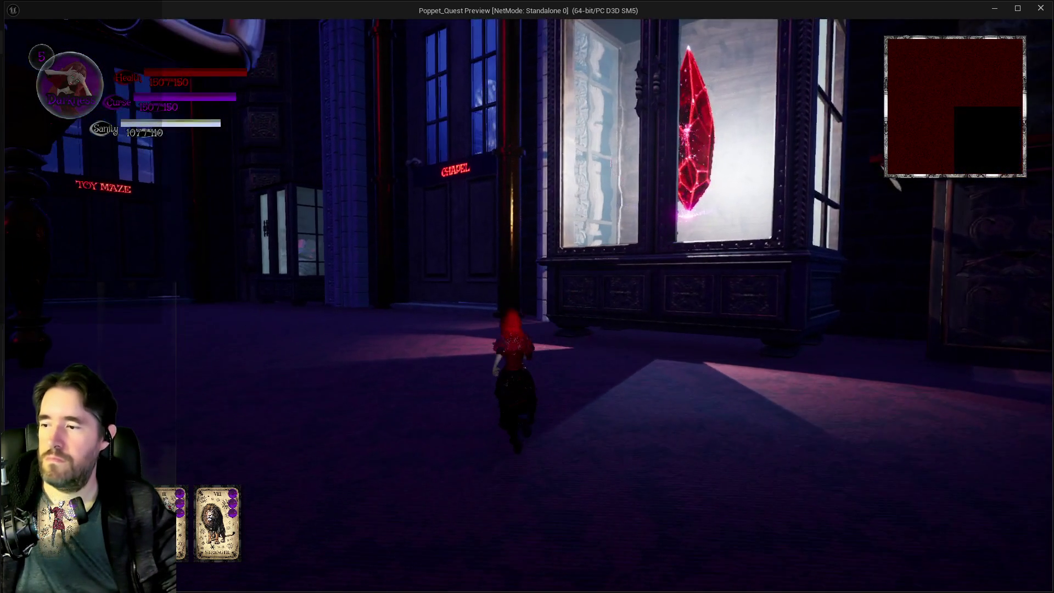
pyautogui.press('q')
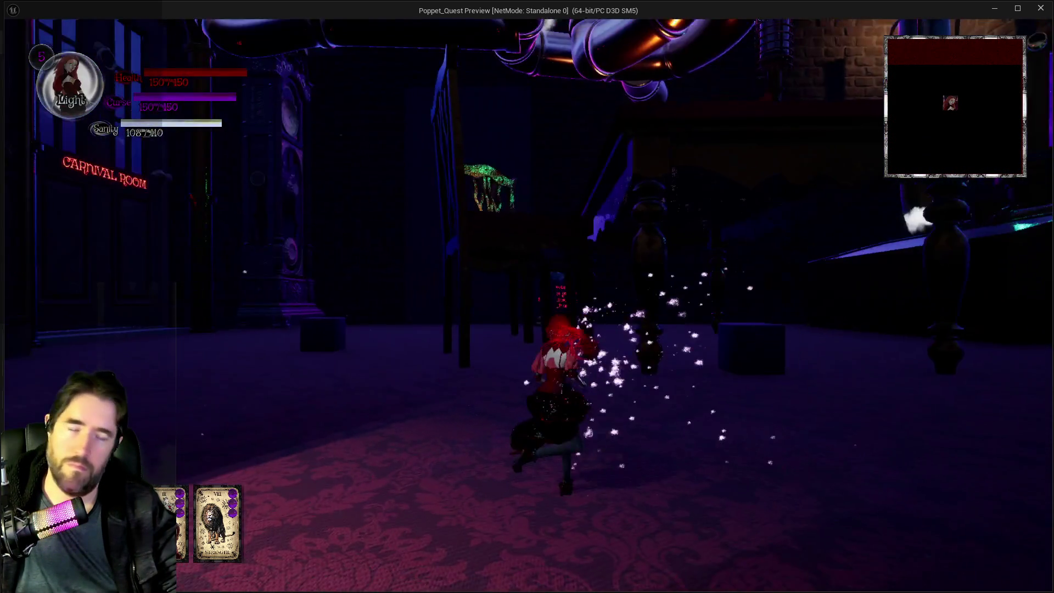
pyautogui.press('w')
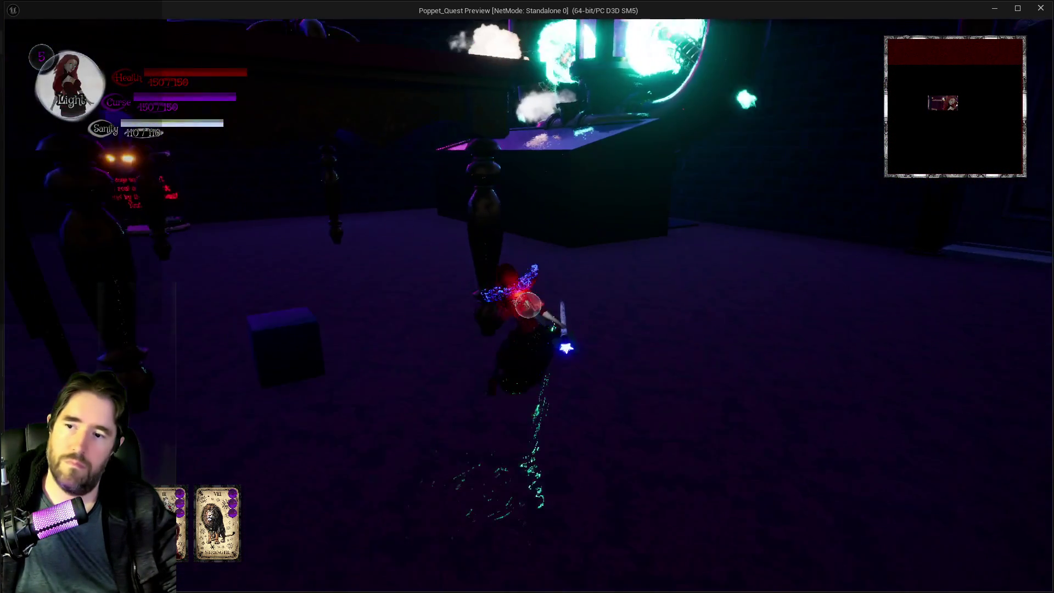
pyautogui.press('Escape')
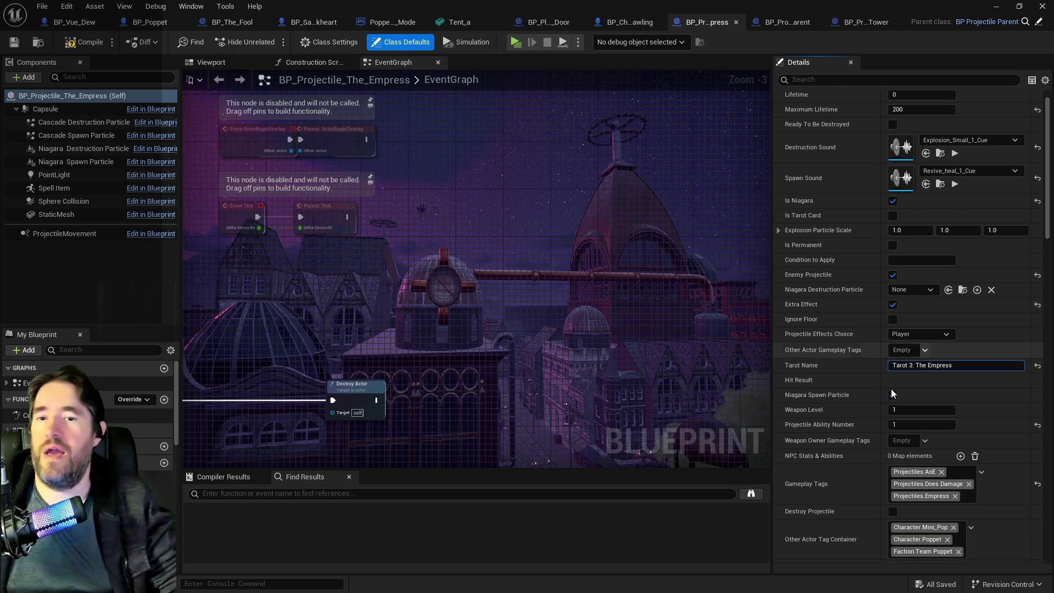
# - Commit the Empress tarot name and find the Tarot 16 entry in BP_Poppet's tarot list
pyautogui.press('Return')
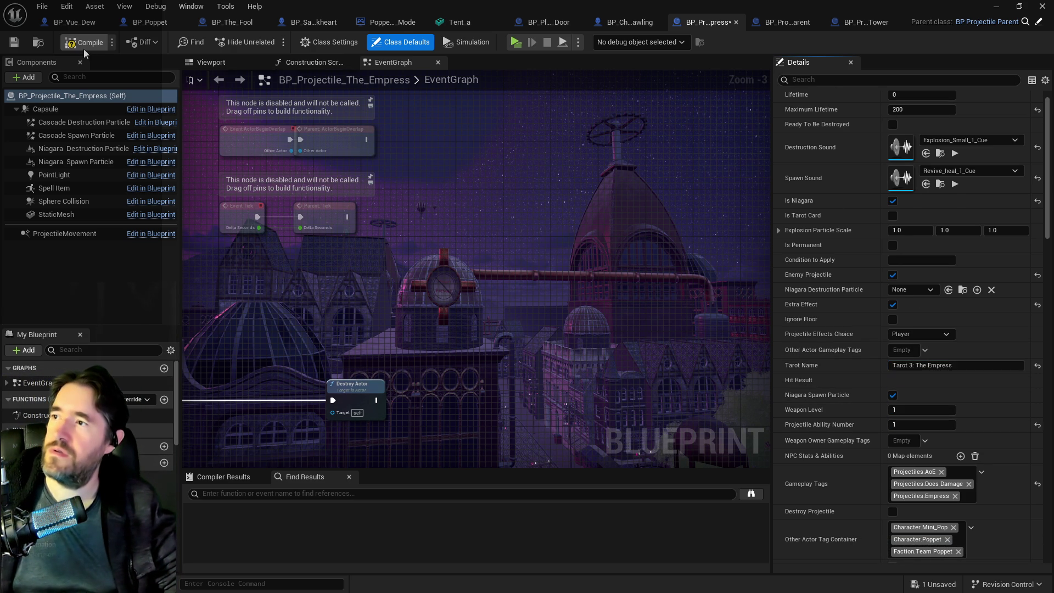
pyautogui.click(867, 22)
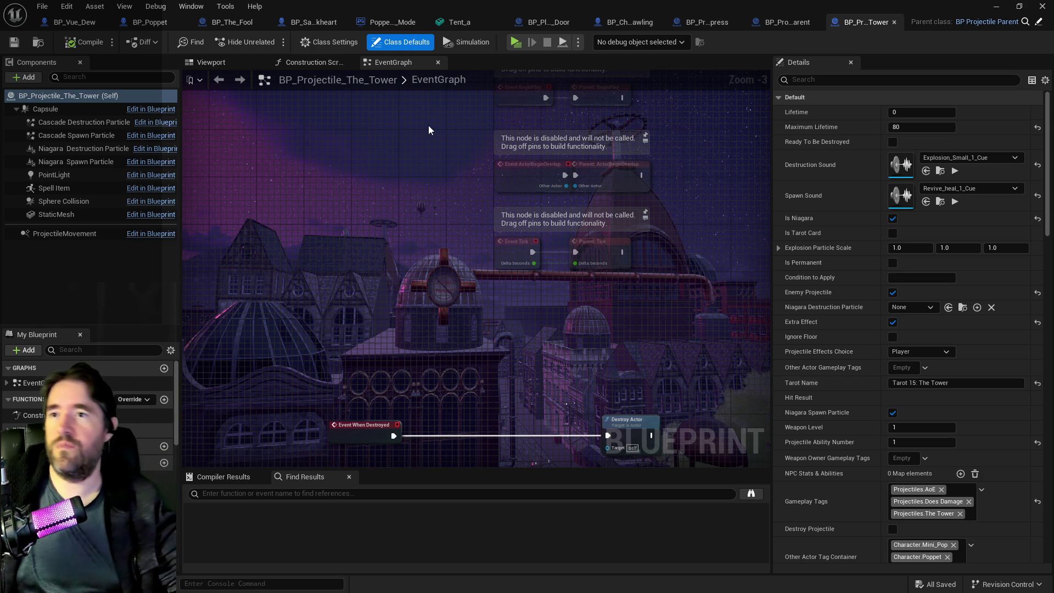
pyautogui.click(159, 25)
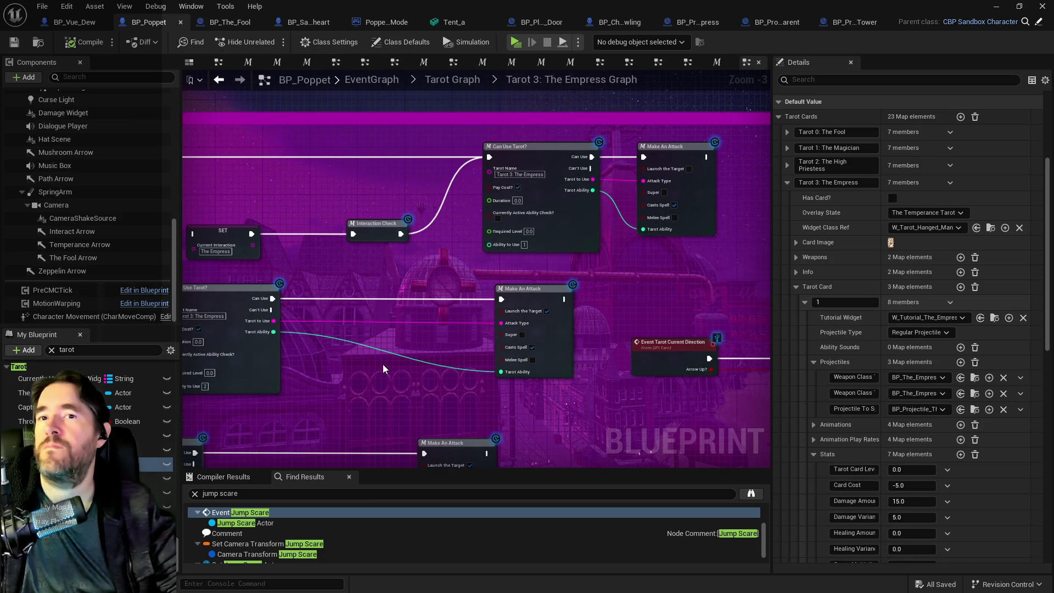
pyautogui.moveTo(383, 344); pyautogui.dragTo(411, 306)
pyautogui.scroll(-10, 829, 471)
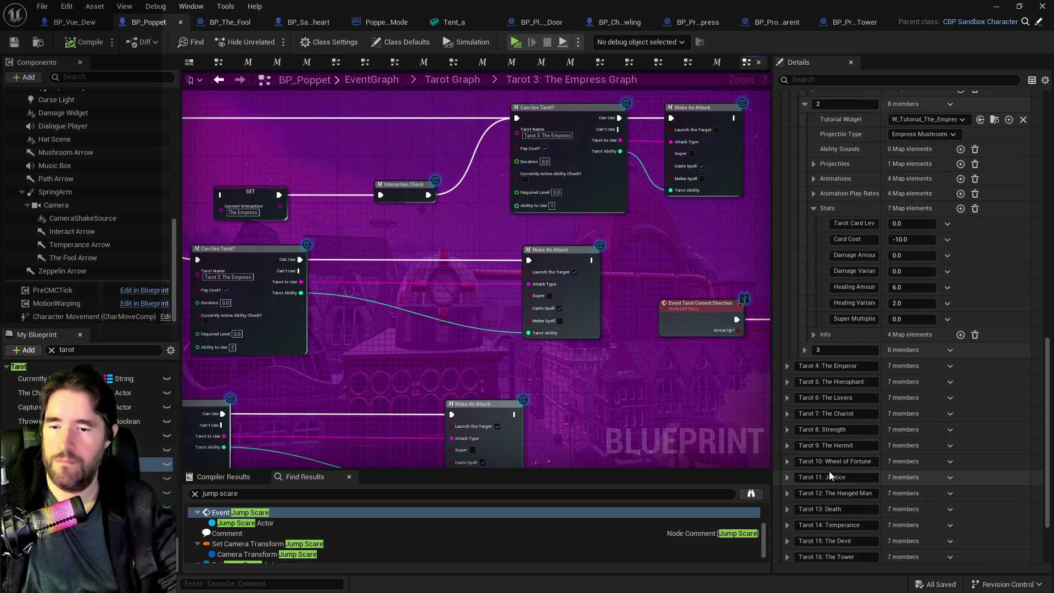
pyautogui.scroll(-3, 829, 472)
pyautogui.click(788, 444)
pyautogui.click(787, 445)
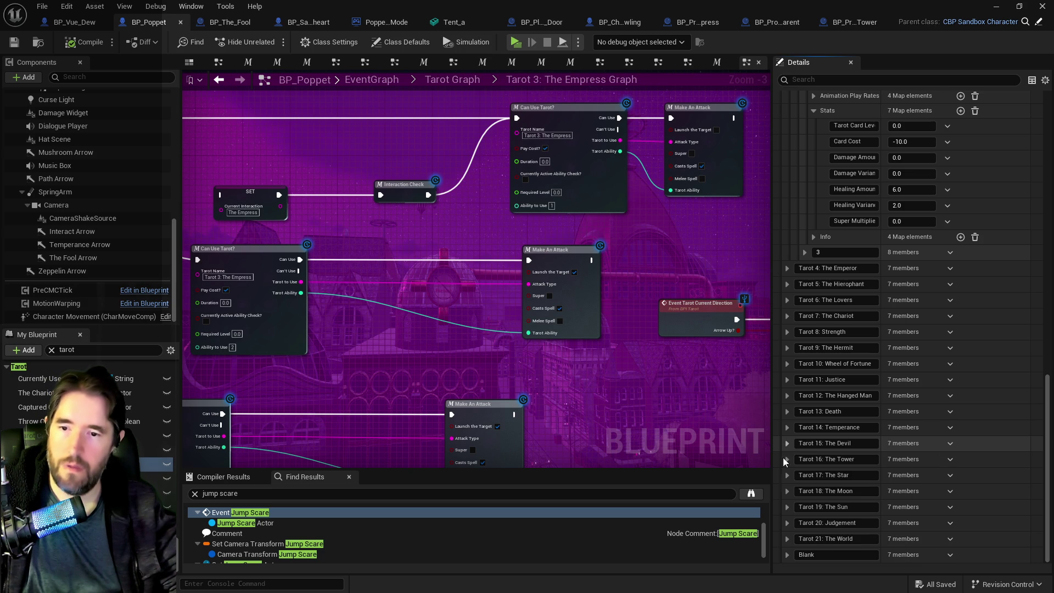
# - Paste 'Tarot 16: The Tower' into the Tower projectile's Tarot Name and compile it
pyautogui.click(857, 460)
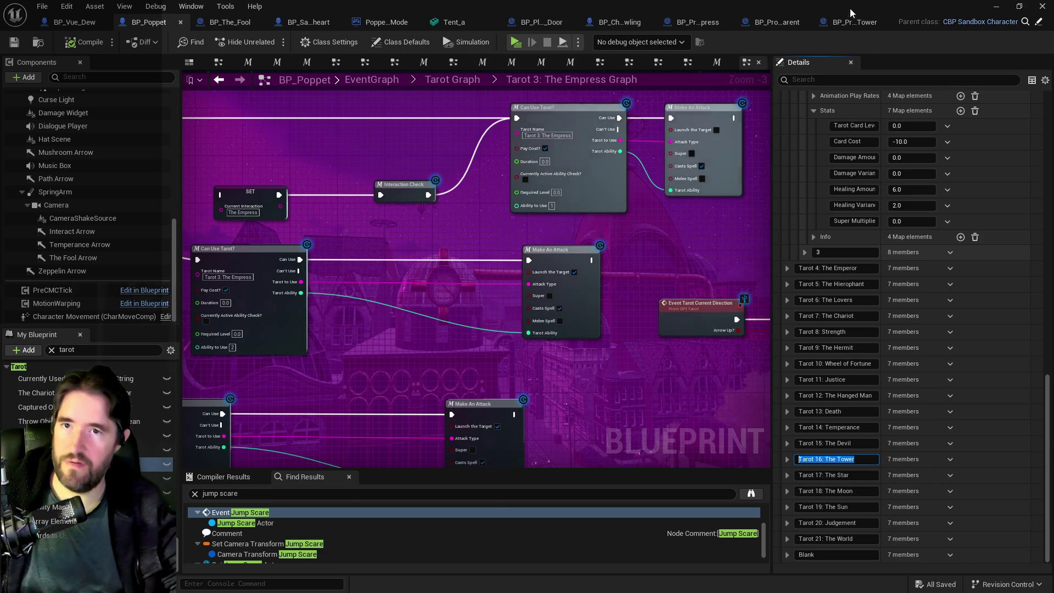
pyautogui.click(866, 22)
pyautogui.write('Tarot 16: The Tower')
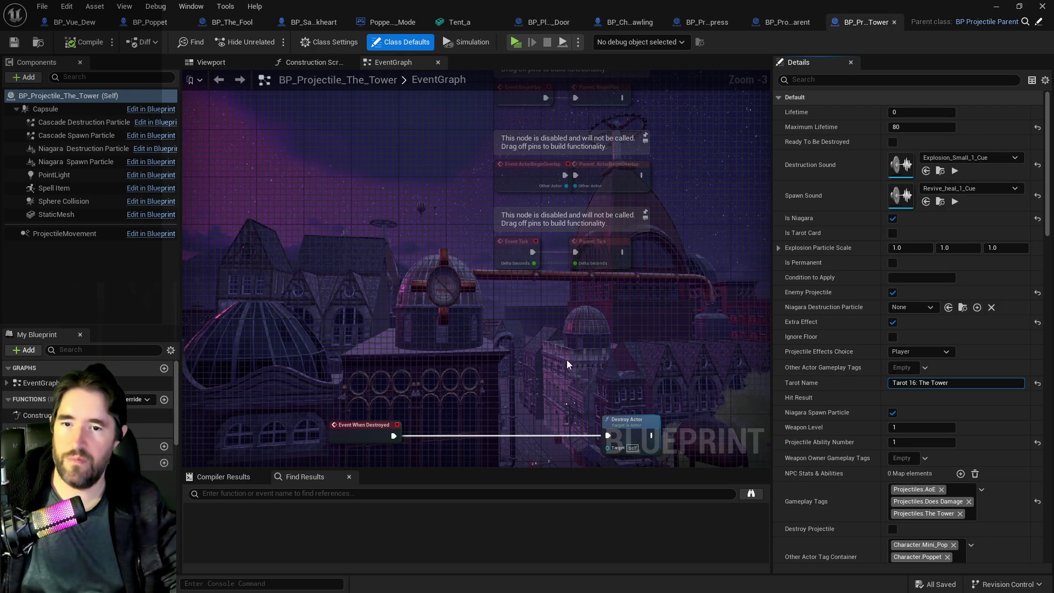
pyautogui.click(87, 44)
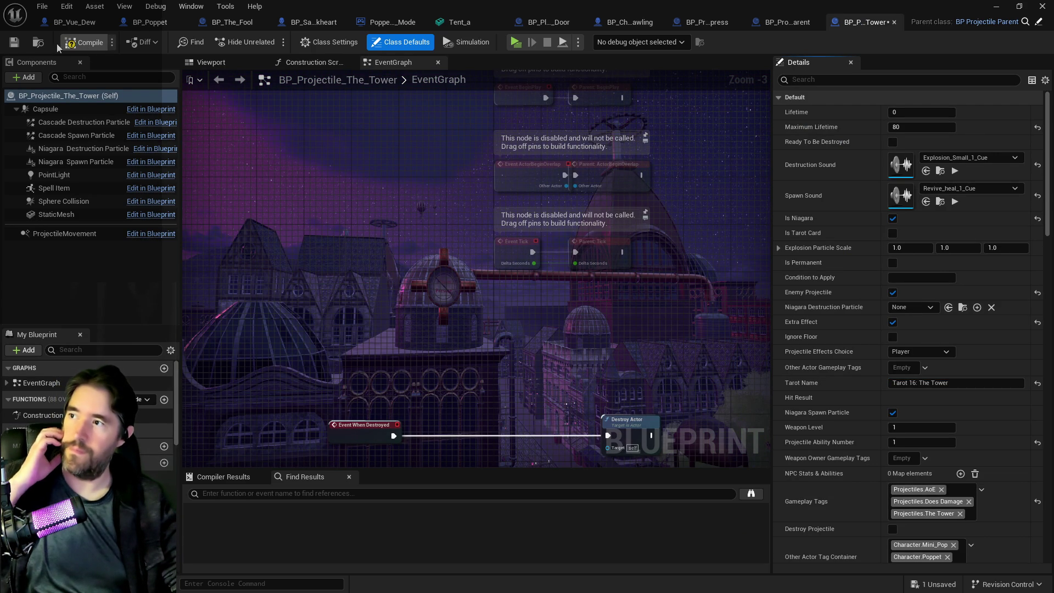
pyautogui.click(149, 22)
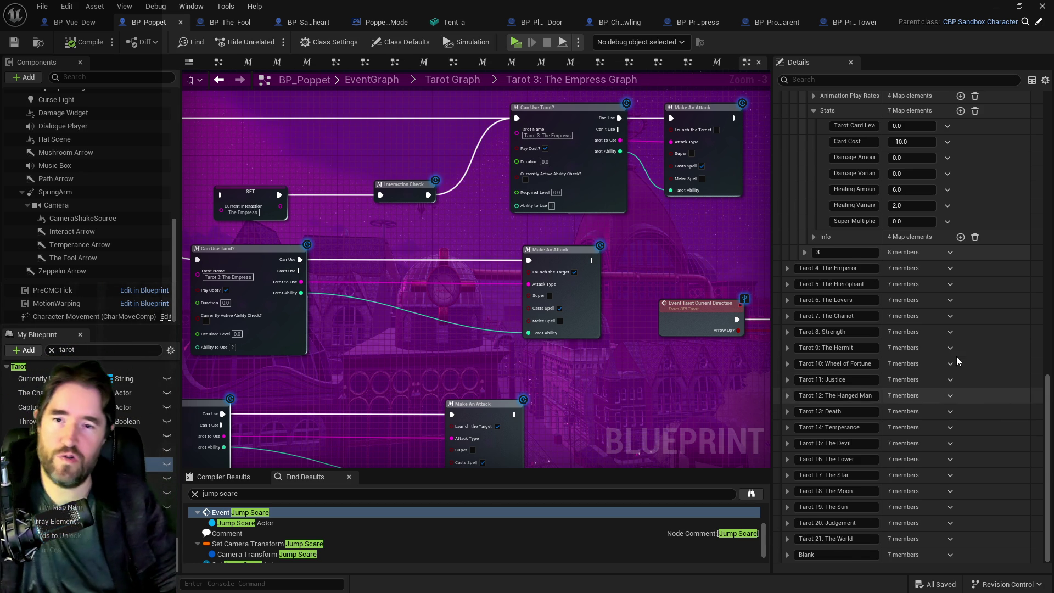
# - Expand Tarot 16: The Tower down to its first Tarot Card element
pyautogui.scroll(5, 956, 356)
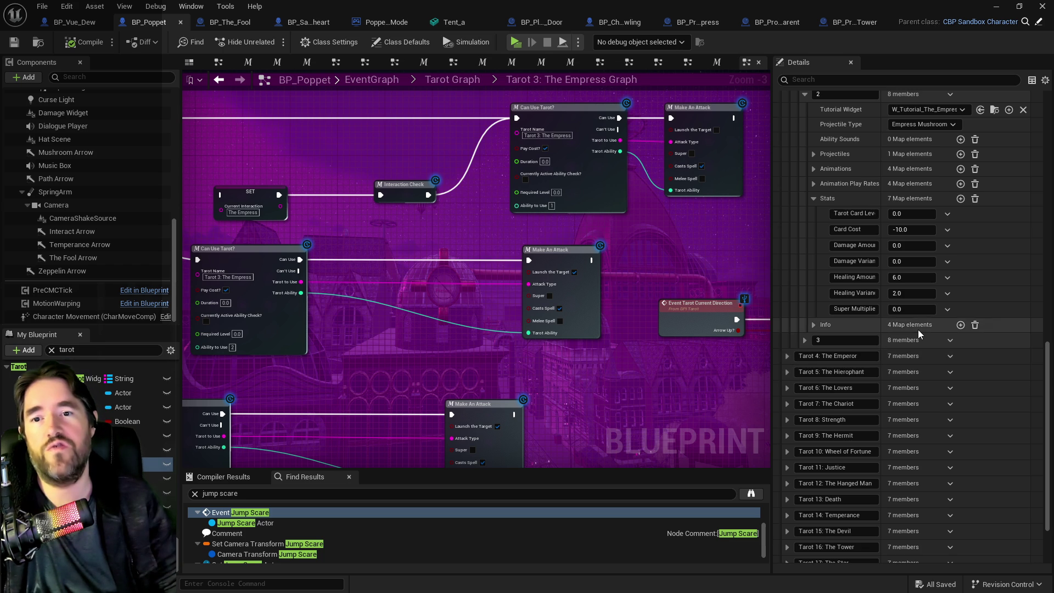
pyautogui.scroll(2, 918, 330)
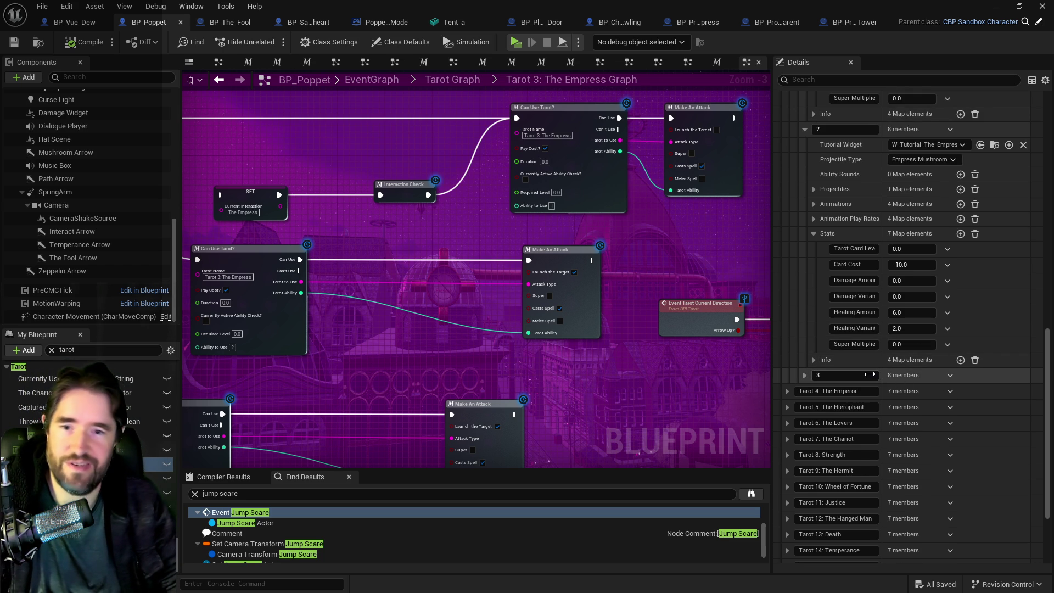
pyautogui.scroll(5, 870, 373)
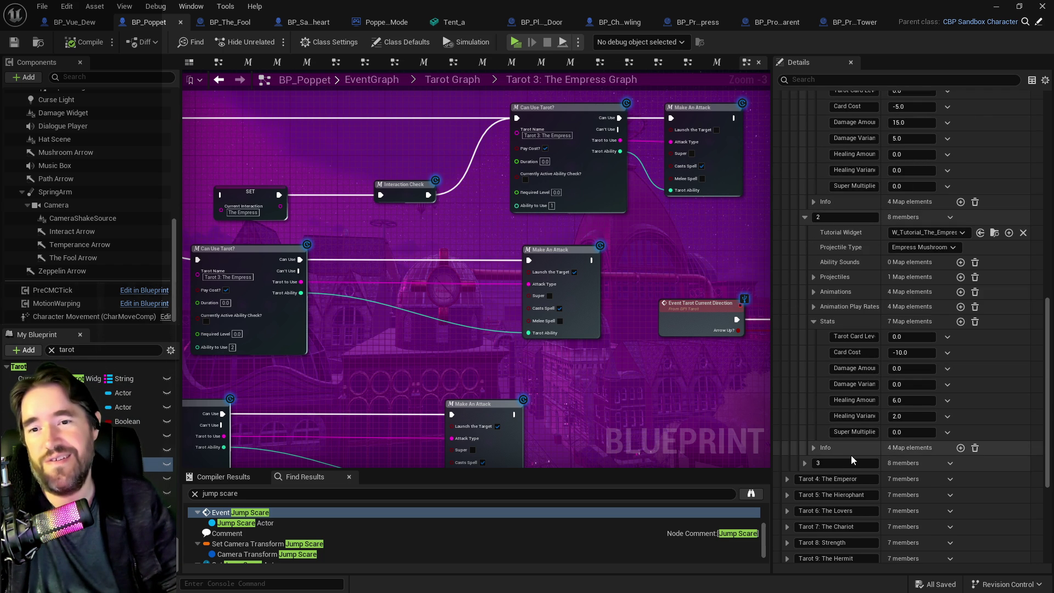
pyautogui.scroll(2, 849, 453)
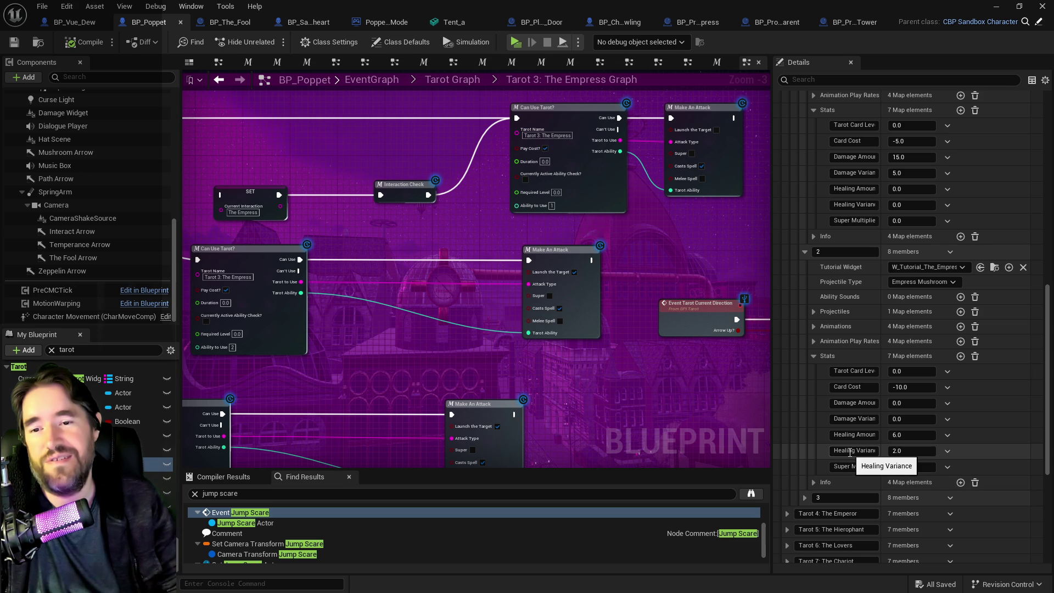
pyautogui.scroll(4, 850, 452)
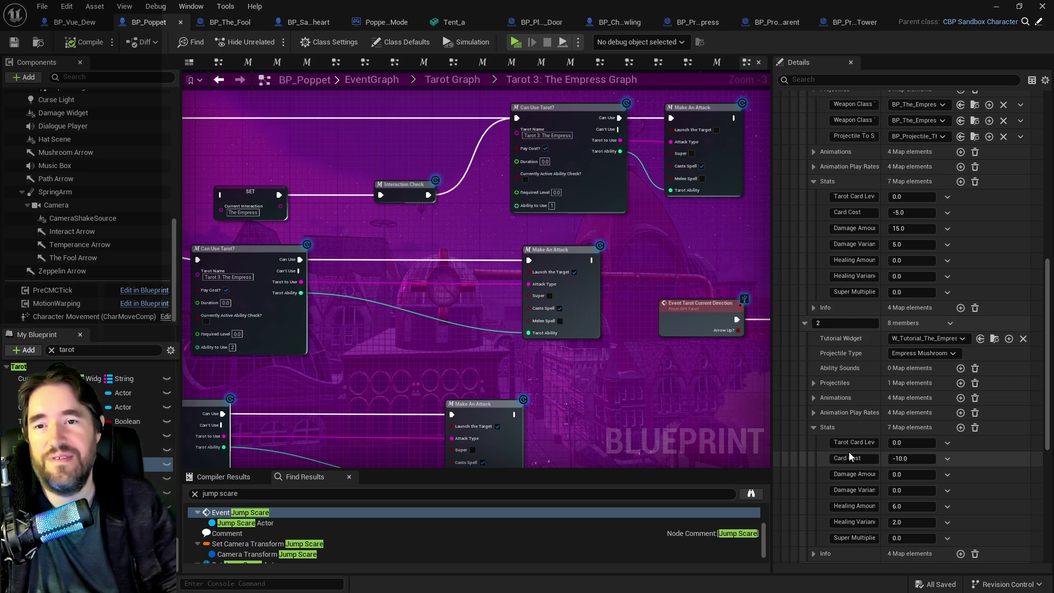
pyautogui.scroll(-5, 901, 494)
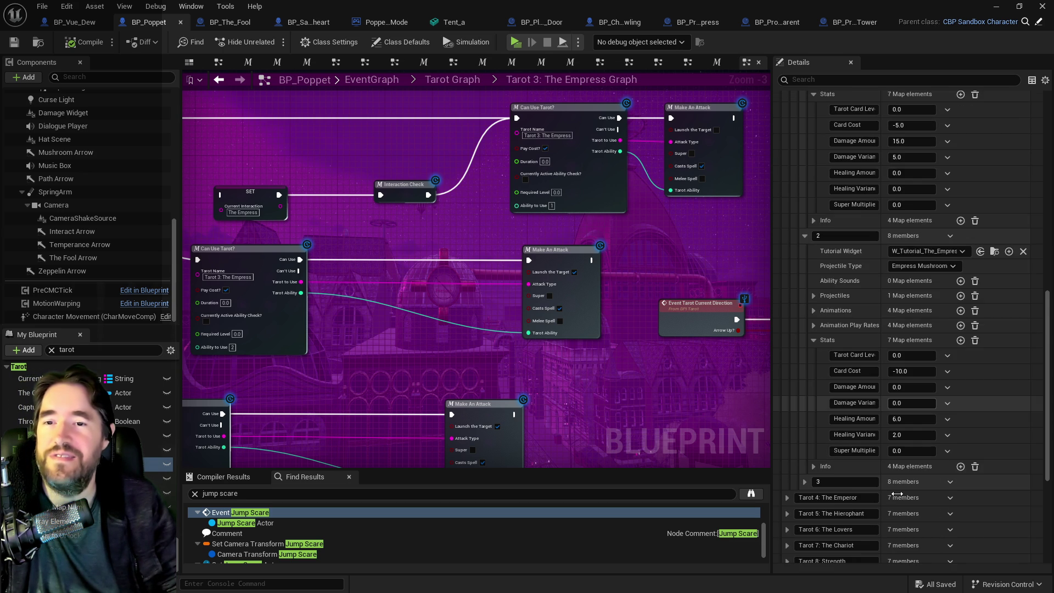
pyautogui.scroll(-12, 897, 494)
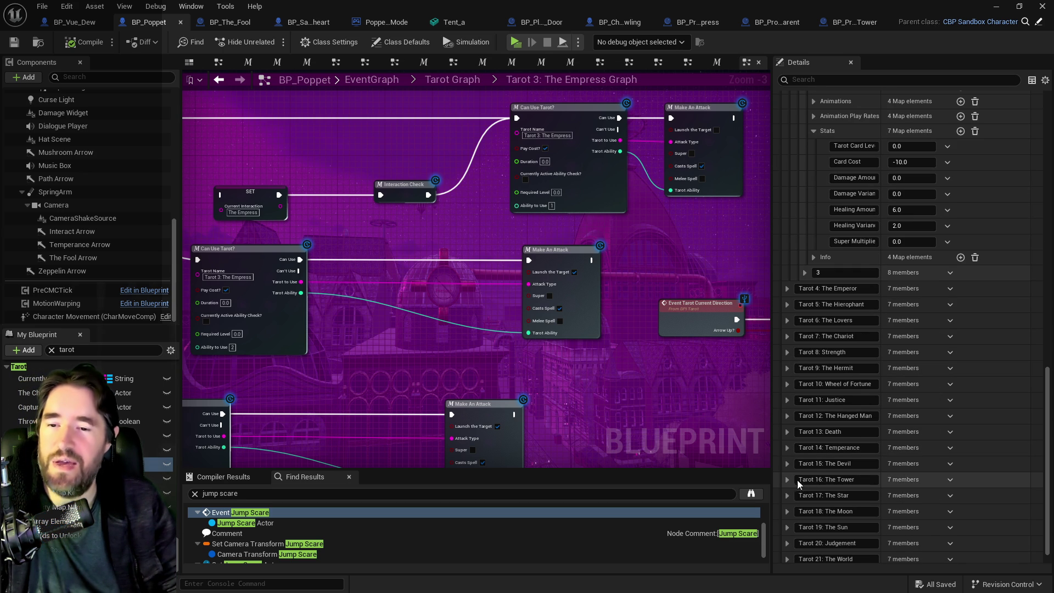
pyautogui.click(787, 479)
pyautogui.scroll(-5, 796, 494)
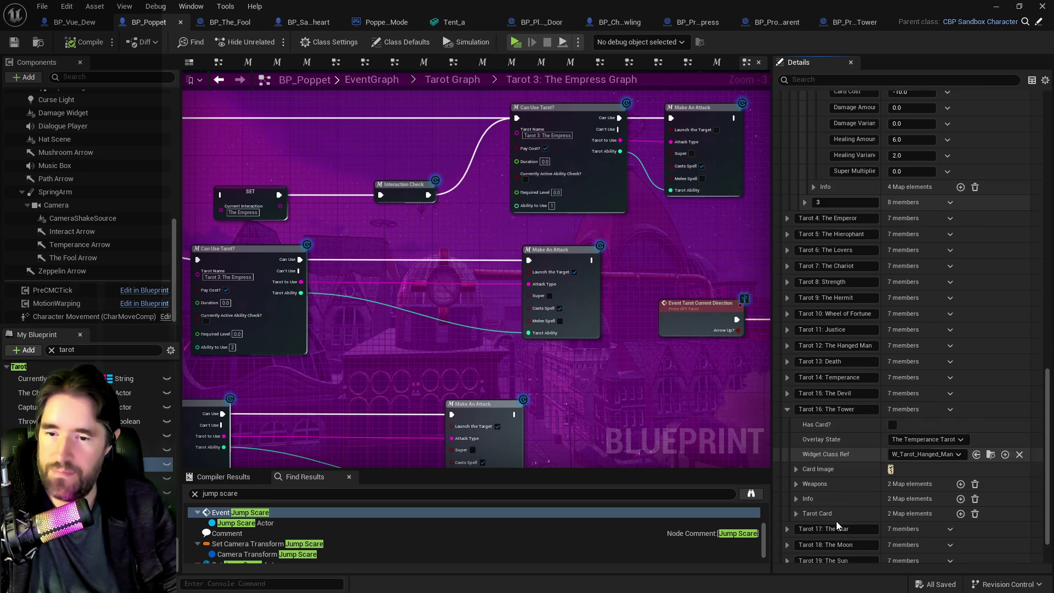
pyautogui.click(797, 496)
pyautogui.click(805, 511)
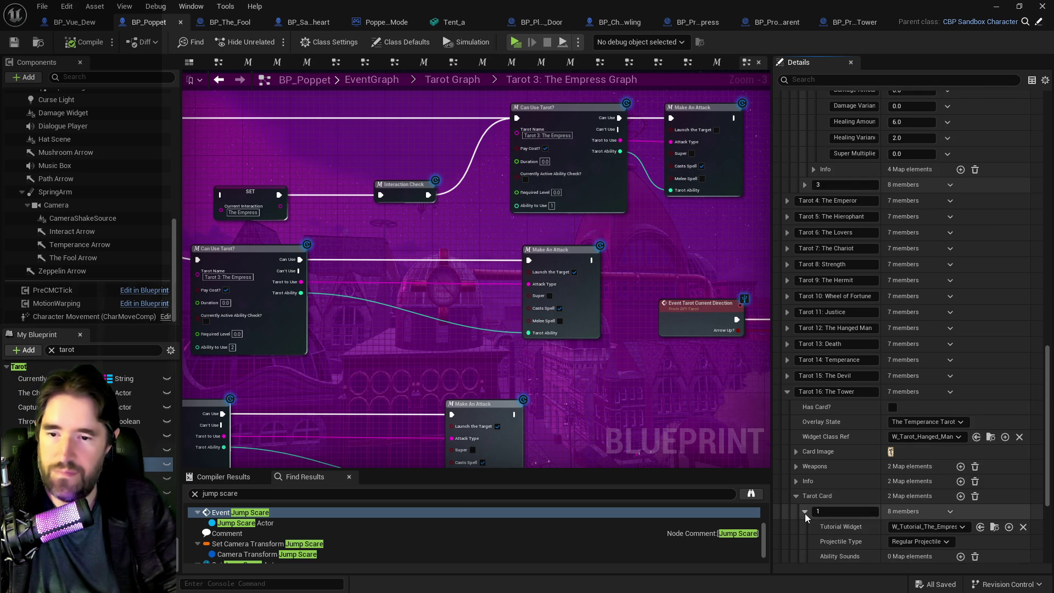
# - Show that entry's Projectiles and Stats (Card Cost -5.0, Damage Amount 25.0), then save all
pyautogui.scroll(-4, 810, 512)
pyautogui.scroll(-3, 872, 513)
pyautogui.click(815, 450)
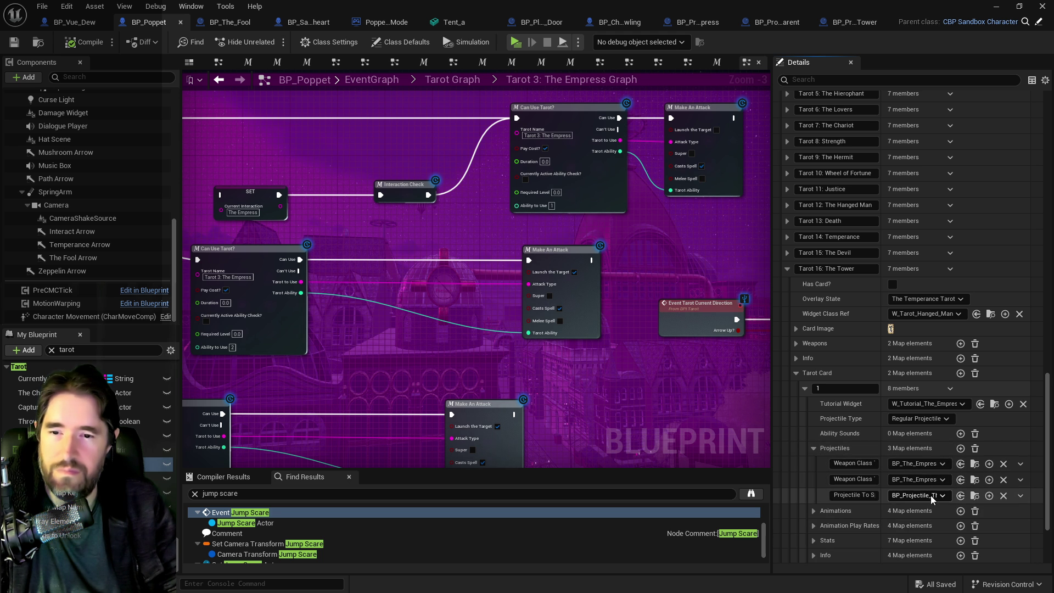
pyautogui.scroll(-1, 931, 495)
pyautogui.scroll(-1, 931, 496)
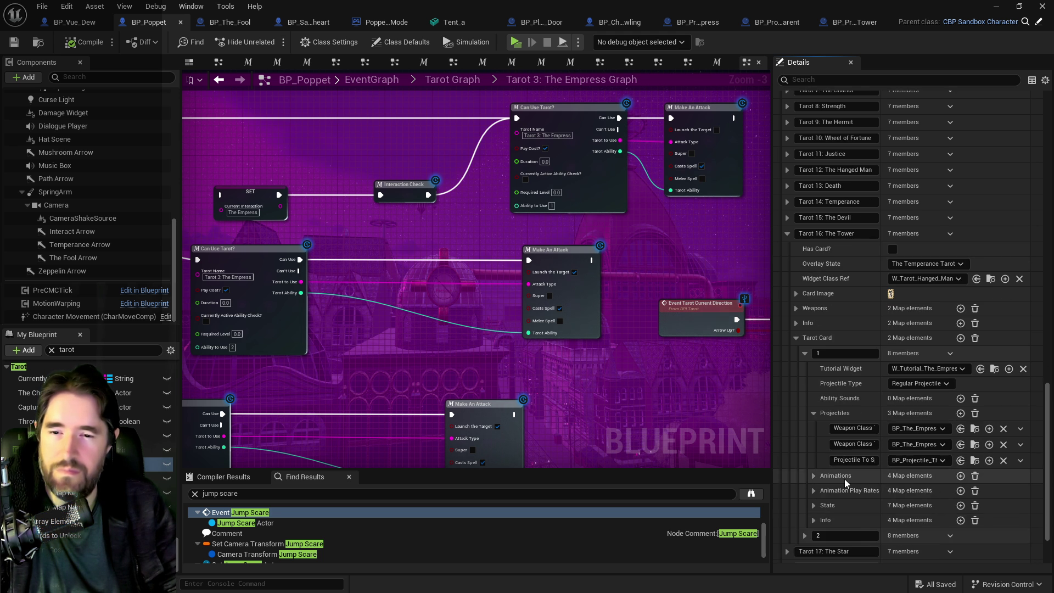
pyautogui.click(814, 505)
pyautogui.scroll(-5, 829, 508)
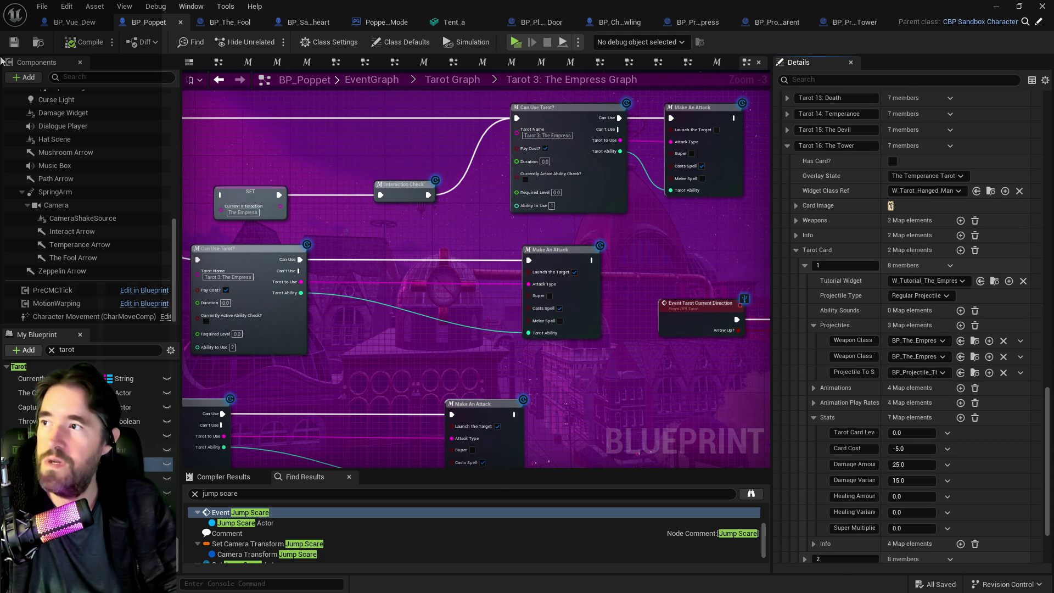
pyautogui.click(14, 43)
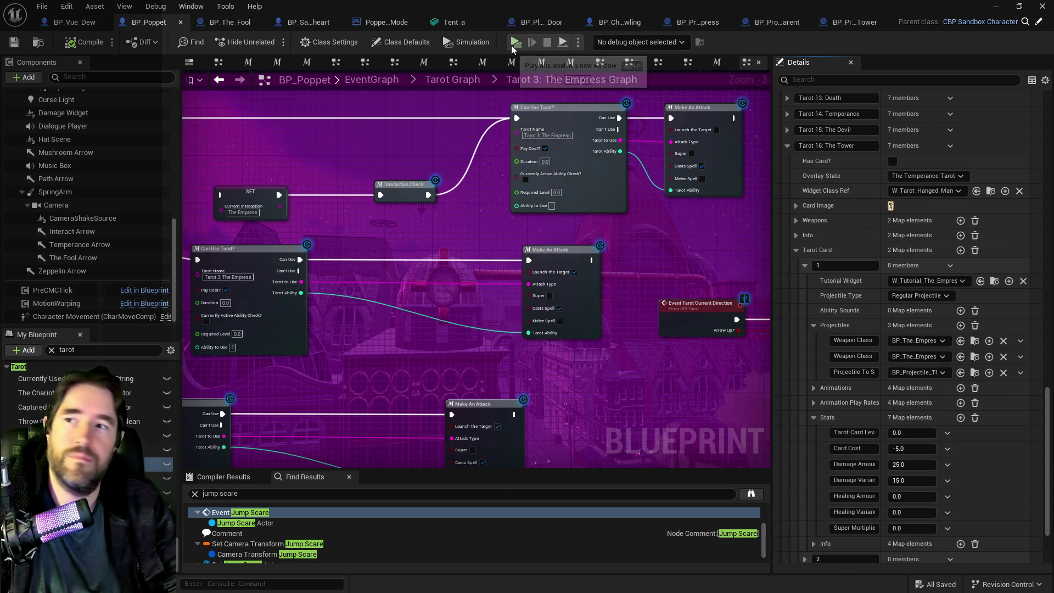
# - Launch the level in a new window, check the card overlay and pause menu, and run through the rooms
pyautogui.click(513, 43)
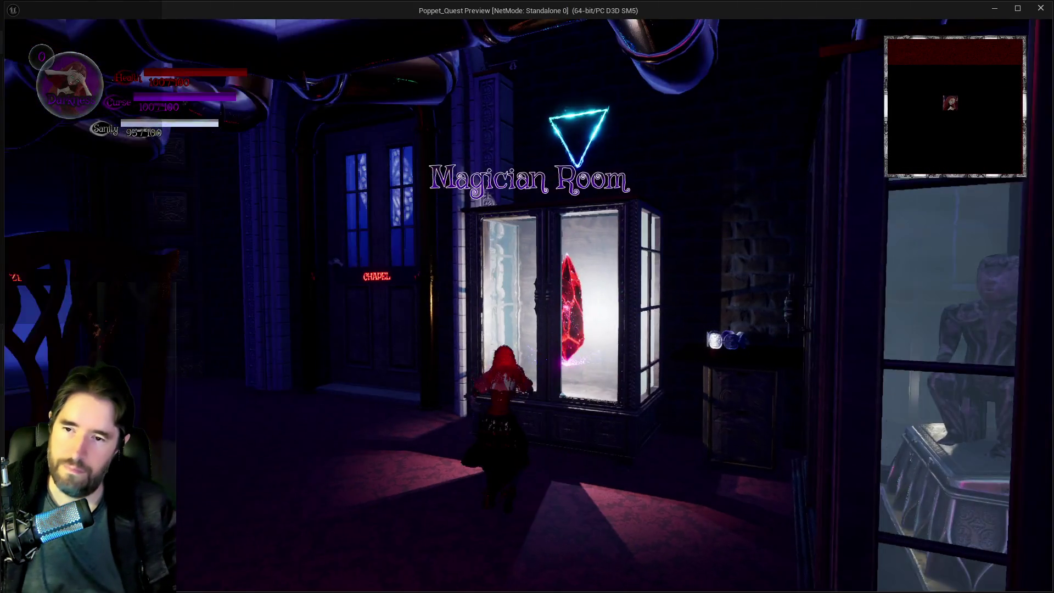
pyautogui.press('Tab')
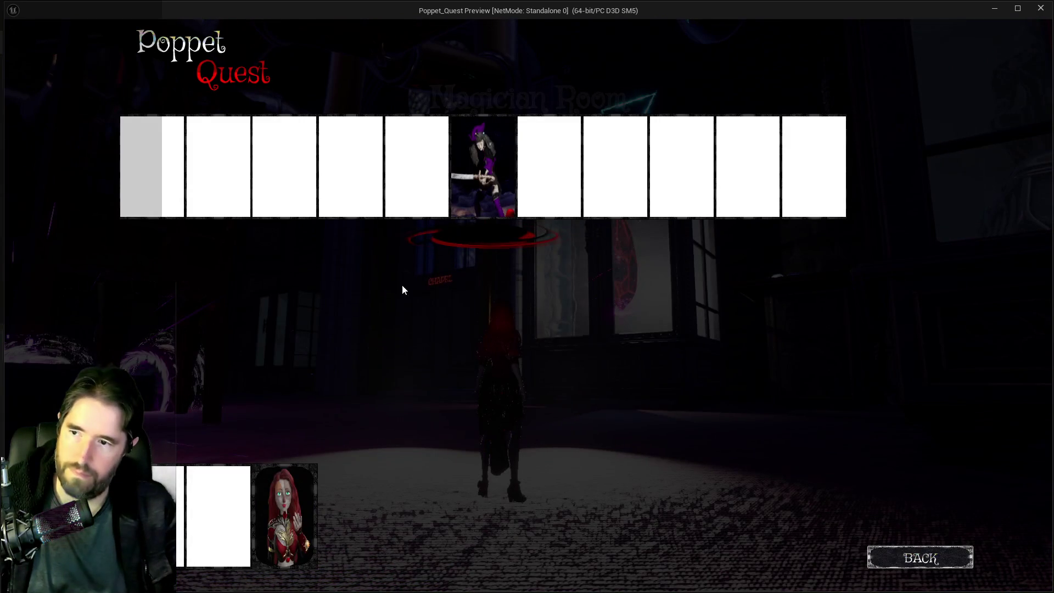
pyautogui.press('Tab')
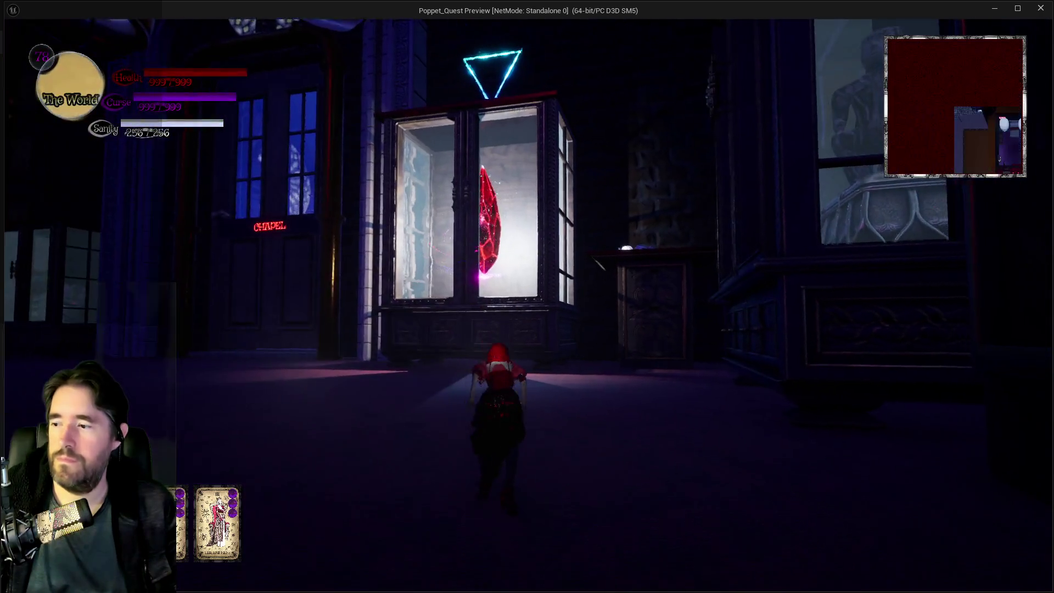
pyautogui.press('w')
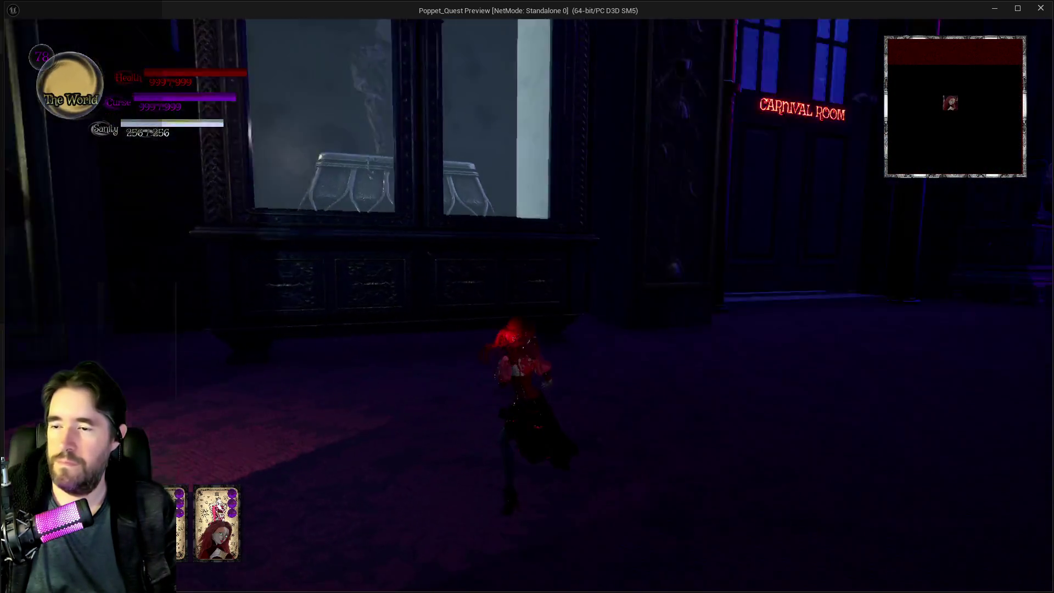
pyautogui.press('w')
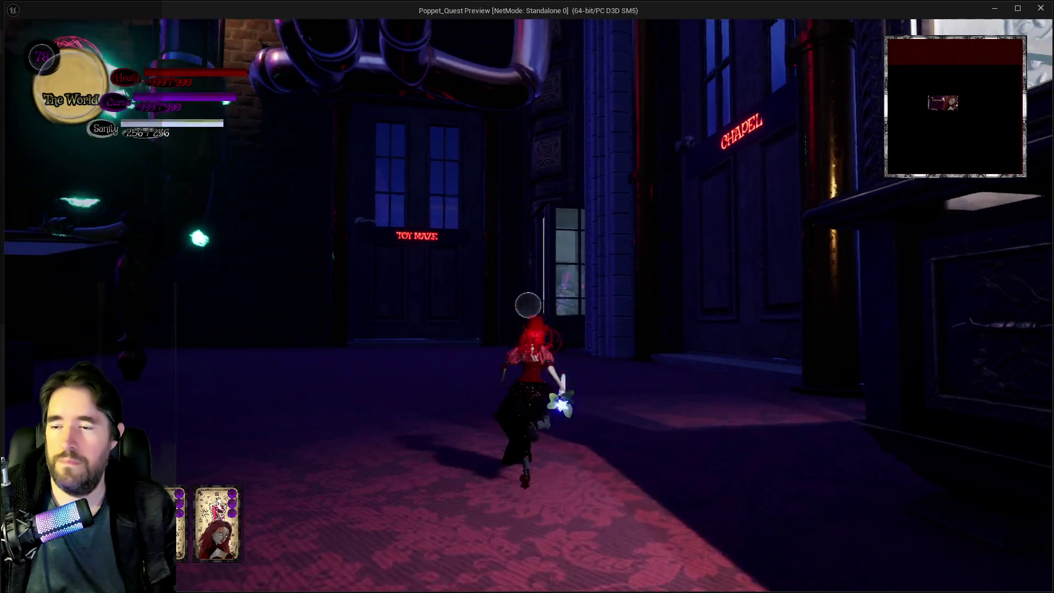
pyautogui.press('w')
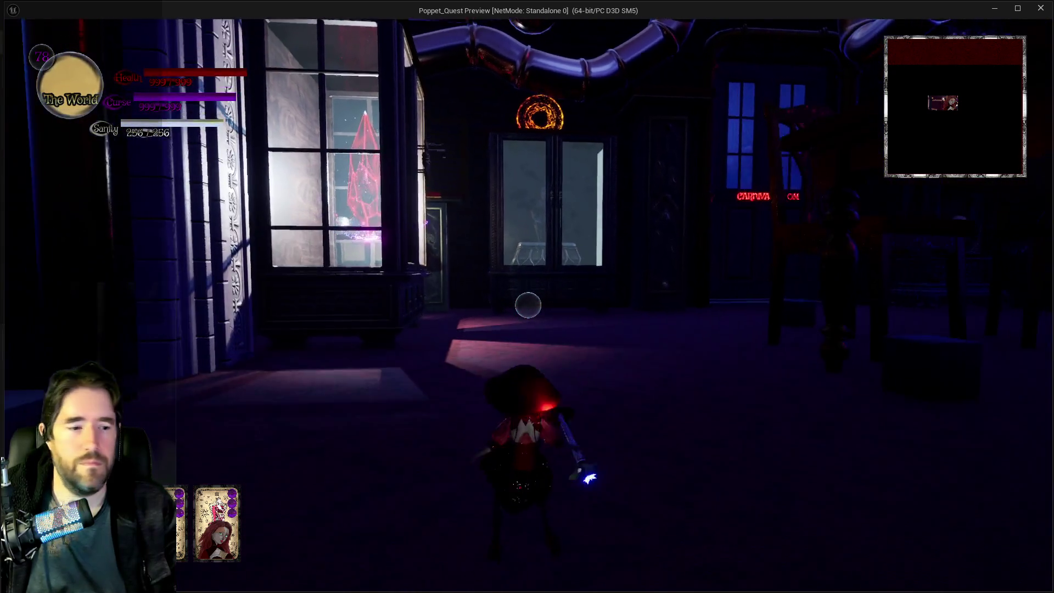
pyautogui.press('Escape')
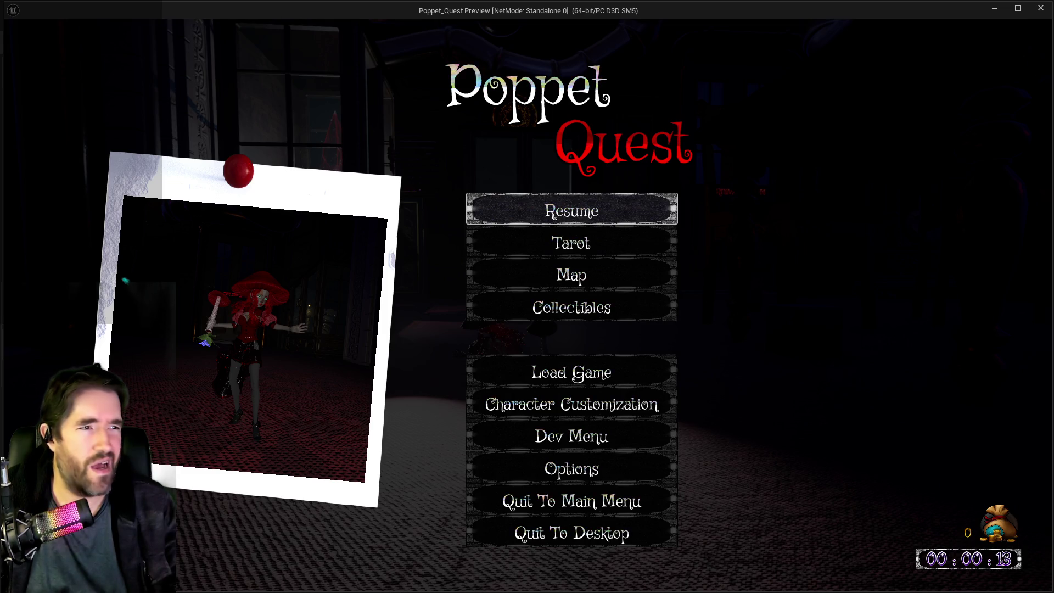
pyautogui.press('Escape')
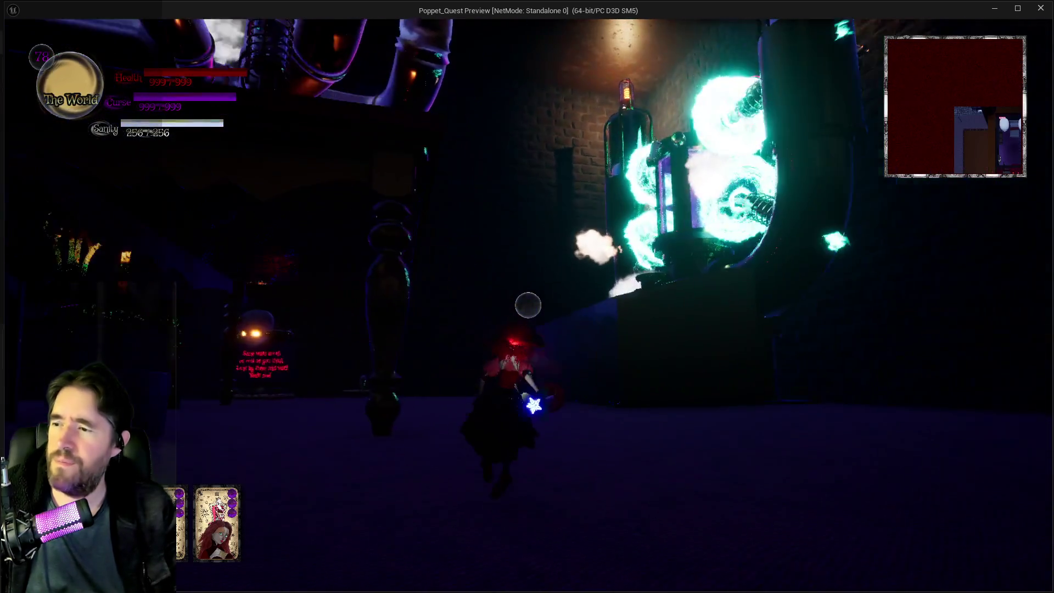
pyautogui.press('w')
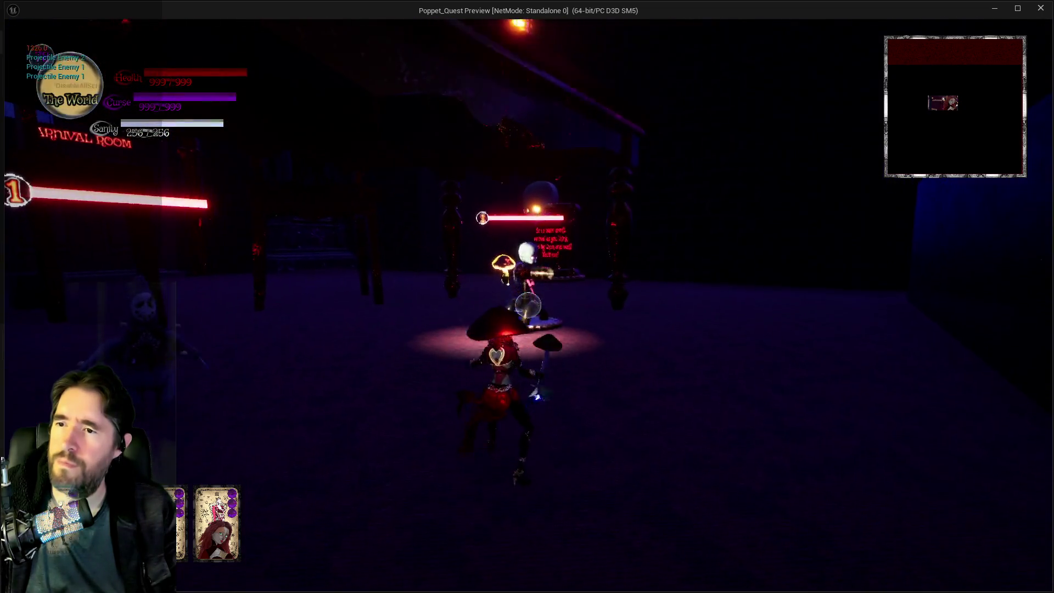
# - Attack the room's enemies and blast the chapel door with spells
pyautogui.click(528, 305)
pyautogui.click(529, 305)
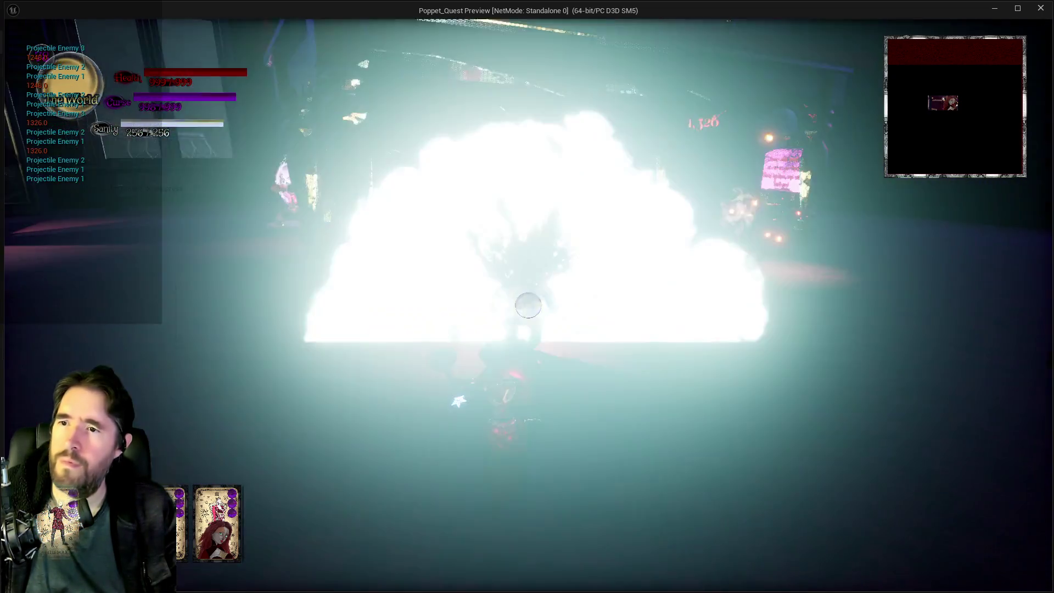
pyautogui.press('w')
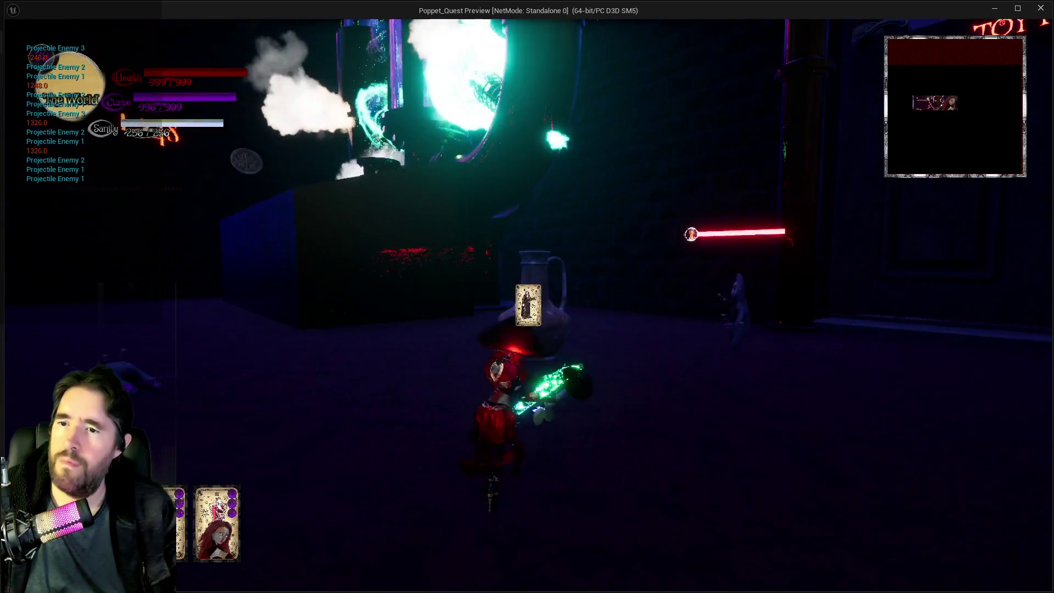
pyautogui.click(528, 305)
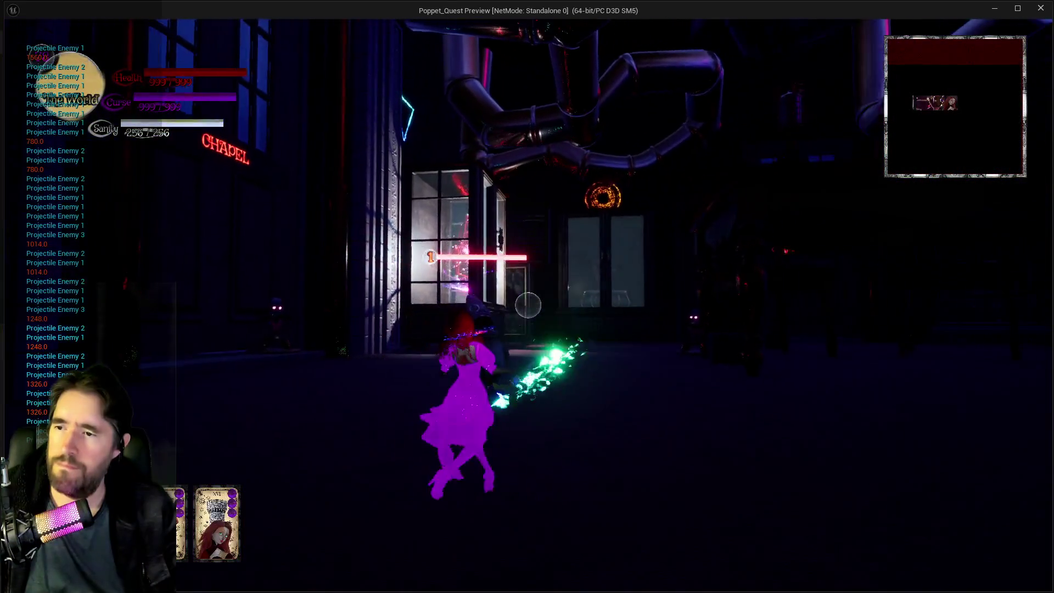
pyautogui.press('w')
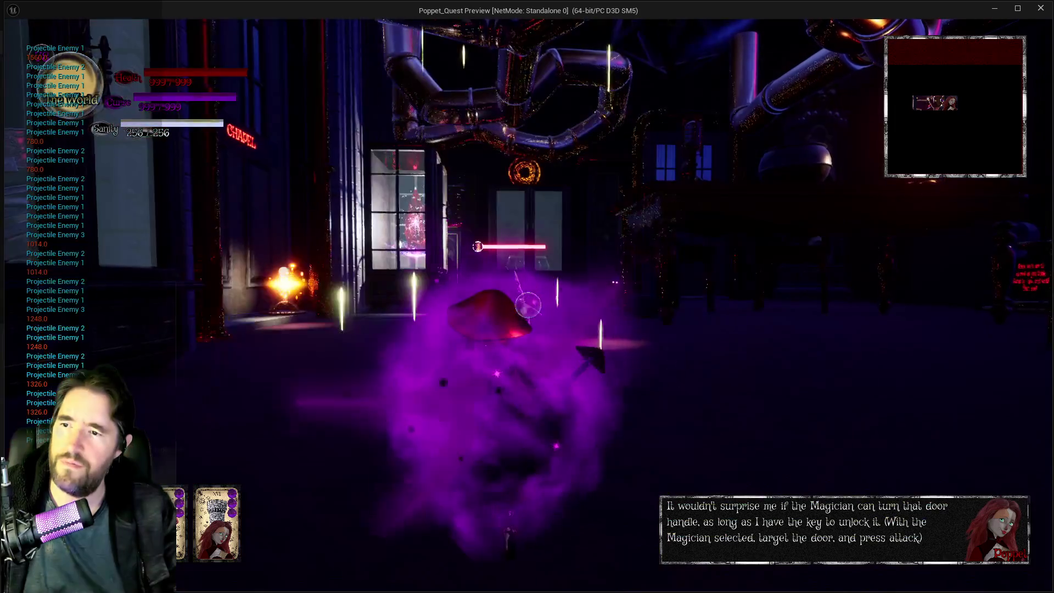
pyautogui.click(528, 305)
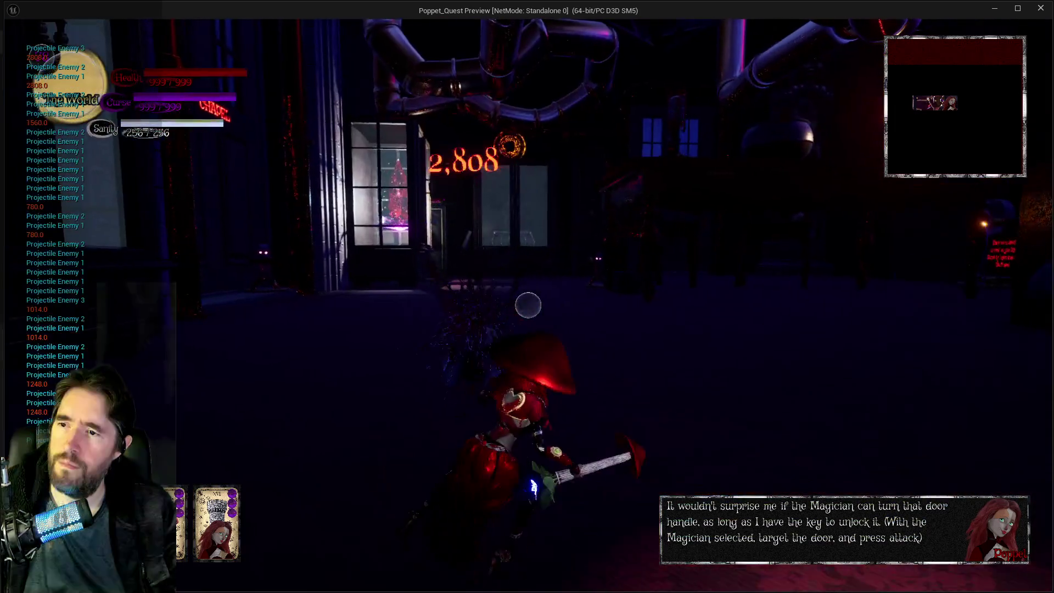
pyautogui.press('w')
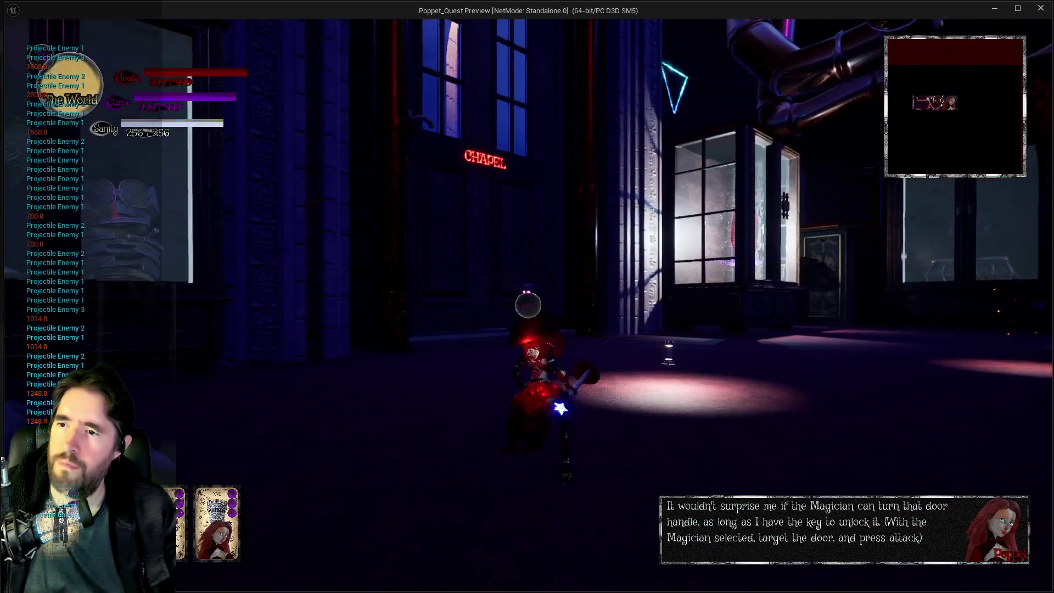
pyautogui.press('w')
pyautogui.click(528, 304)
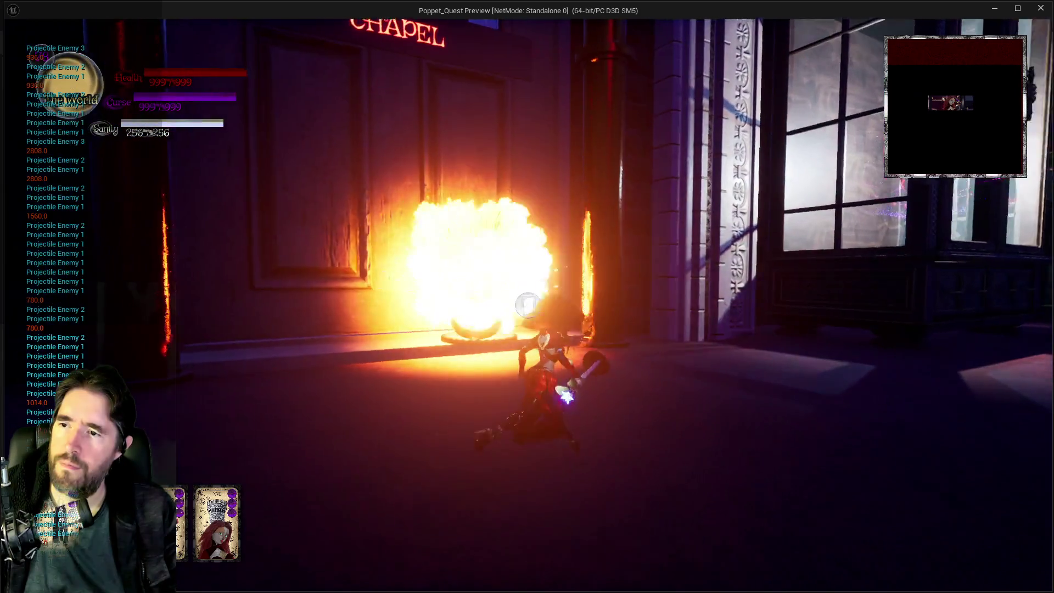
pyautogui.click(528, 305)
# - Move through the Carnival Room and purple portal, past the sack doll, into the dark brick room
pyautogui.press('w')
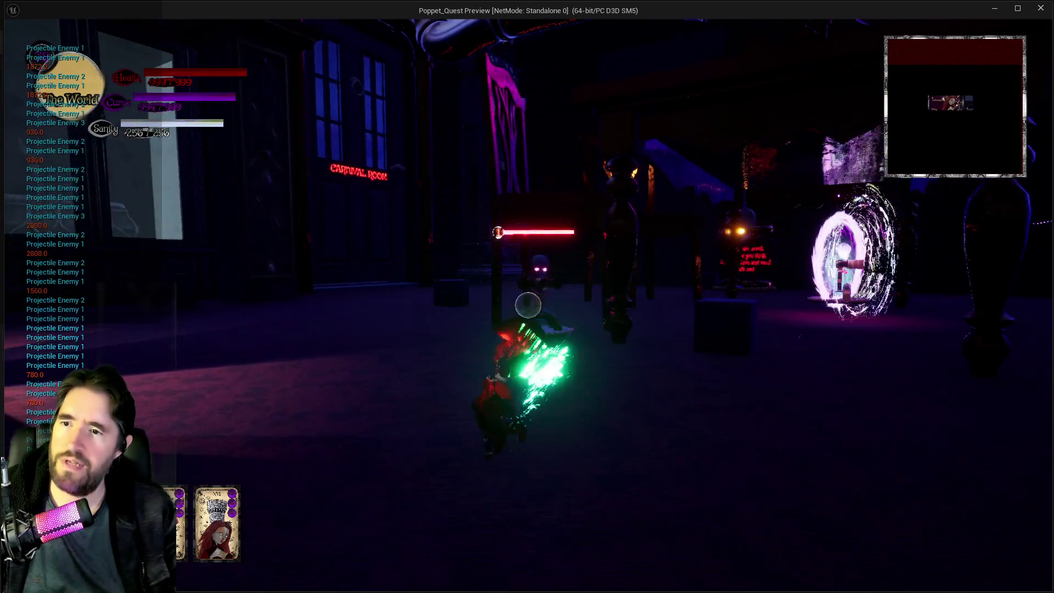
pyautogui.press('w')
pyautogui.click(528, 305)
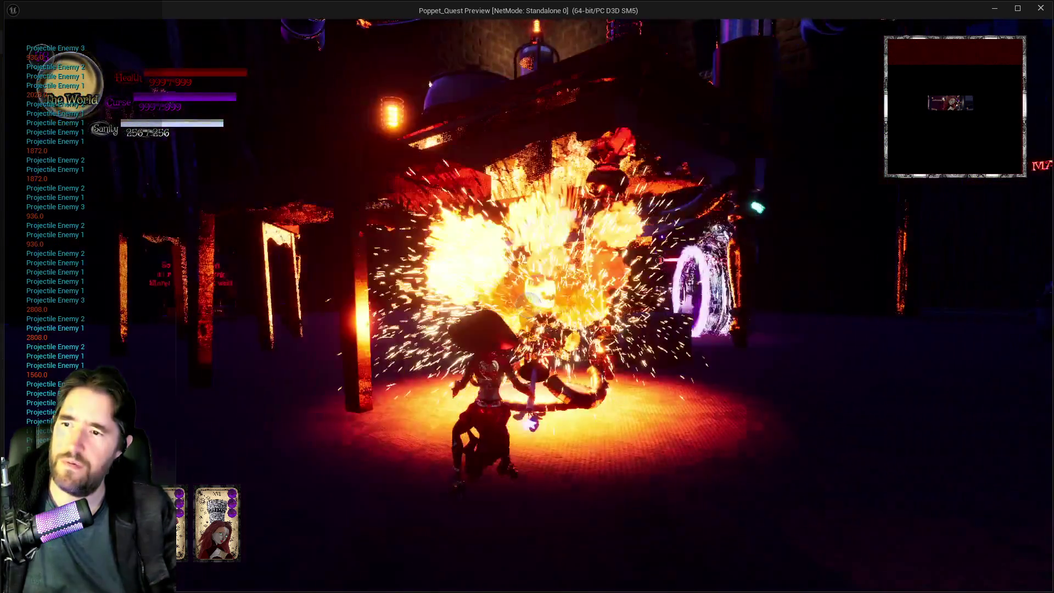
pyautogui.press('w')
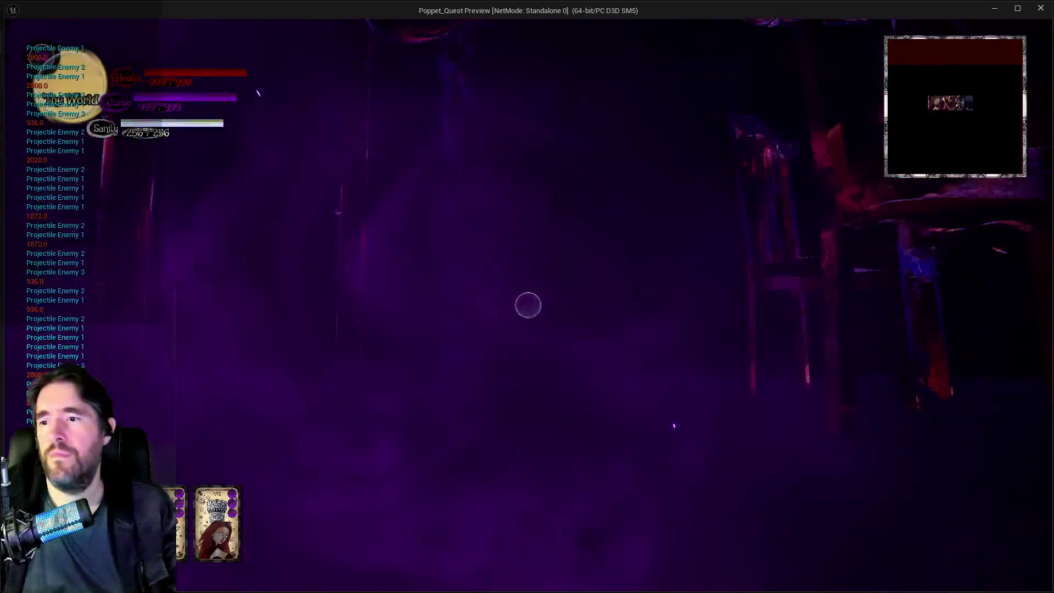
pyautogui.press('w')
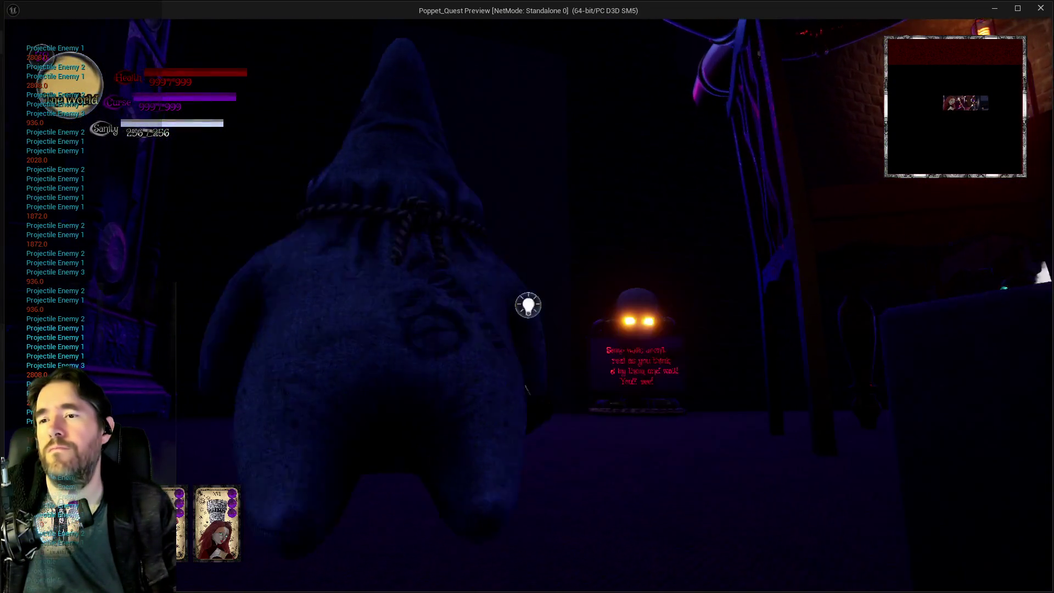
pyautogui.press('w')
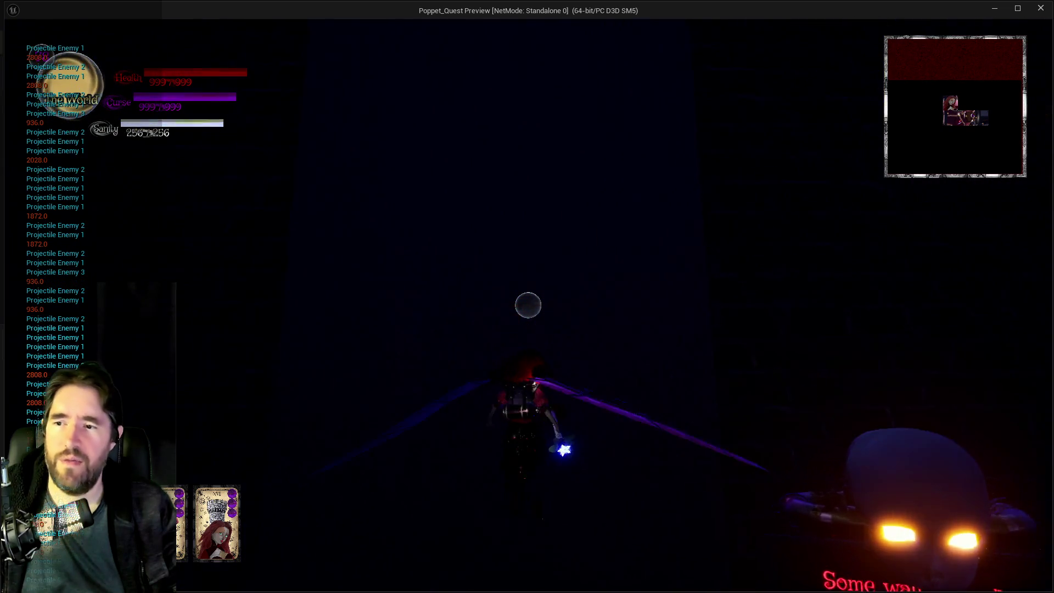
pyautogui.press('a')
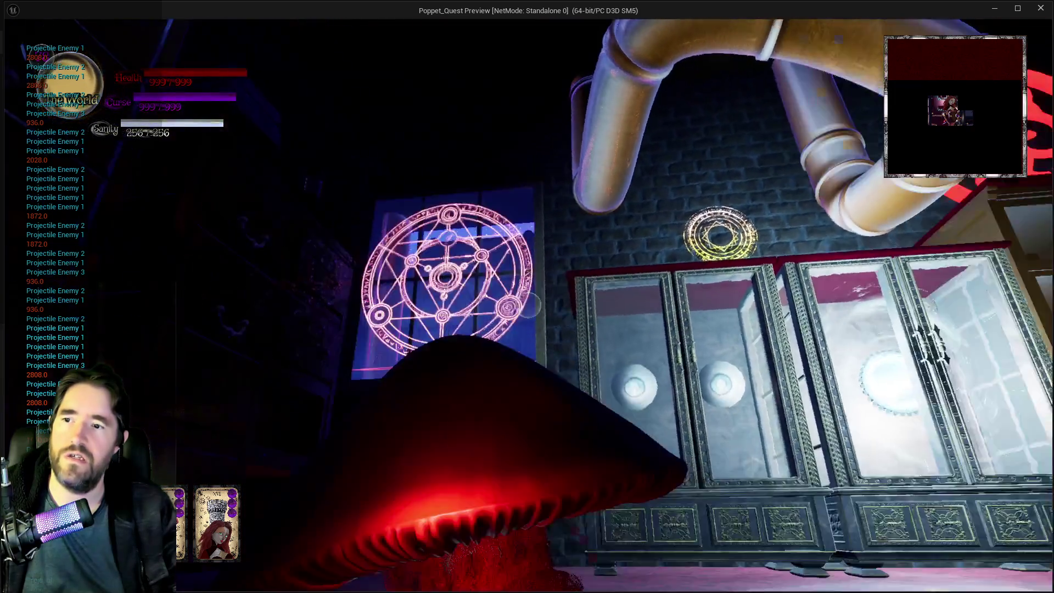
pyautogui.press('w')
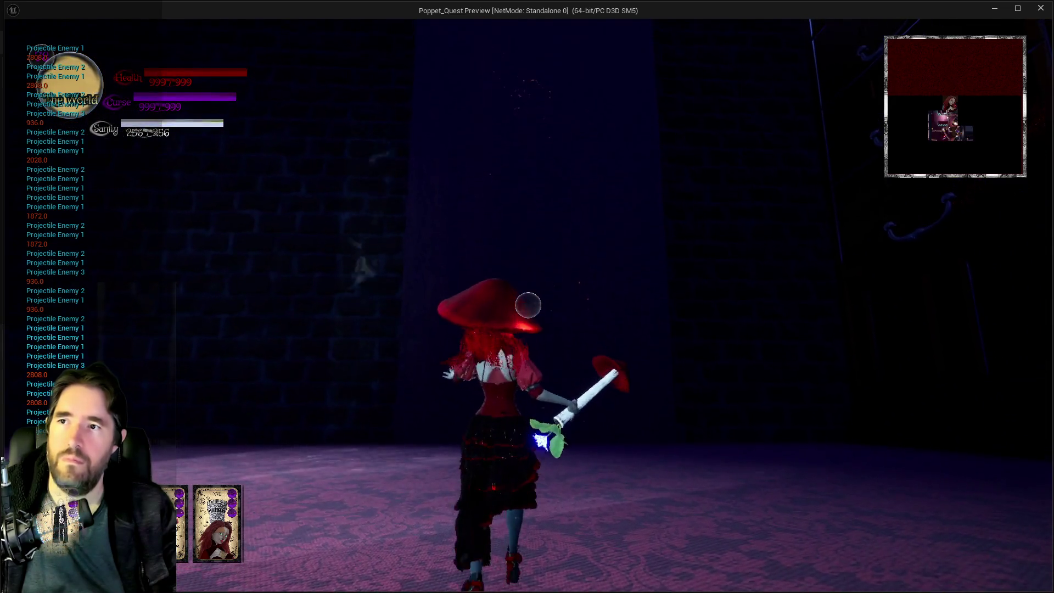
pyautogui.press('w')
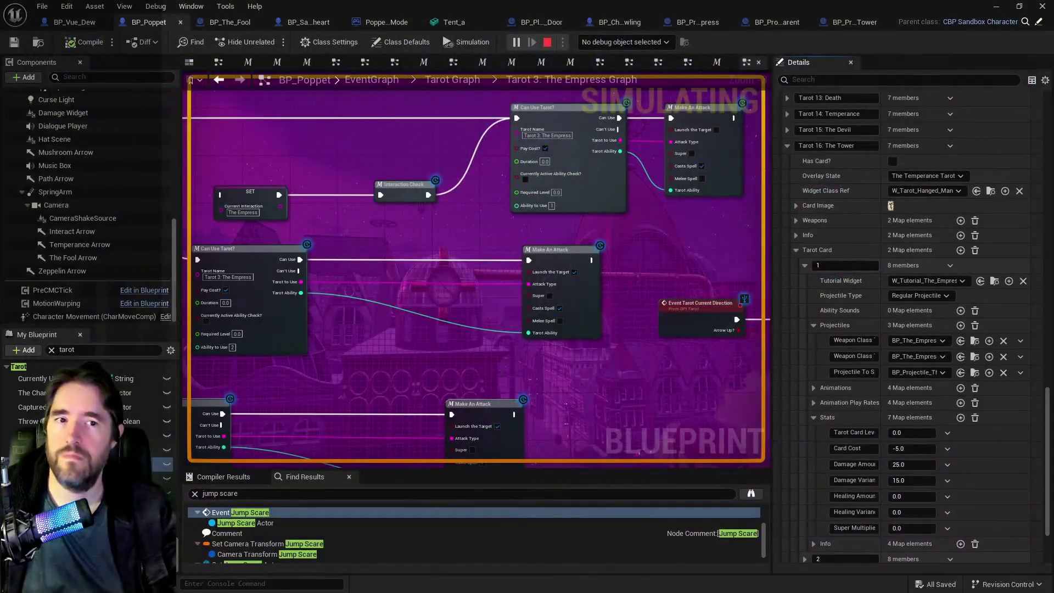
# - Stop the play session, zoom the graph out, and switch to BP_Projectile_Parent
pyautogui.press('Escape')
pyautogui.scroll(-6, 461, 328)
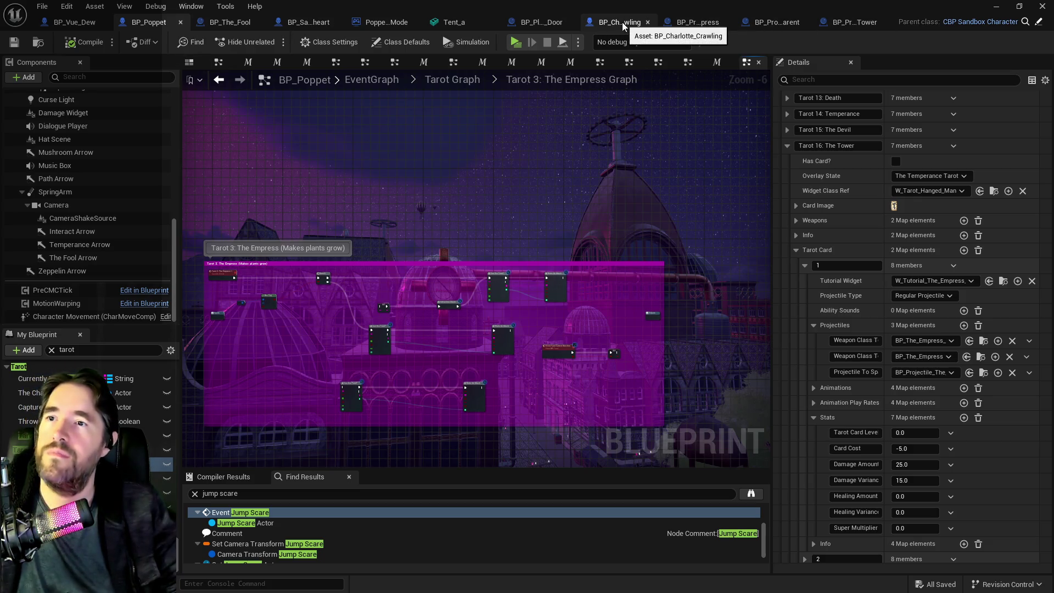
pyautogui.click(777, 22)
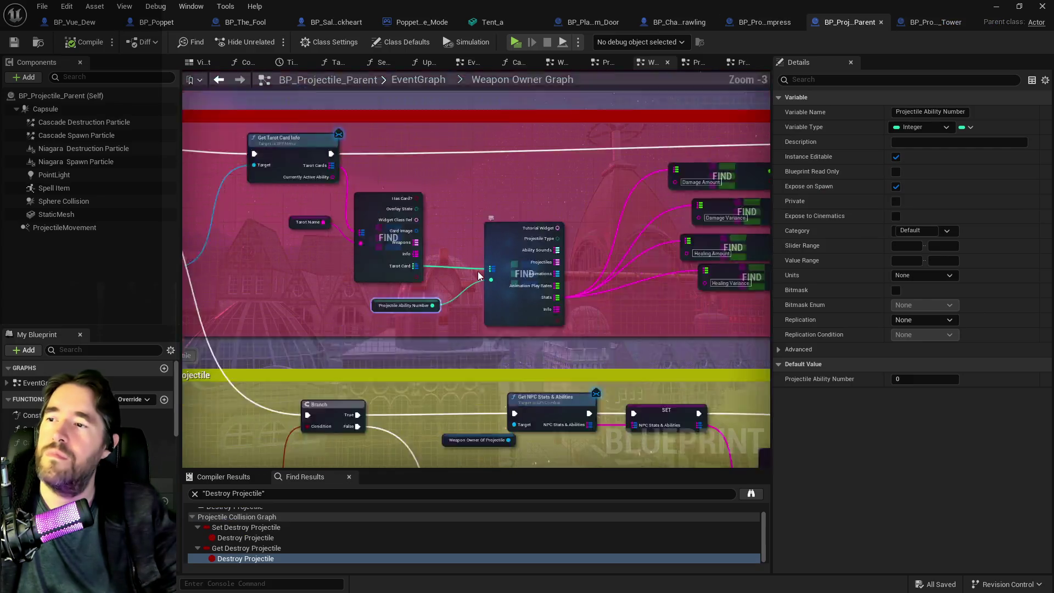
# - Open the Projectile Collision Graph from the EventGraph overview
pyautogui.scroll(-6, 478, 276)
pyautogui.moveTo(291, 276); pyautogui.dragTo(498, 276)
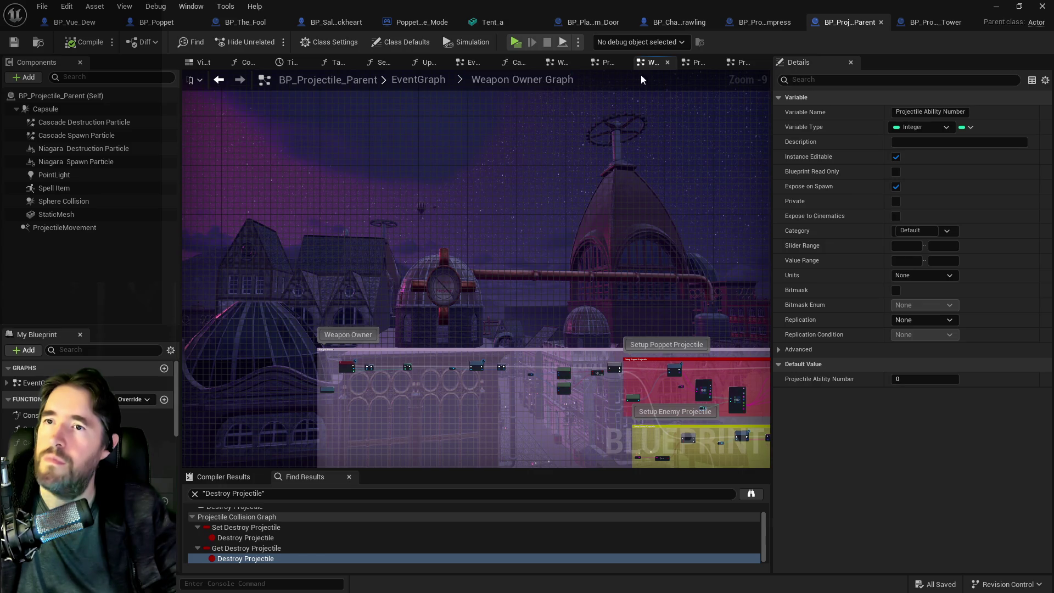
pyautogui.click(417, 78)
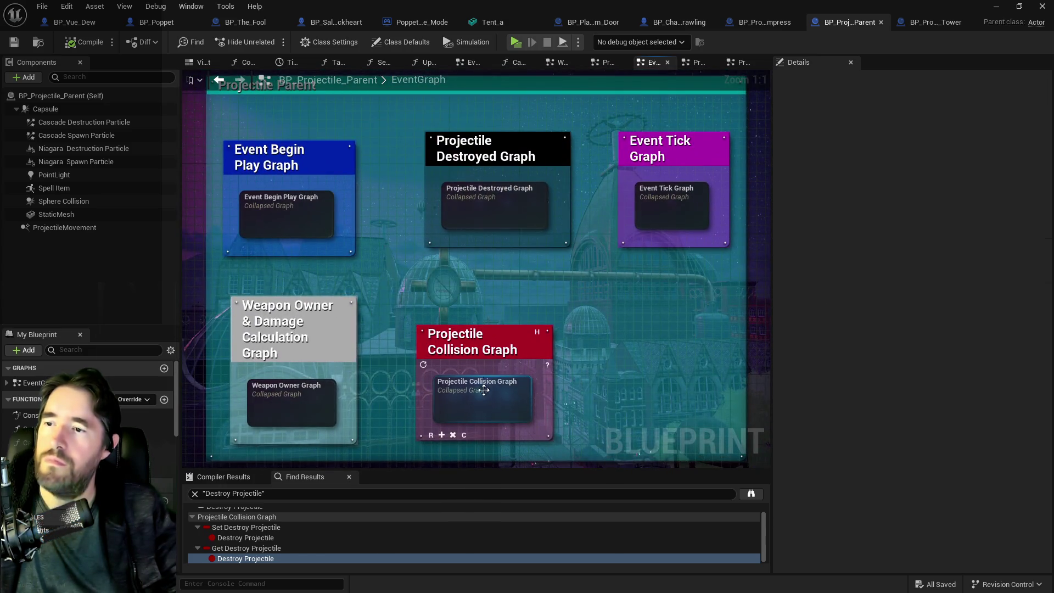
pyautogui.doubleClick(484, 392)
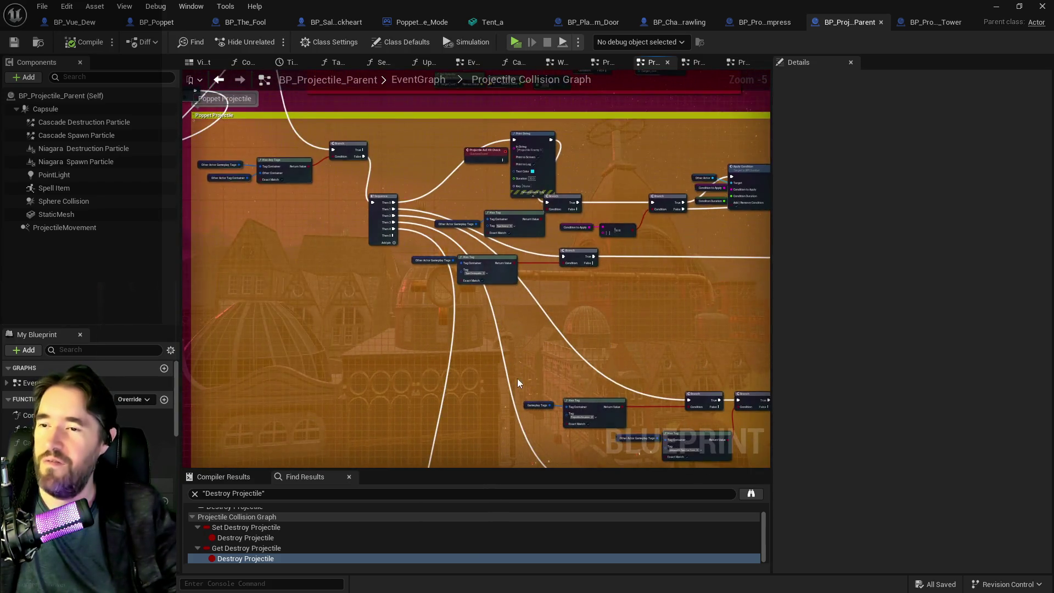
# - Wire Sequence Then 0 straight to the Branch and delete the AoE check and Print String nodes
pyautogui.scroll(2, 720, 336)
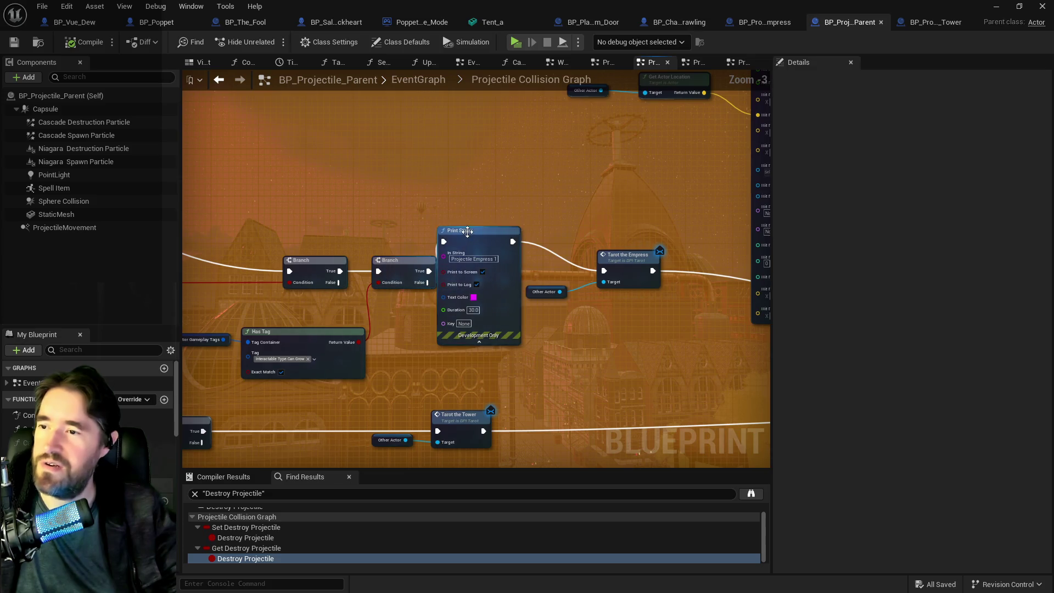
pyautogui.moveTo(472, 236); pyautogui.dragTo(483, 237)
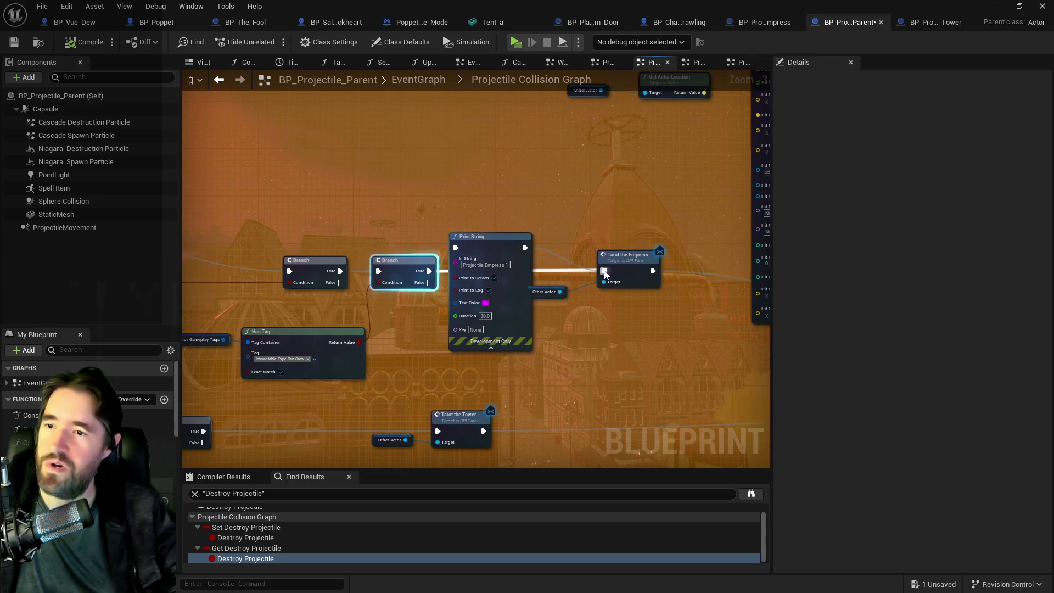
pyautogui.scroll(-4, 474, 288)
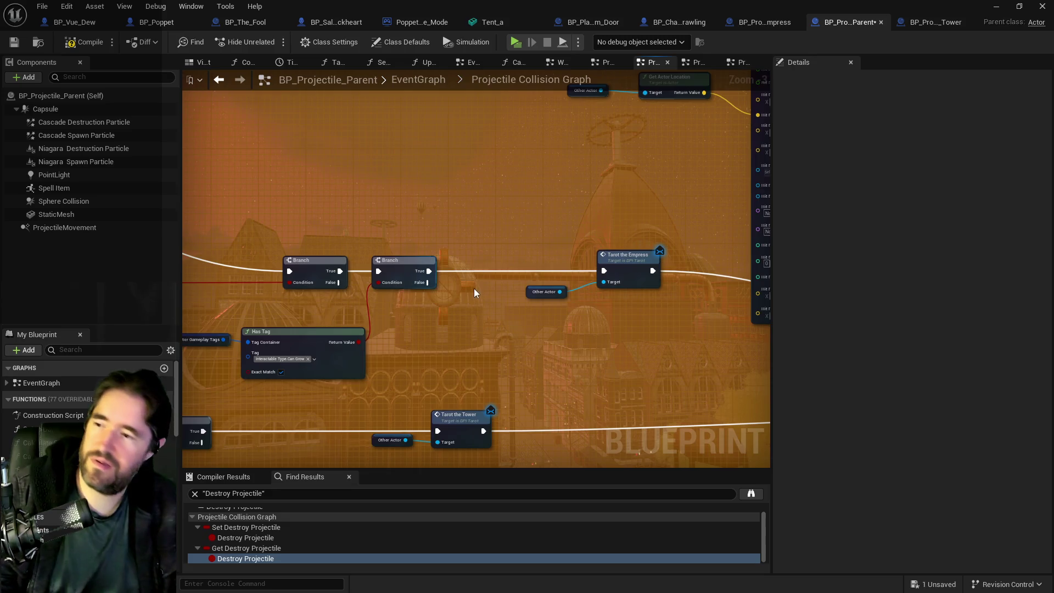
pyautogui.scroll(5, 275, 224)
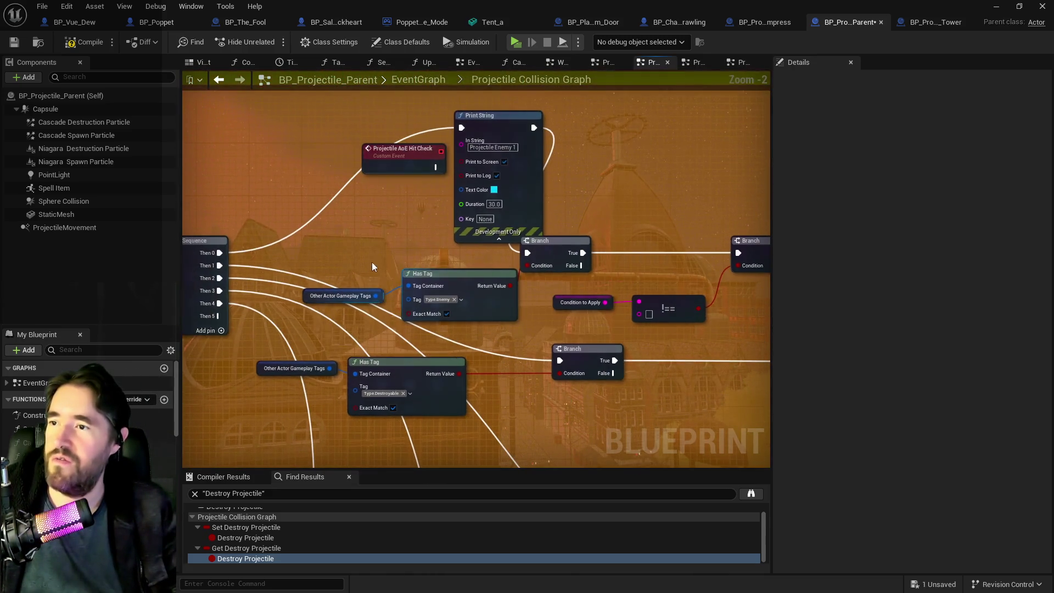
pyautogui.moveTo(220, 253); pyautogui.dragTo(527, 253)
pyautogui.moveTo(345, 132); pyautogui.dragTo(483, 164)
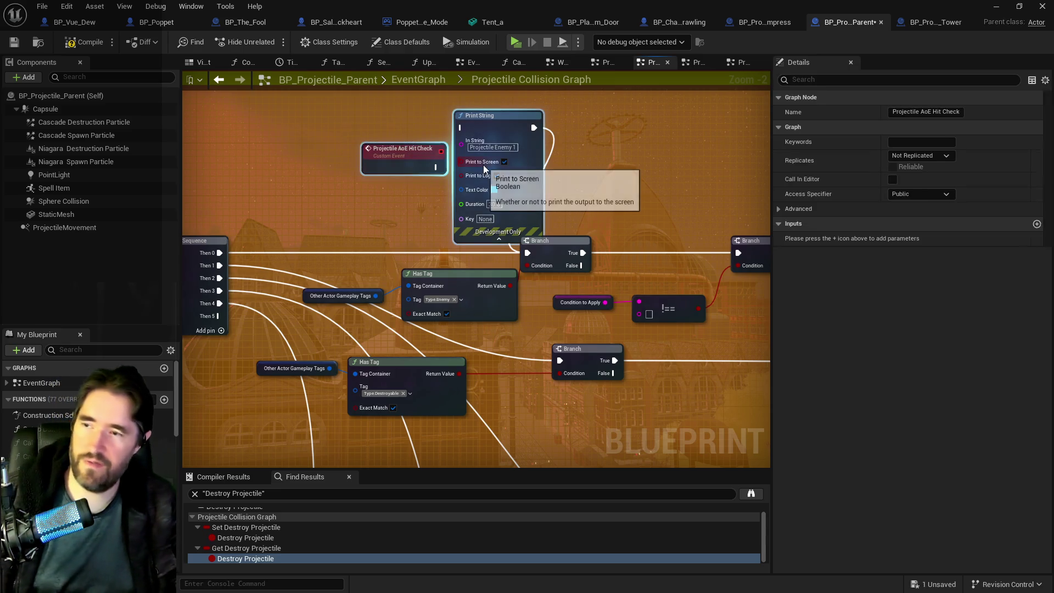
pyautogui.press('Delete')
# - Connect Is Valid directly to Target Damaged and delete both Print String nodes there
pyautogui.moveTo(686, 274); pyautogui.dragTo(436, 288)
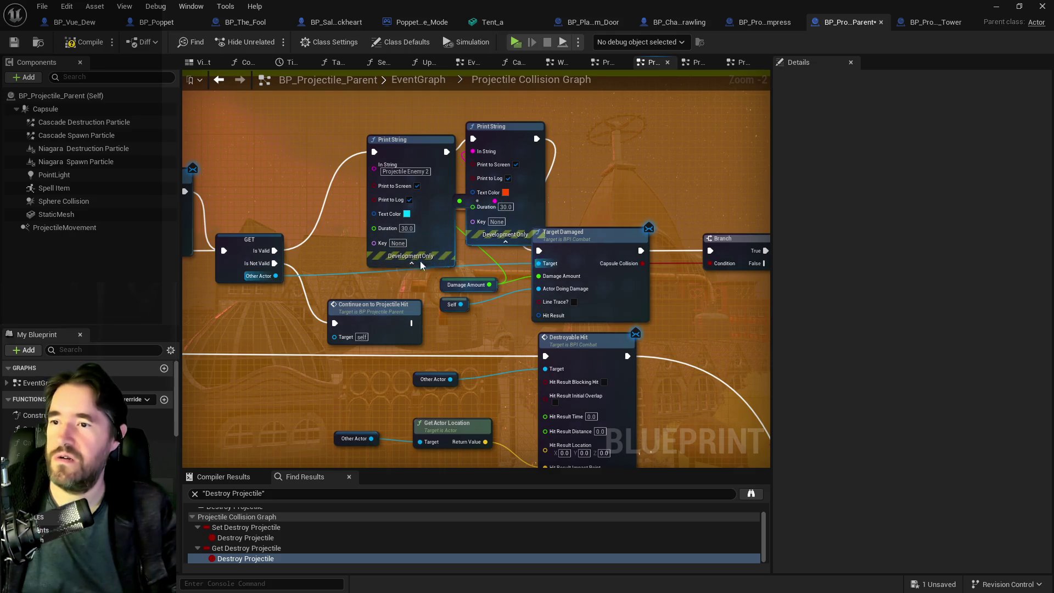
pyautogui.moveTo(275, 251); pyautogui.dragTo(403, 257)
pyautogui.moveTo(344, 127); pyautogui.dragTo(487, 204)
pyautogui.press('Delete')
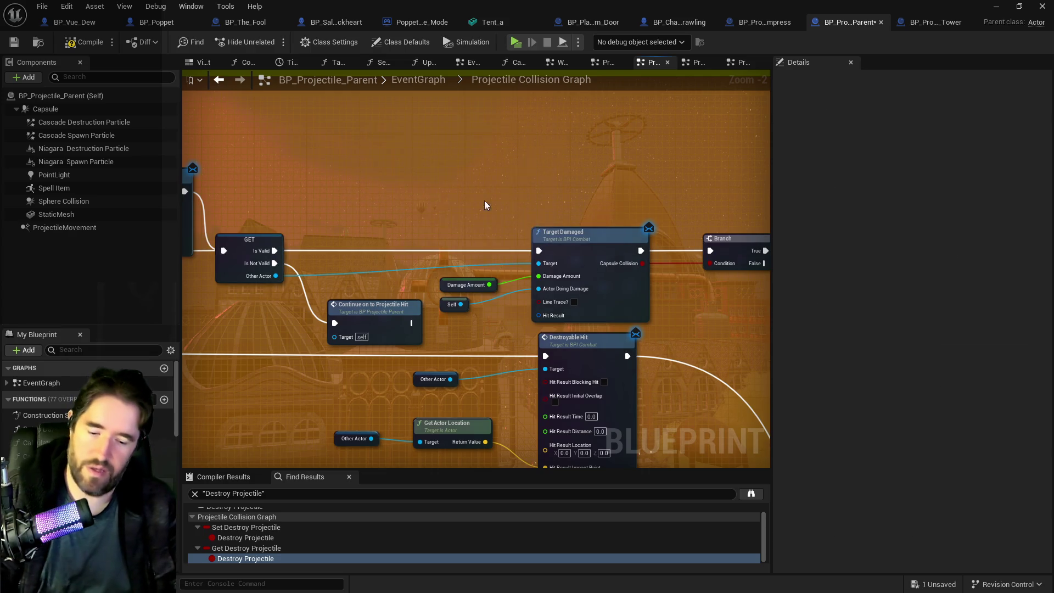
# - Link the upper Branch's True output directly to the lower Branch, bypassing the last Print String
pyautogui.moveTo(532, 301)
pyautogui.mouseDown()
pyautogui.moveTo(164, 277)
pyautogui.moveTo(211, 143)
pyautogui.mouseUp()
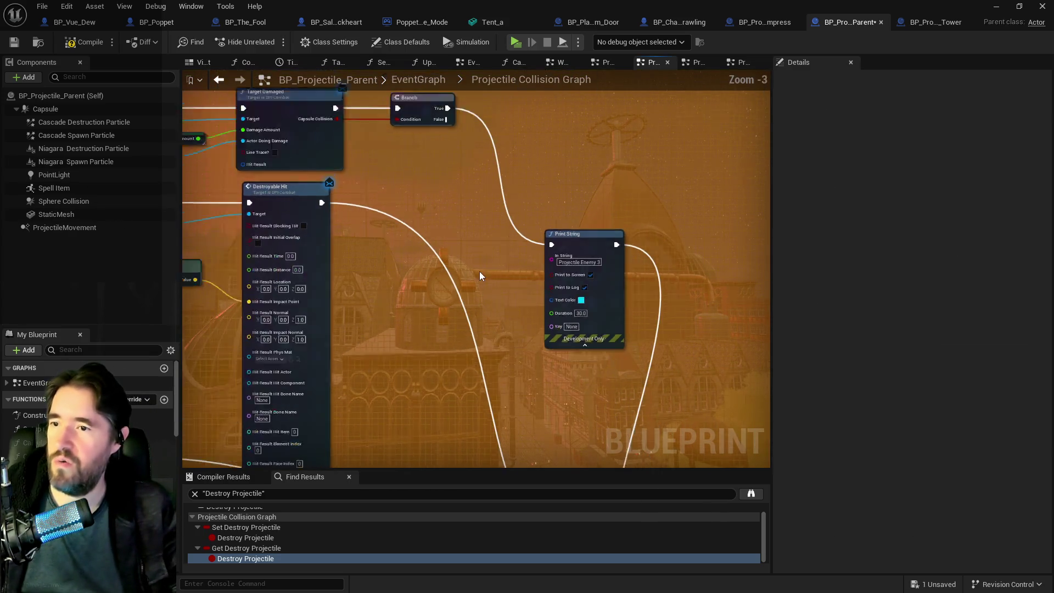
pyautogui.scroll(-2, 358, 212)
pyautogui.moveTo(358, 212)
pyautogui.mouseDown()
pyautogui.moveTo(366, 252)
pyautogui.moveTo(286, 94)
pyautogui.moveTo(306, 188)
pyautogui.mouseUp()
pyautogui.moveTo(303, 109)
pyautogui.mouseDown()
pyautogui.moveTo(353, 165)
pyautogui.moveTo(447, 484)
pyautogui.moveTo(459, 359)
pyautogui.mouseUp()
pyautogui.click(411, 218)
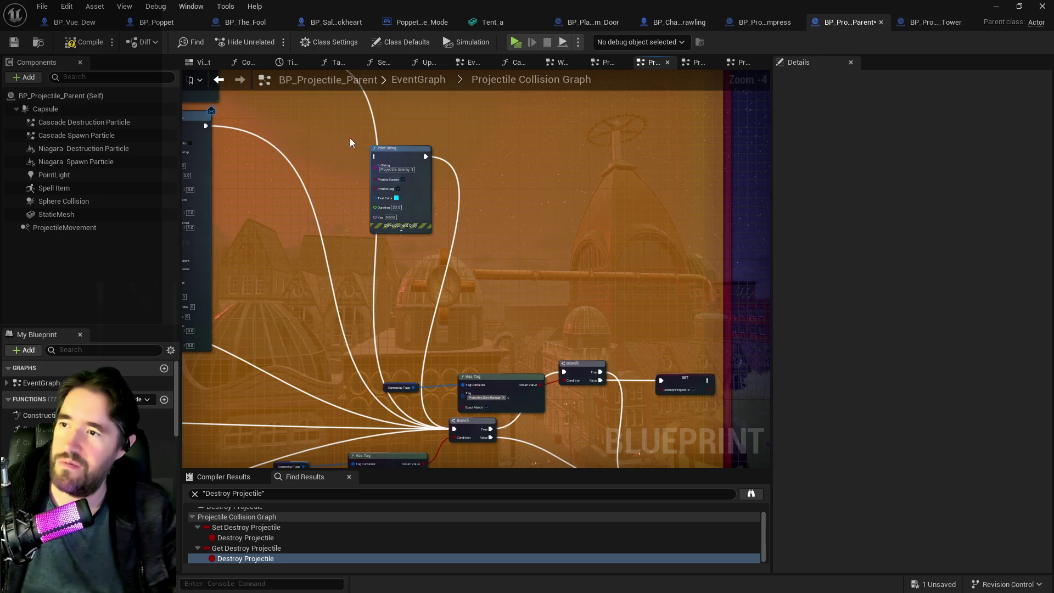
pyautogui.moveTo(433, 268); pyautogui.dragTo(511, 134)
pyautogui.scroll(-1, 408, 315)
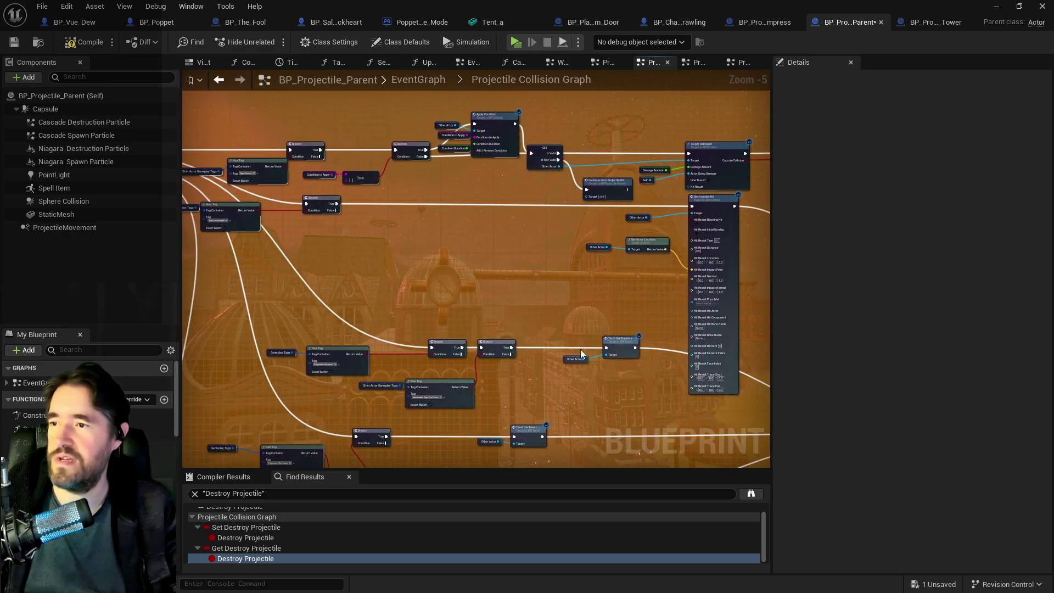
pyautogui.moveTo(265, 494); pyautogui.dragTo(167, 485)
# - Search the blueprint for 'print string', save it, and switch to the to-do document
pyautogui.write('print sr')
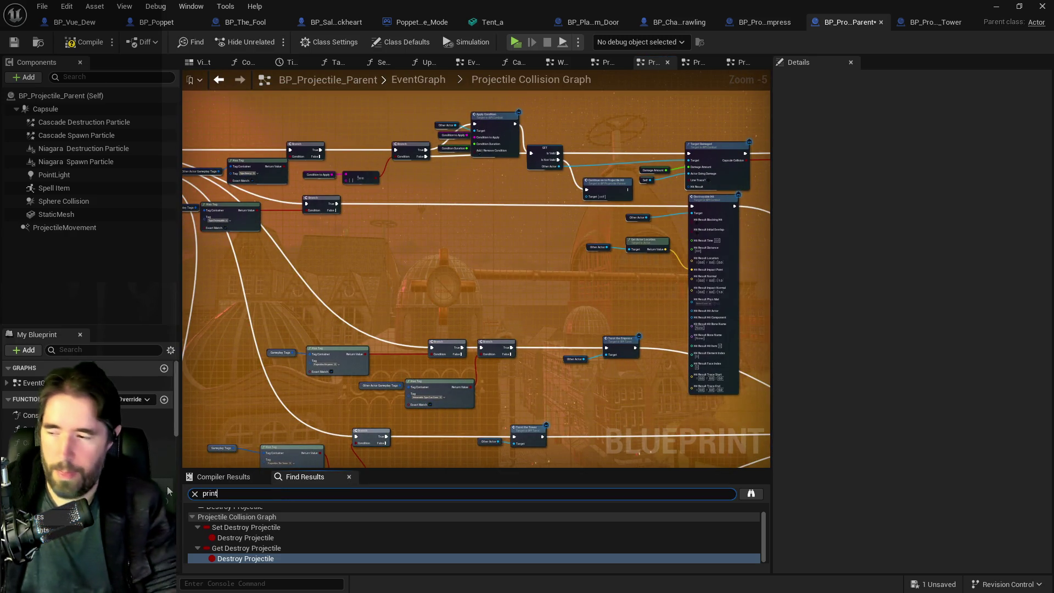
pyautogui.press('BackSpace')
pyautogui.write('tring')
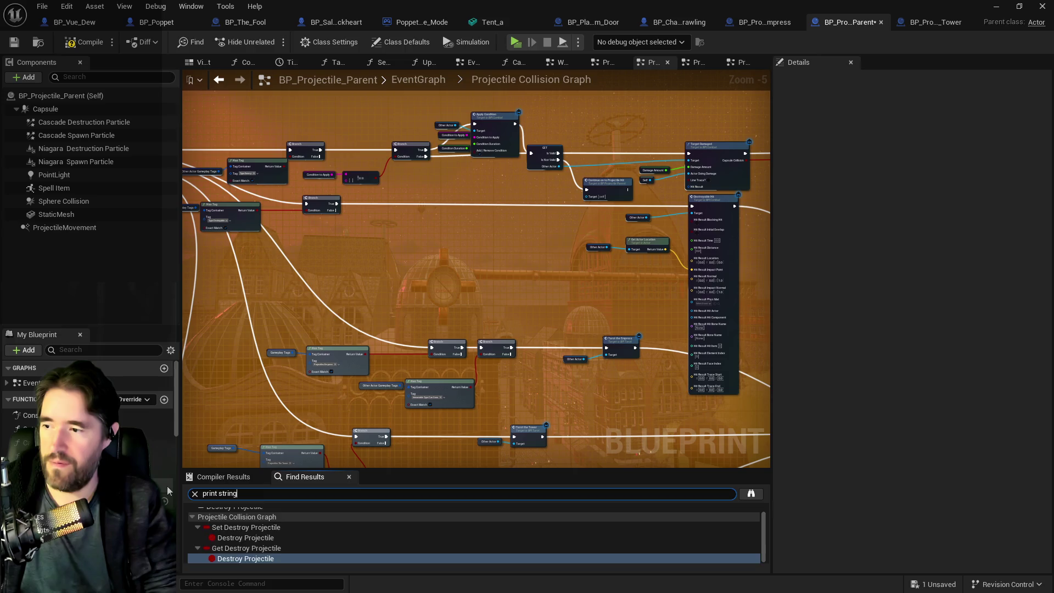
pyautogui.press('Return')
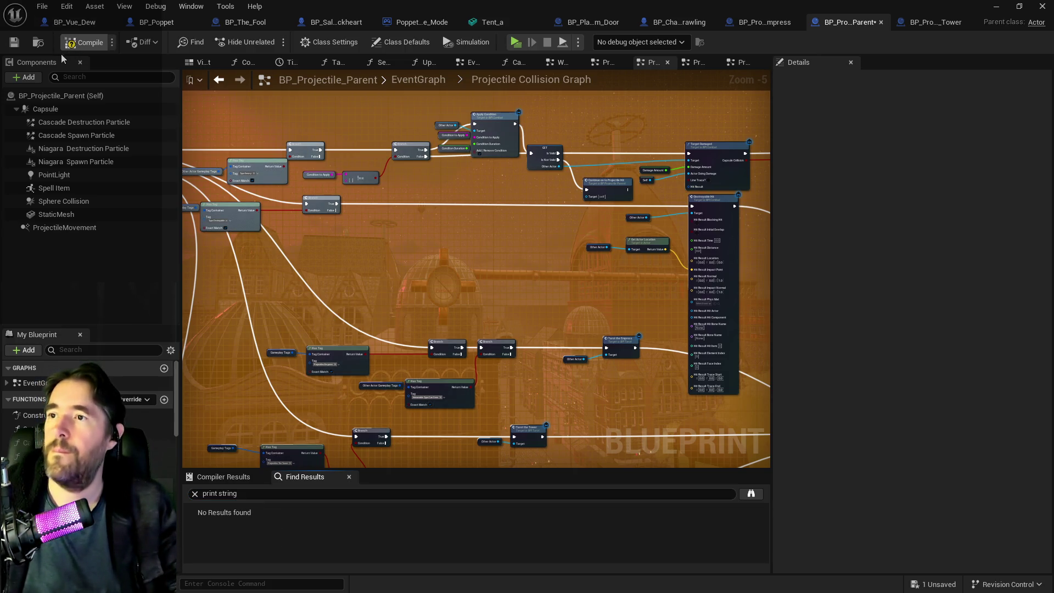
pyautogui.hotkey('ctrl', 's')
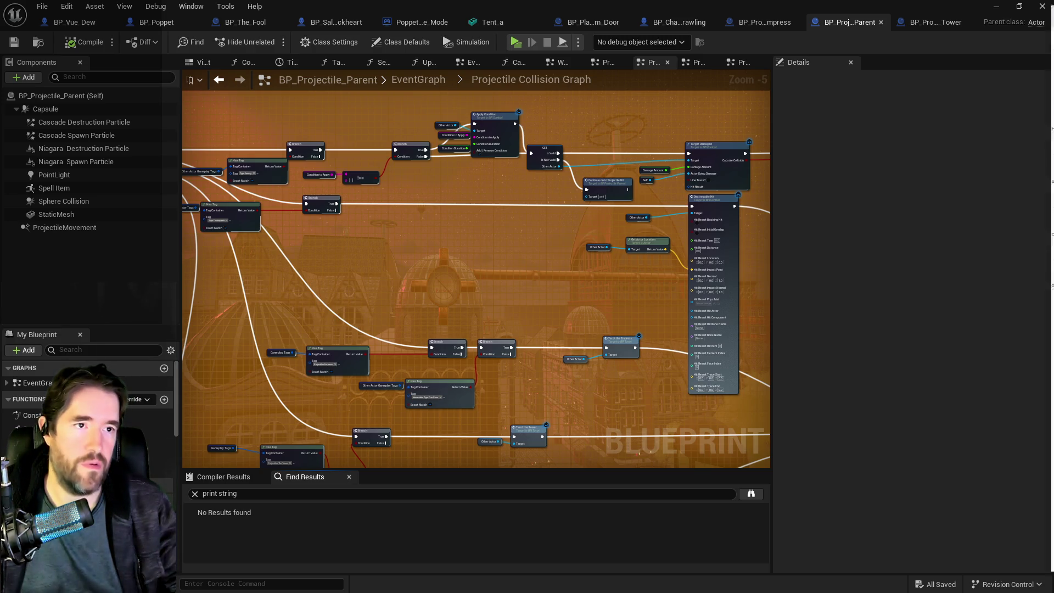
pyautogui.hotkey('alt', 'Tab')
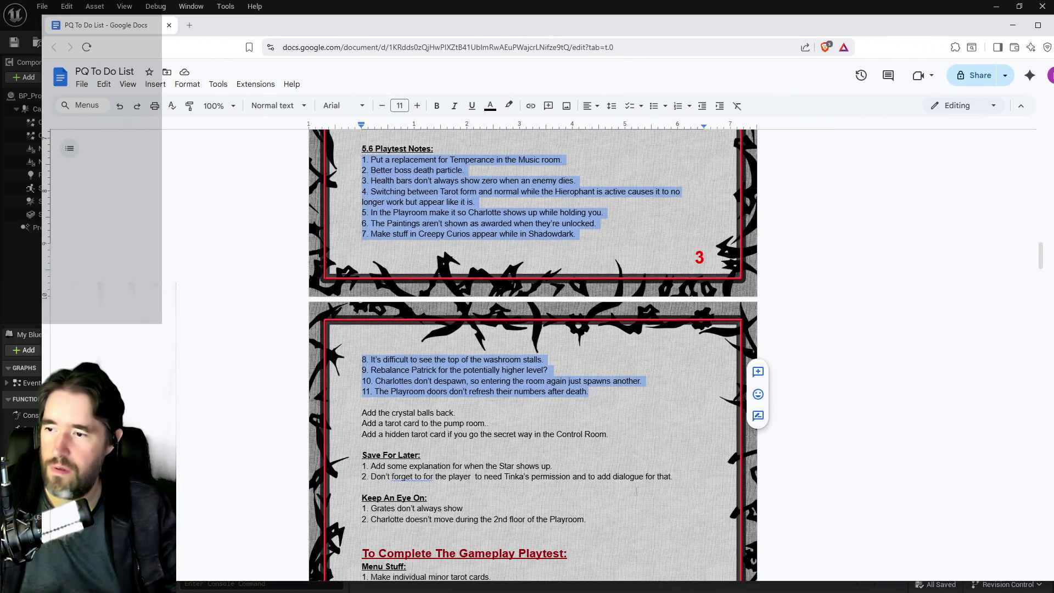
# - Add item 3 'Make a weapon and hat for the Tower' under Save For Later
pyautogui.click(680, 478)
pyautogui.press('Return')
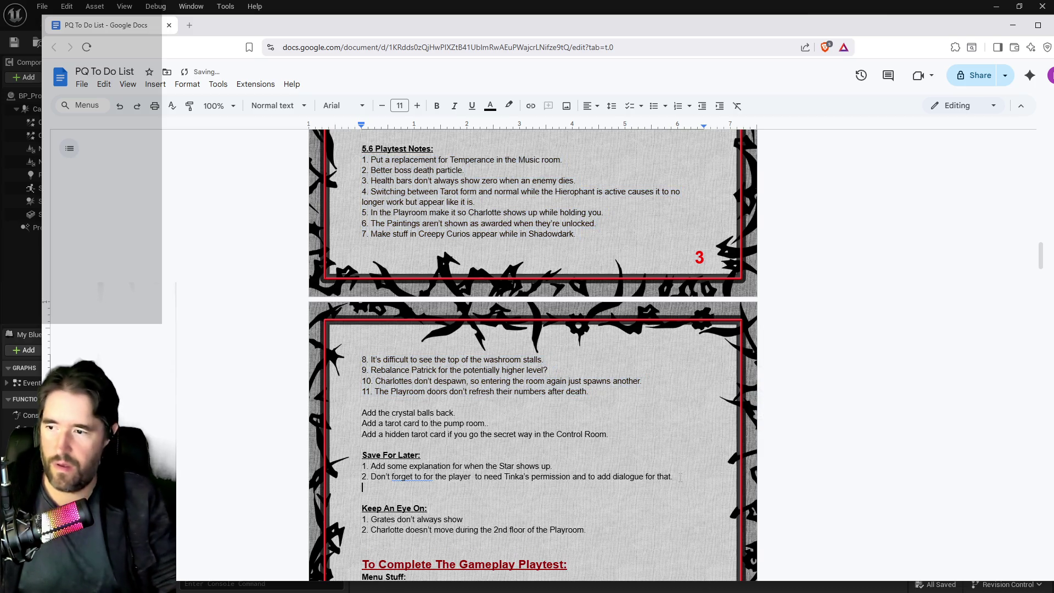
pyautogui.write('3.Make a weapon and hat for')
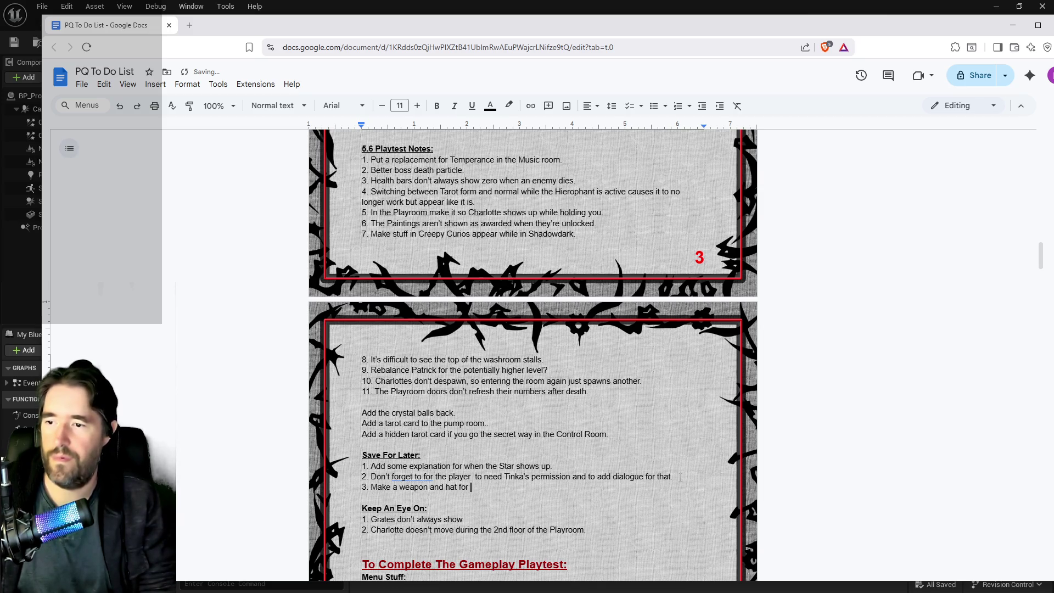
pyautogui.press('Return')
pyautogui.press('Return')
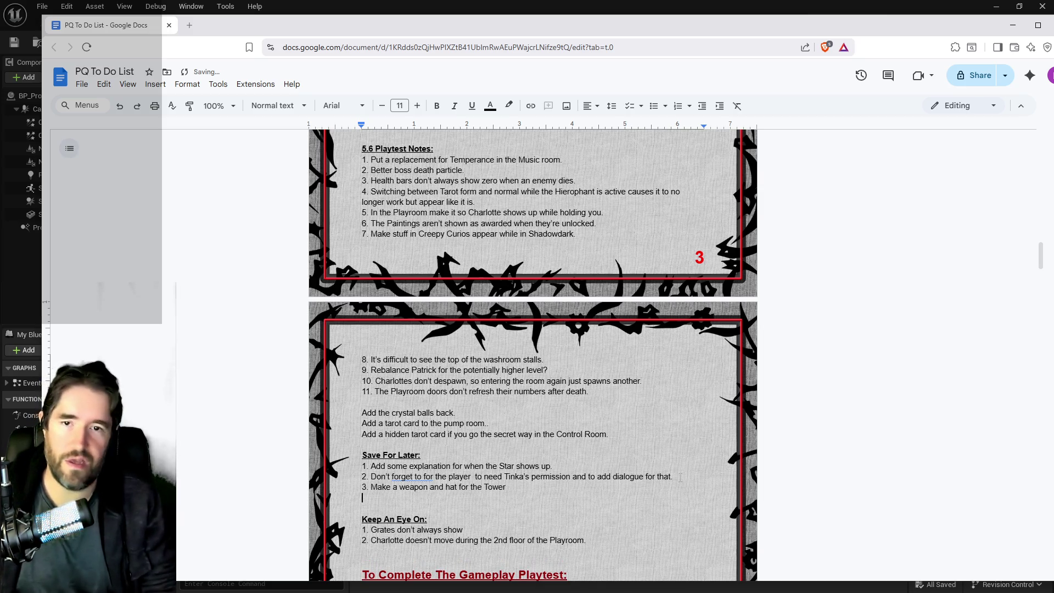
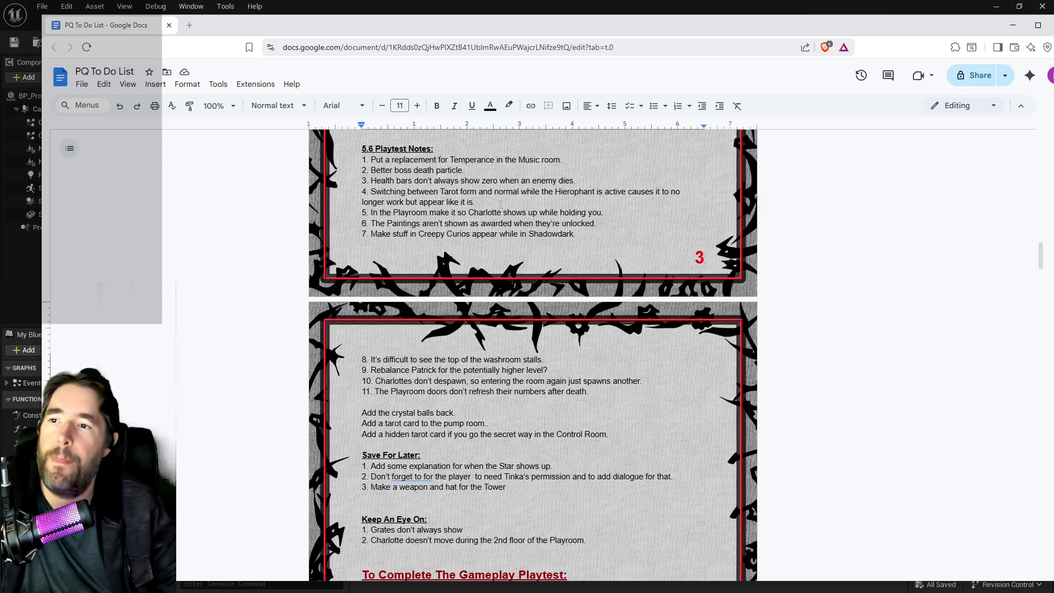
# - Put away the PQ To Do List window and switch to the Chapter 1 Google Doc
pyautogui.doubleClick(537, 38)
pyautogui.click(538, 38)
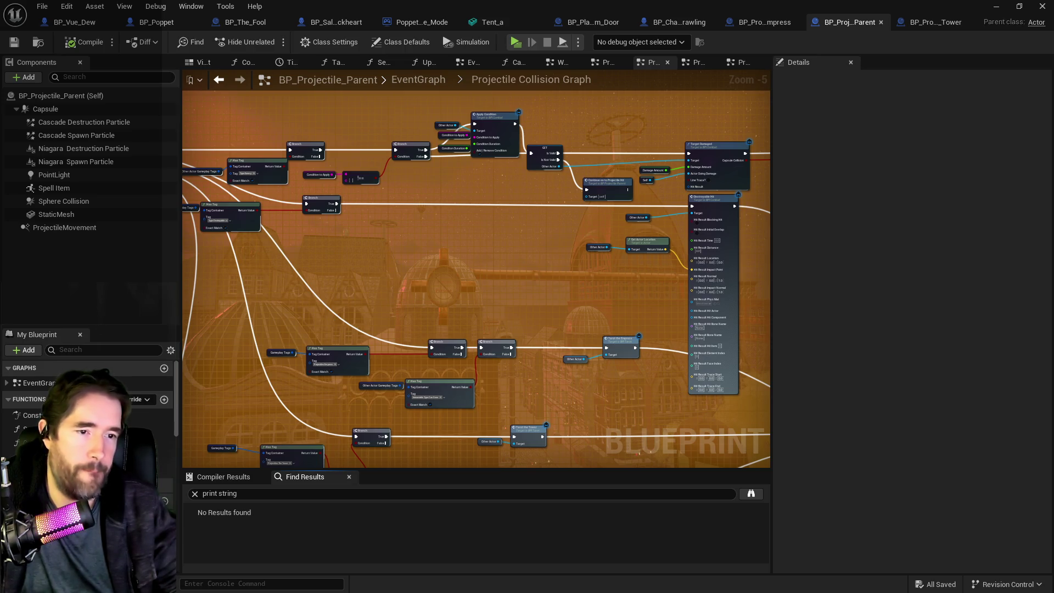
pyautogui.hotkey('alt', 'Tab')
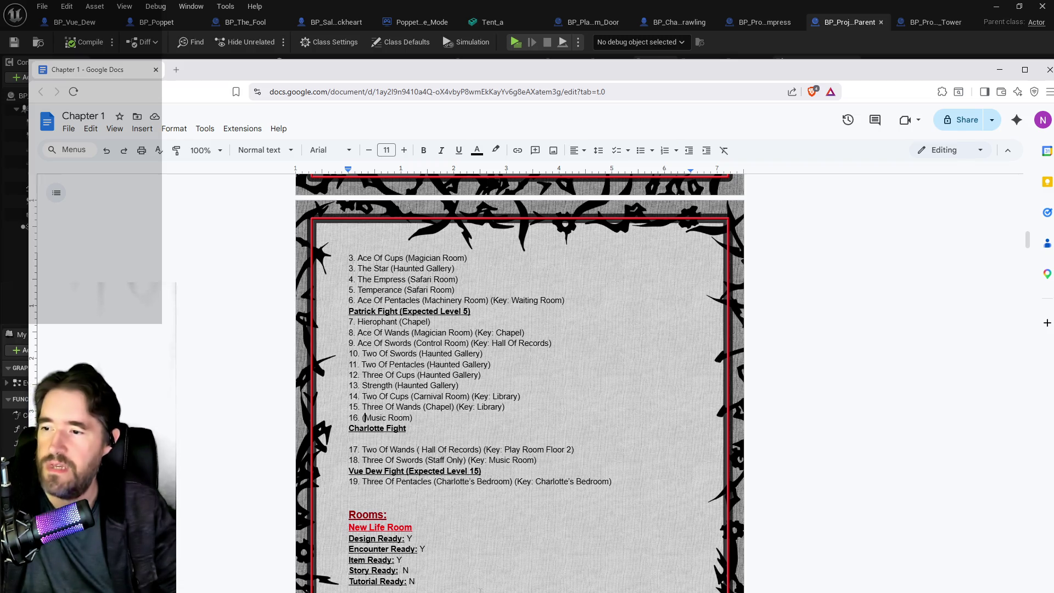
# - Move 'Temperance' from line 5 onto the Music Room entry after '16.'
pyautogui.scroll(2, 480, 590)
pyautogui.scroll(-2, 479, 590)
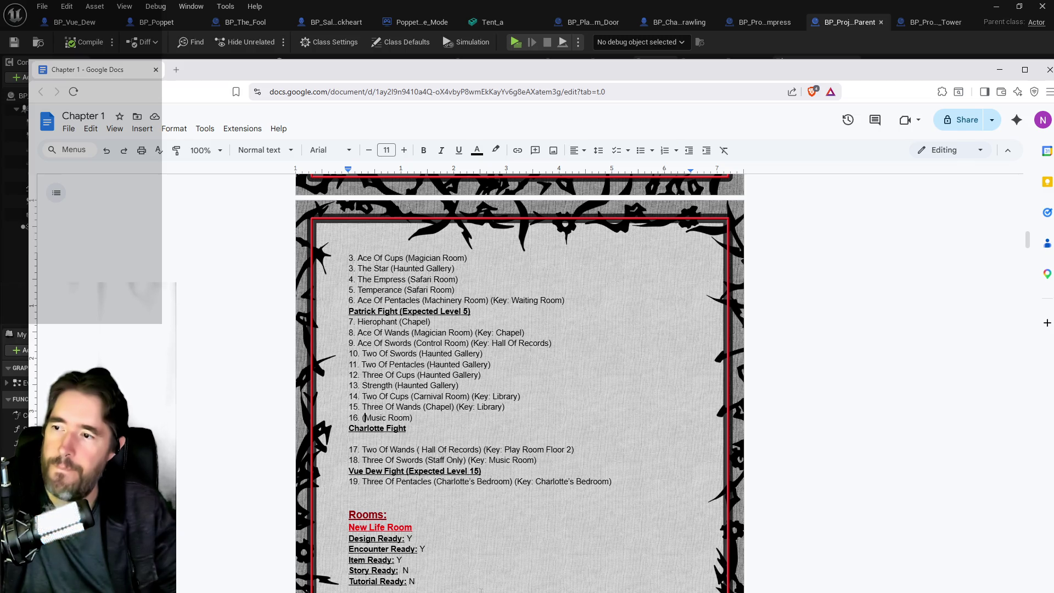
pyautogui.scroll(4, 480, 590)
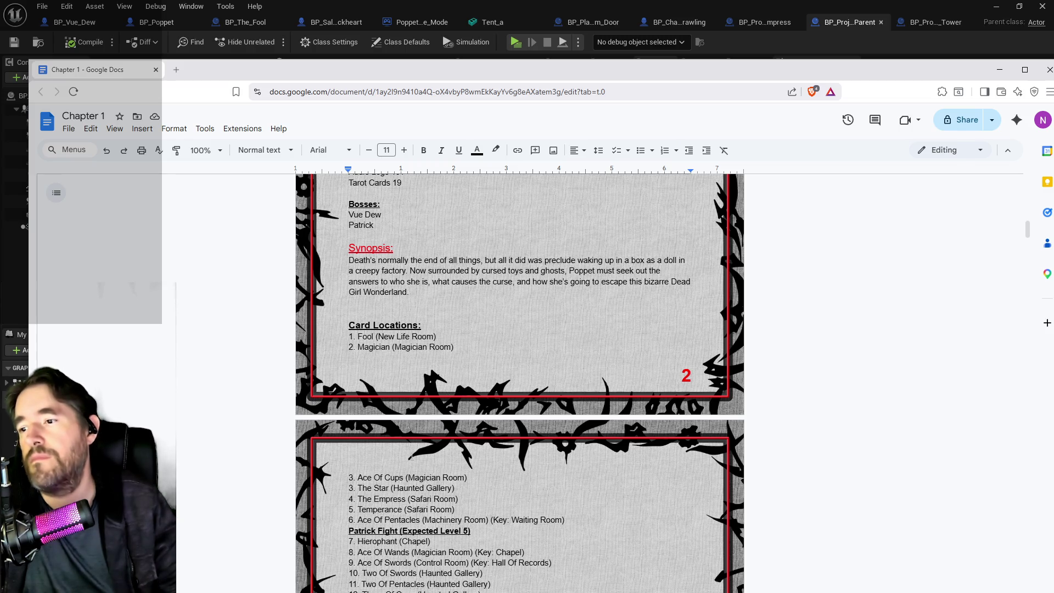
pyautogui.scroll(-4, 429, 483)
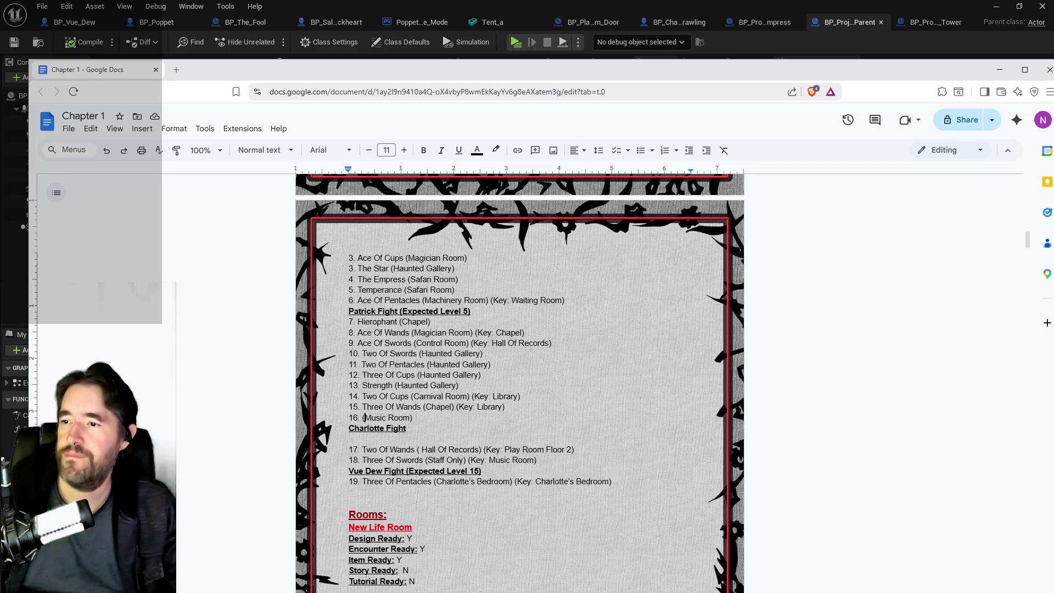
pyautogui.moveTo(403, 290); pyautogui.dragTo(361, 290)
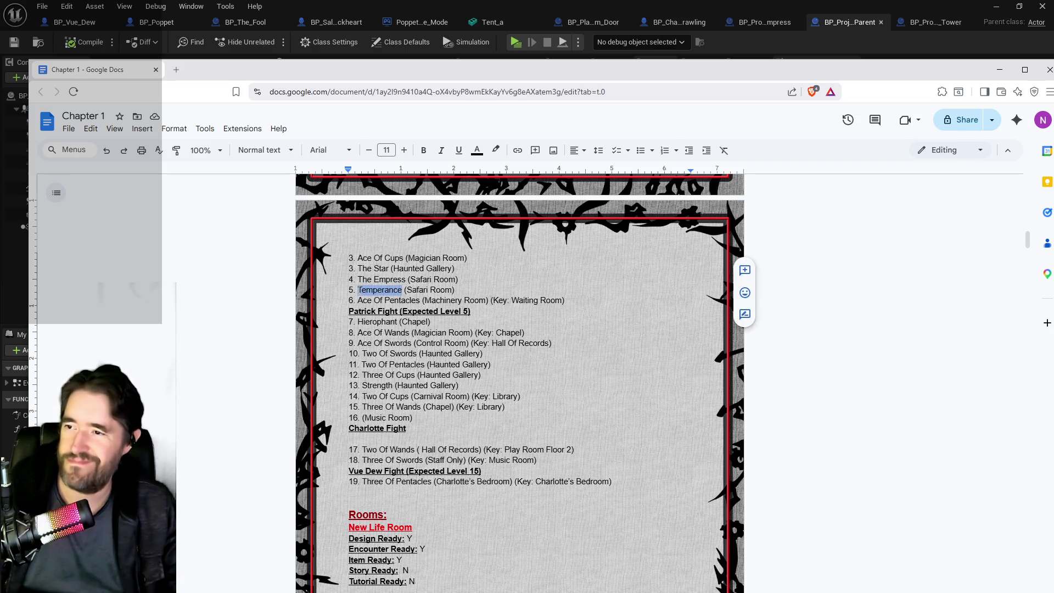
pyautogui.press('BackSpace')
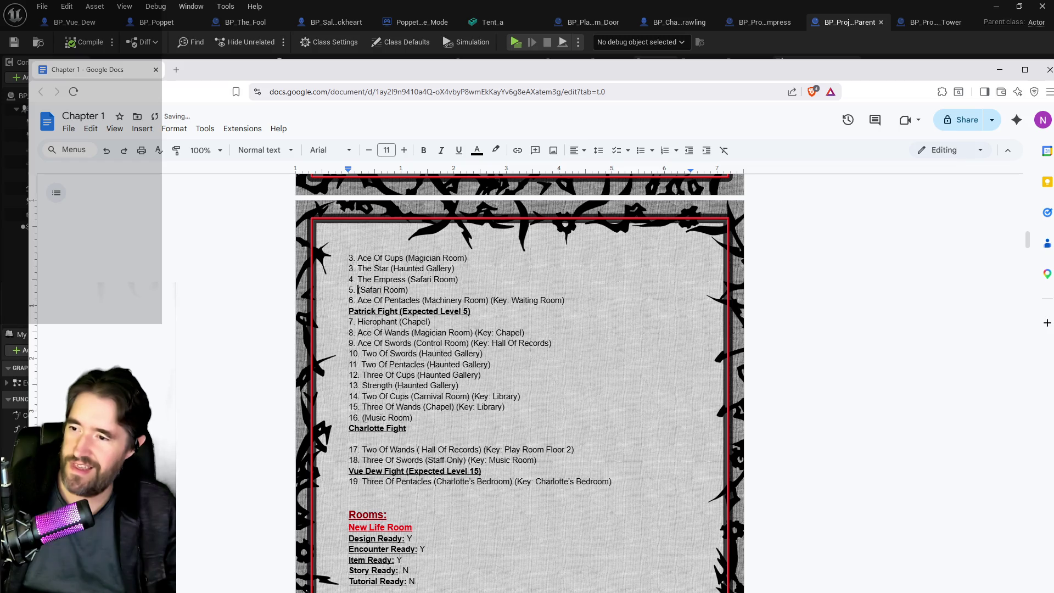
pyautogui.click(361, 418)
pyautogui.write('Temperance')
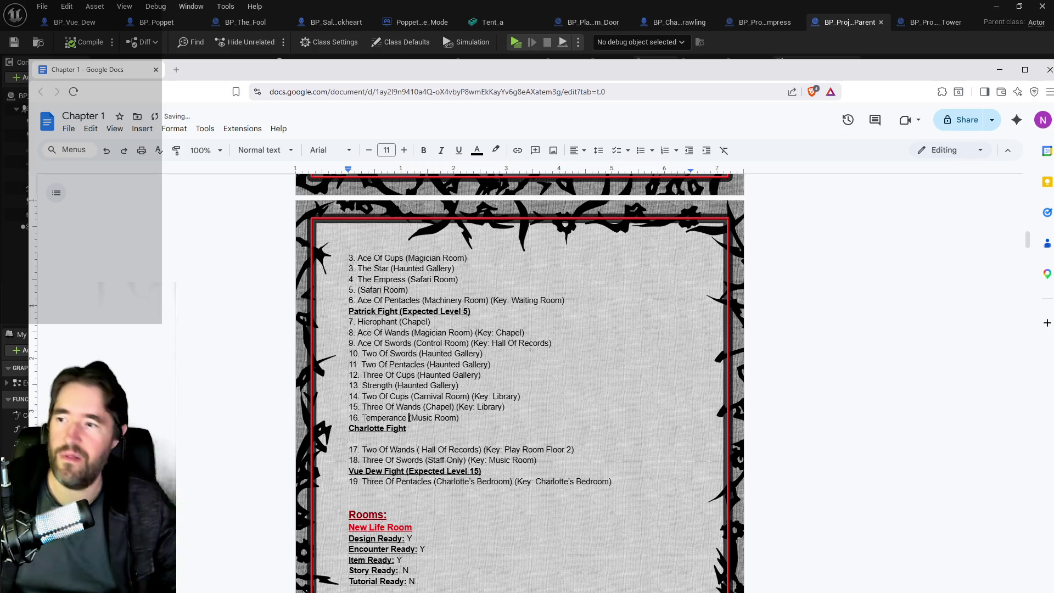
# - Replace 'Safari Room' with 'The Moonlit Garden' on lines 4 and 5
pyautogui.moveTo(456, 280); pyautogui.dragTo(412, 280)
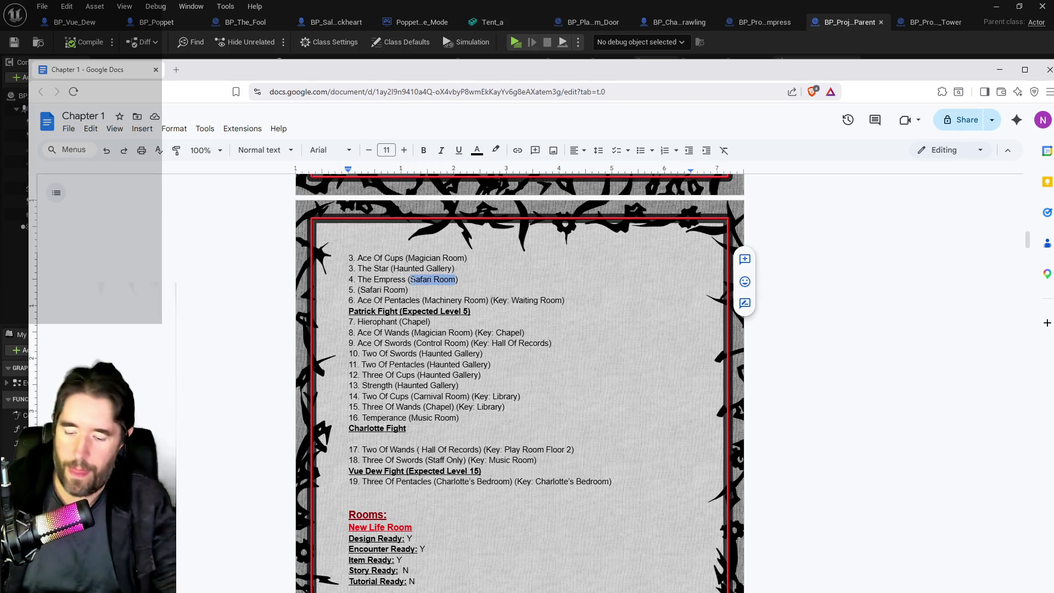
pyautogui.write('The Moonlit Garden')
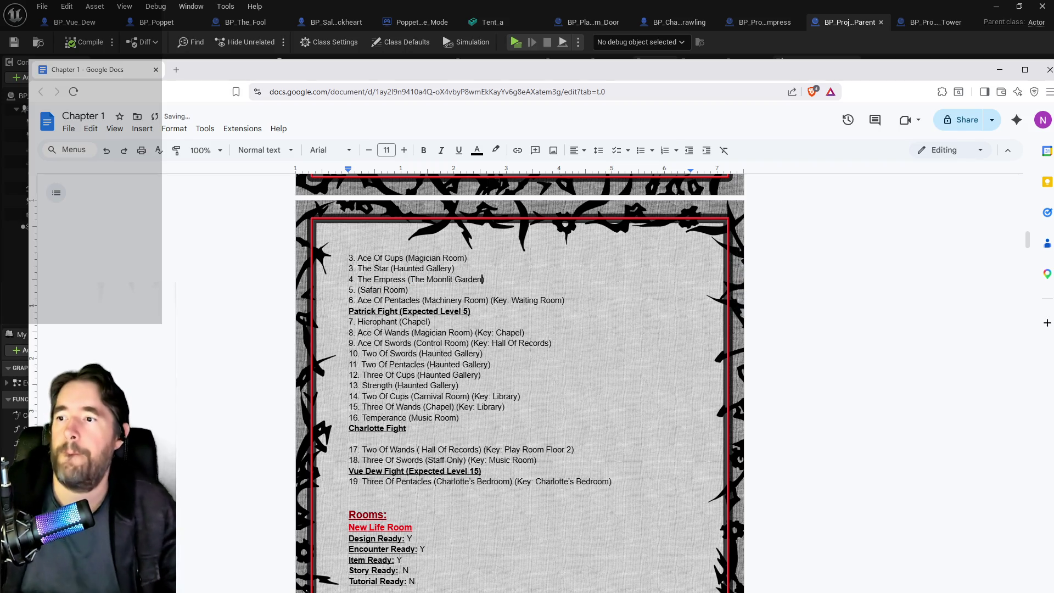
pyautogui.moveTo(411, 279); pyautogui.dragTo(483, 280)
pyautogui.hotkey('ctrl', 'c')
pyautogui.moveTo(360, 290); pyautogui.dragTo(407, 290)
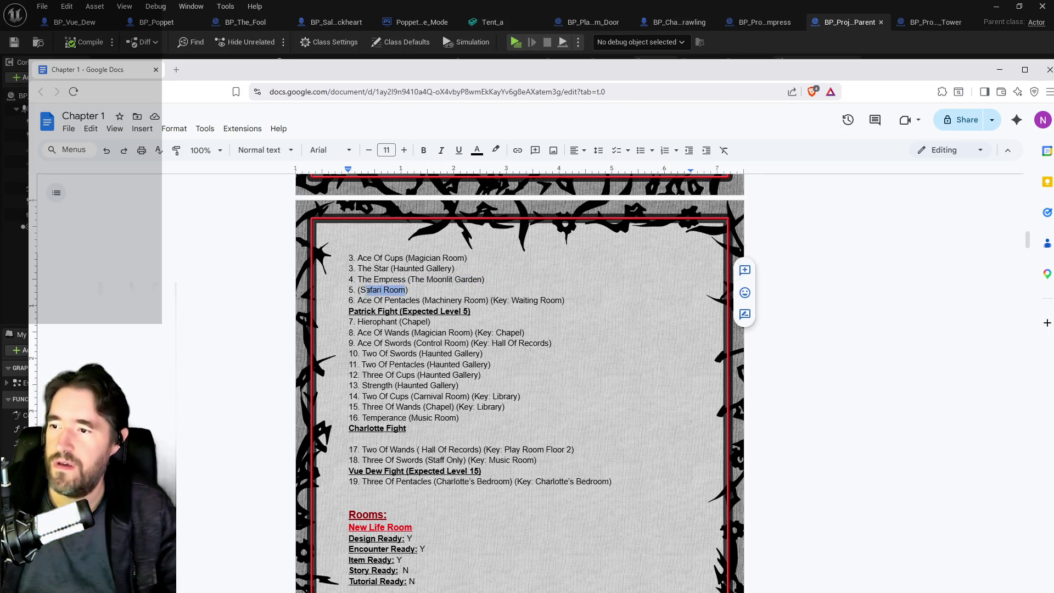
pyautogui.hotkey('ctrl', 'v')
pyautogui.hotkey('alt', 'Tab')
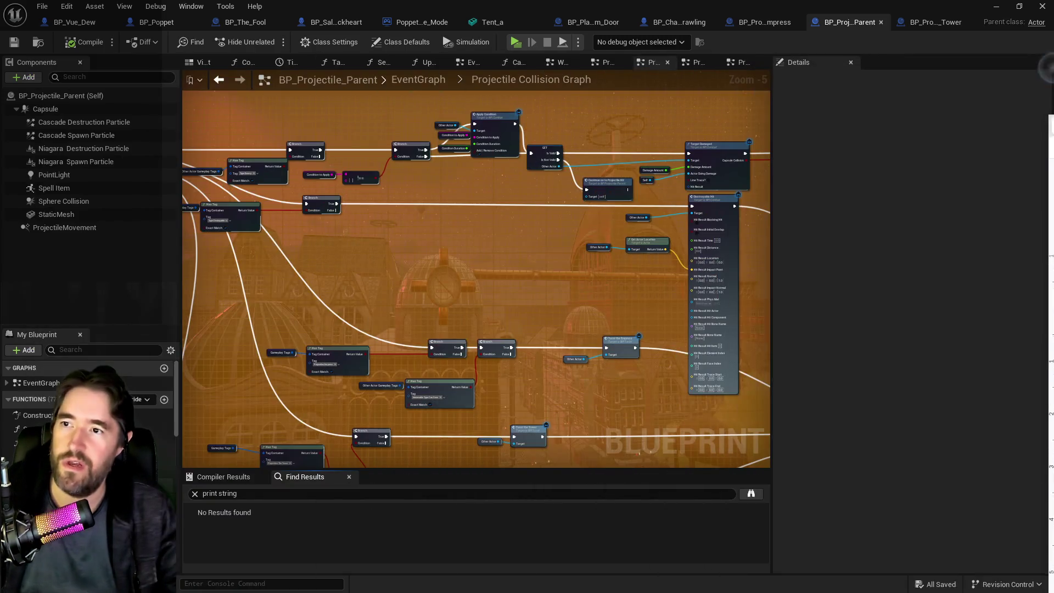
# - Select the Temperance tarot card (BP_Collectible_Tarot_Card6) and cut it from its room
pyautogui.hotkey('alt', 'Tab')
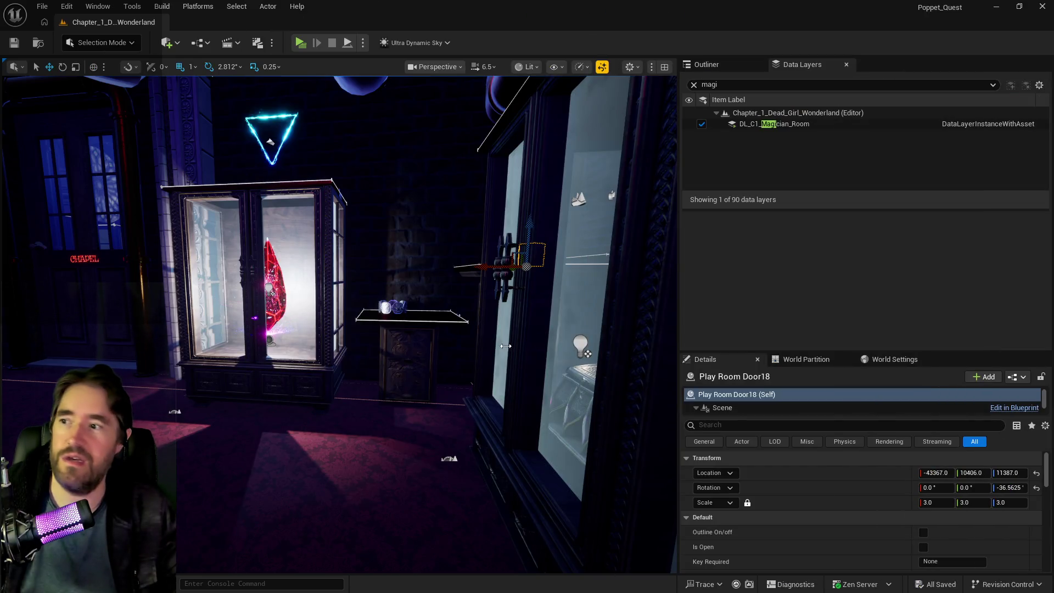
pyautogui.press('f')
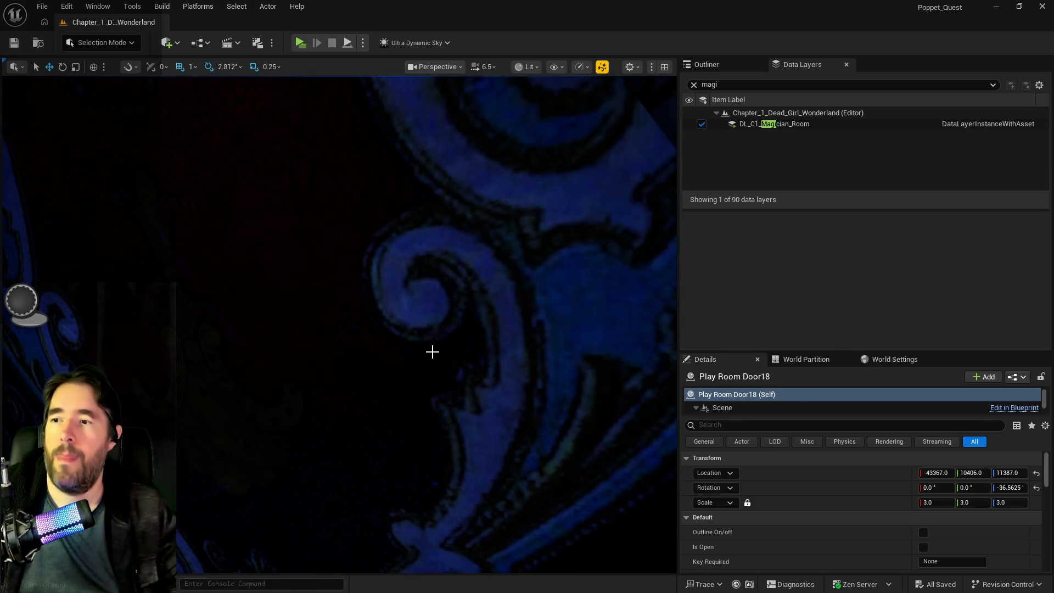
pyautogui.click(439, 347)
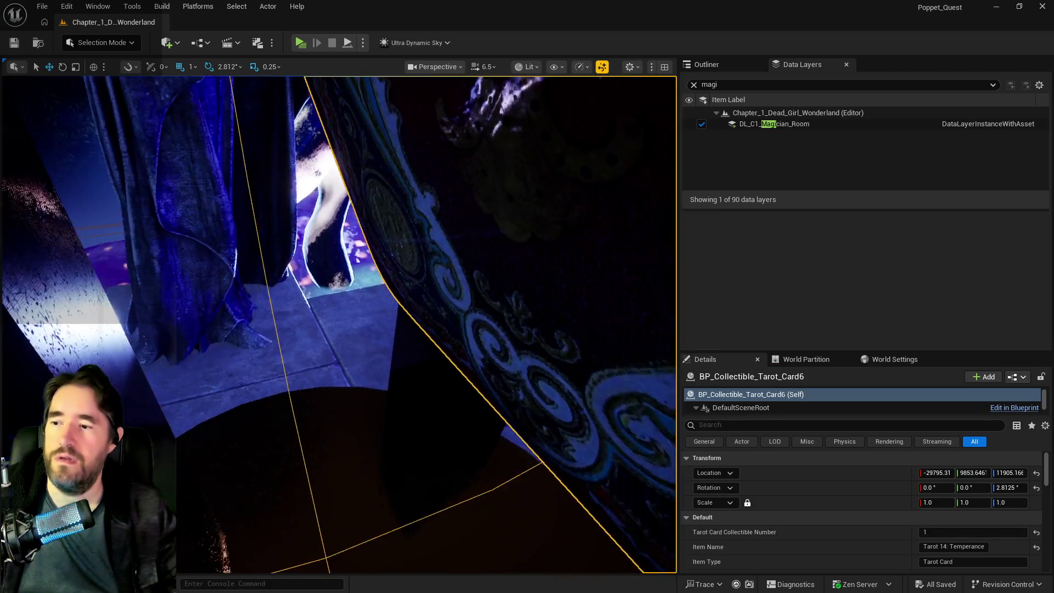
pyautogui.press('Escape')
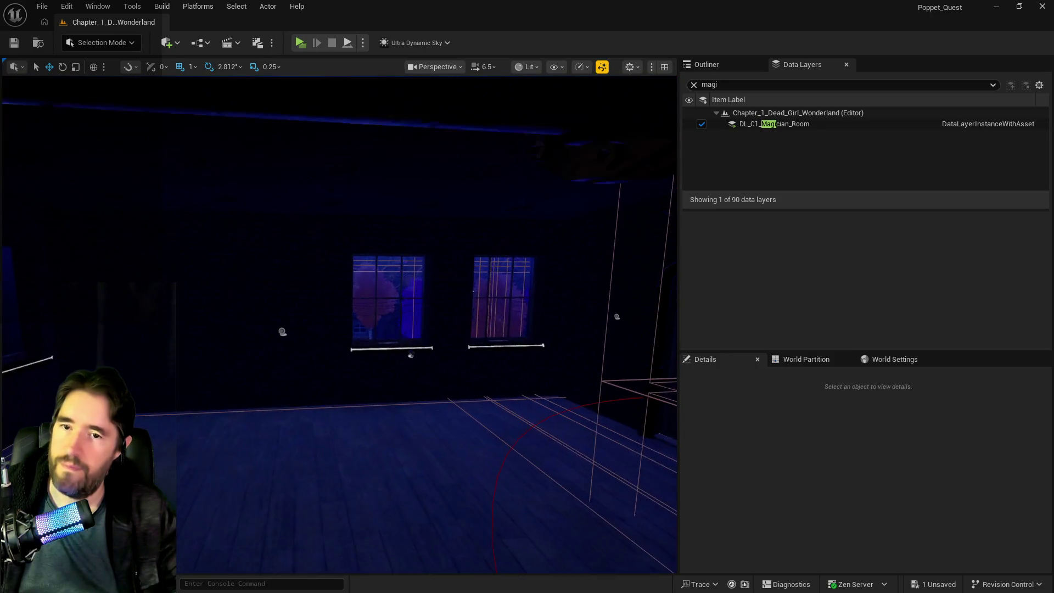
# - Search Data Layers for 'music' and enable DL_C1_Music_Room
pyautogui.click(717, 85)
pyautogui.press('BackSpace')
pyautogui.press('BackSpace')
pyautogui.press('BackSpace')
pyautogui.write('usic')
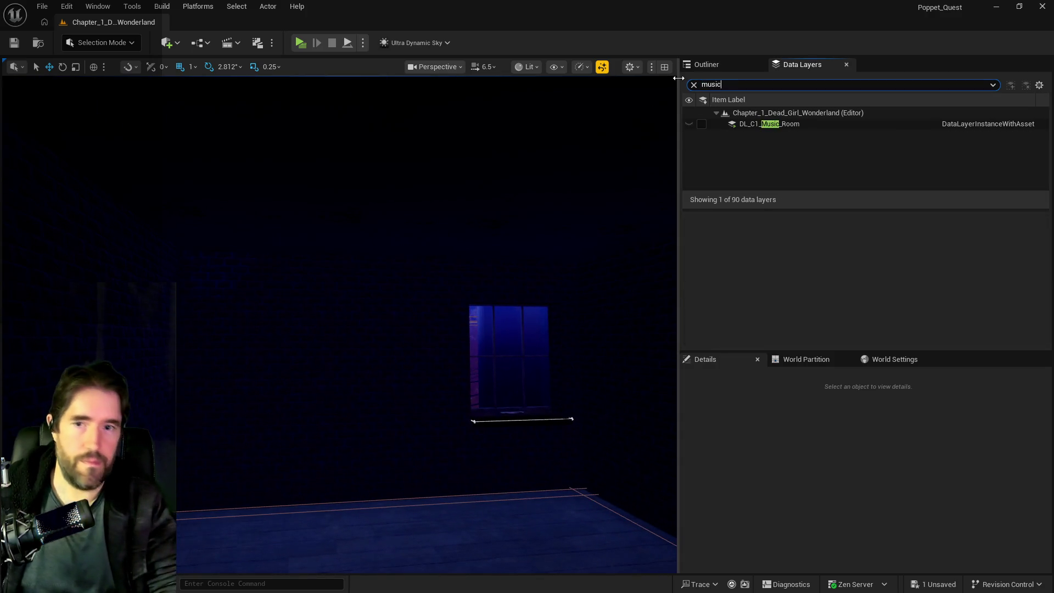
pyautogui.click(702, 124)
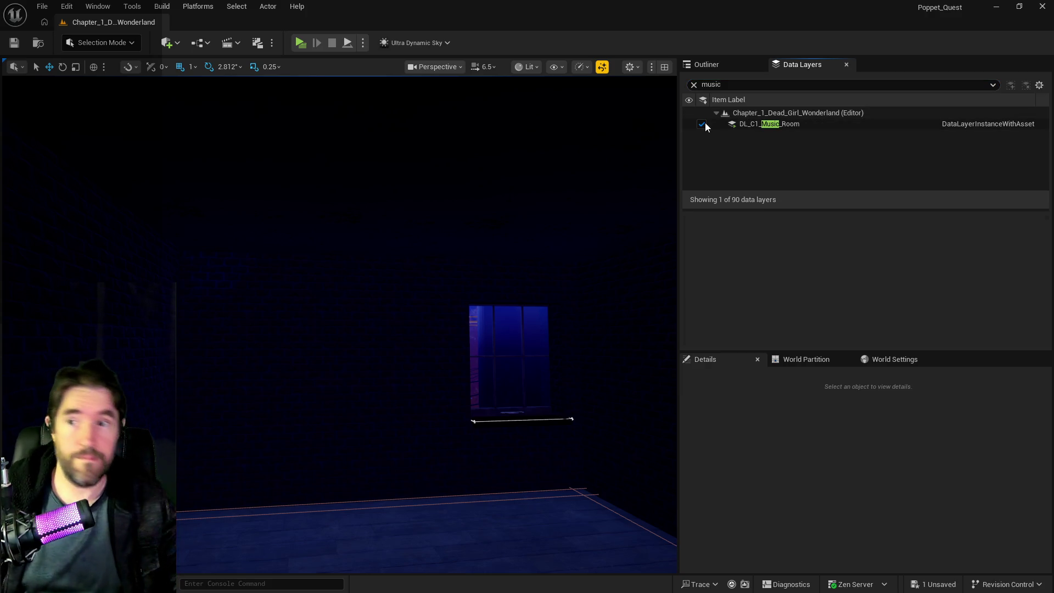
# - Paste the Temperance card at the vat in the Music Room
pyautogui.moveTo(551, 461); pyautogui.dragTo(532, 418)
pyautogui.moveTo(395, 444); pyautogui.dragTo(388, 431)
pyautogui.rightClick(373, 415)
pyautogui.moveTo(467, 211)
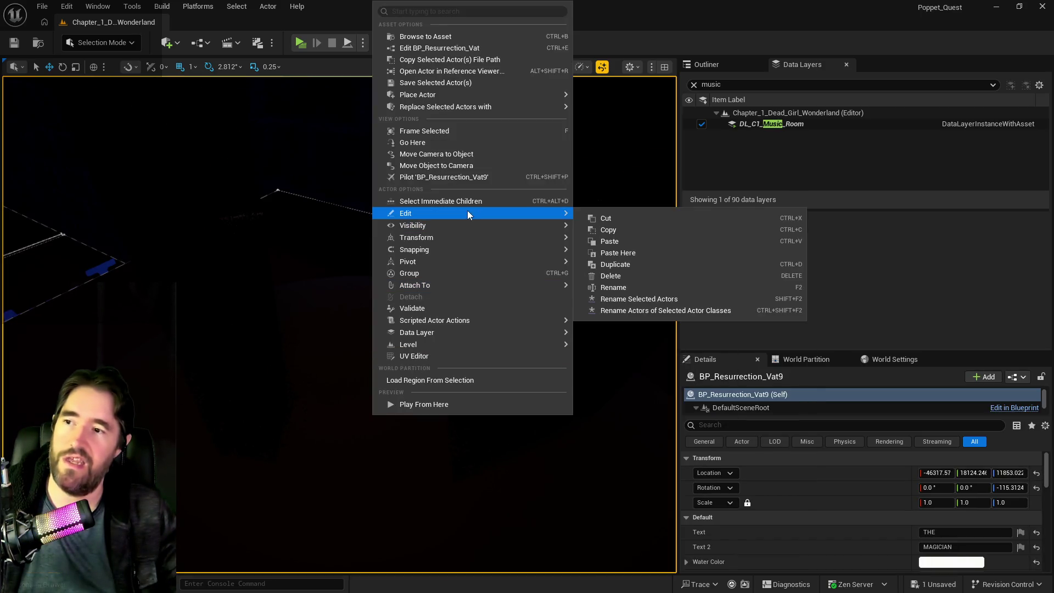
pyautogui.click(608, 254)
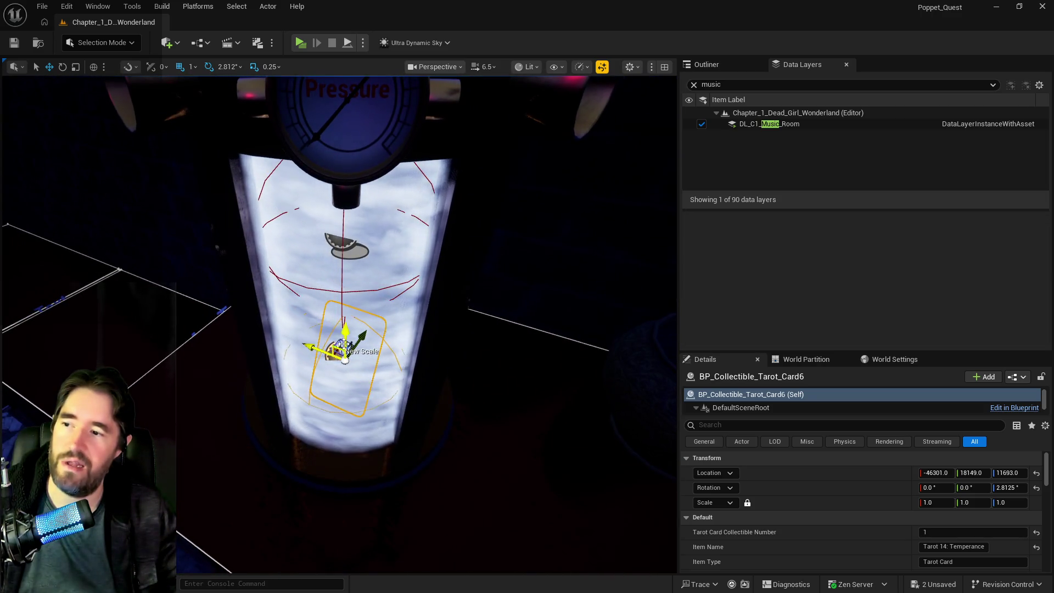
# - Raise the card higher on the pedestal and adjust its yaw rotation
pyautogui.moveTo(346, 342); pyautogui.dragTo(348, 247)
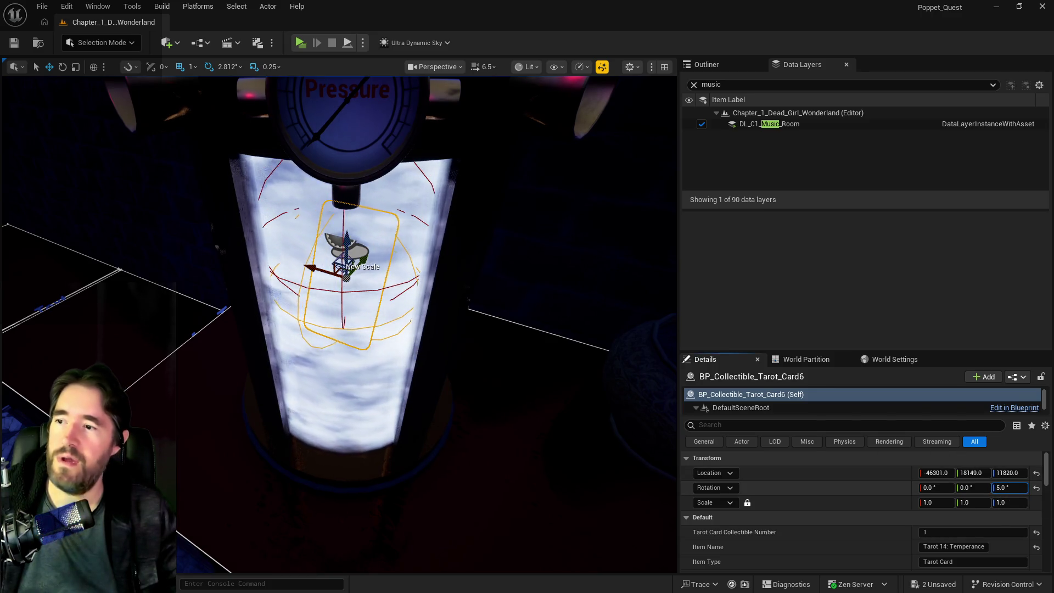
pyautogui.click(1002, 488)
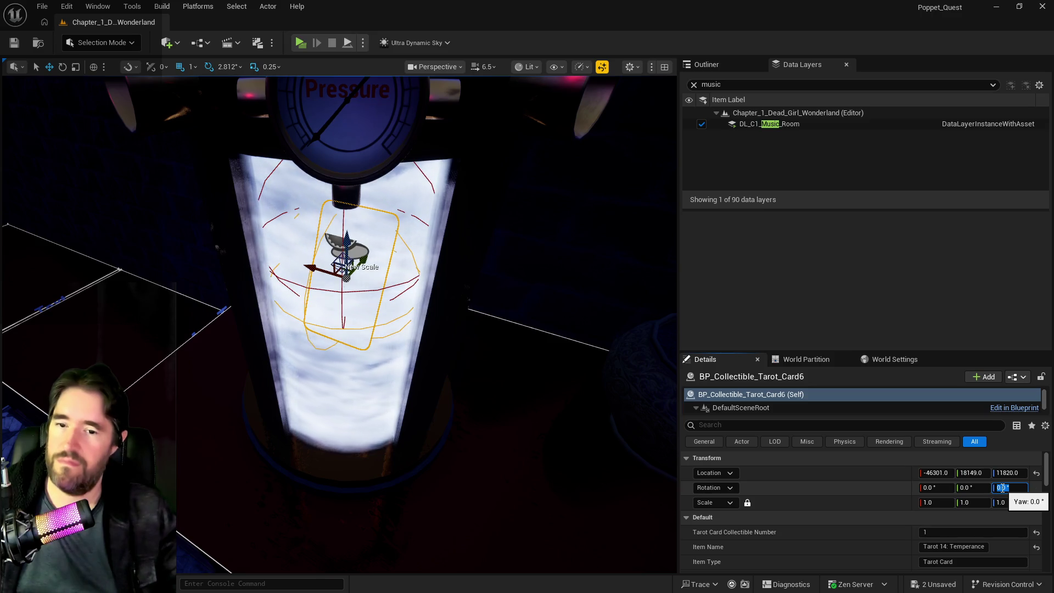
pyautogui.scroll(-3, 971, 528)
pyautogui.scroll(-3, 971, 528)
pyautogui.moveTo(1009, 532)
pyautogui.mouseDown()
pyautogui.moveTo(1044, 532)
pyautogui.moveTo(1016, 532)
pyautogui.mouseUp()
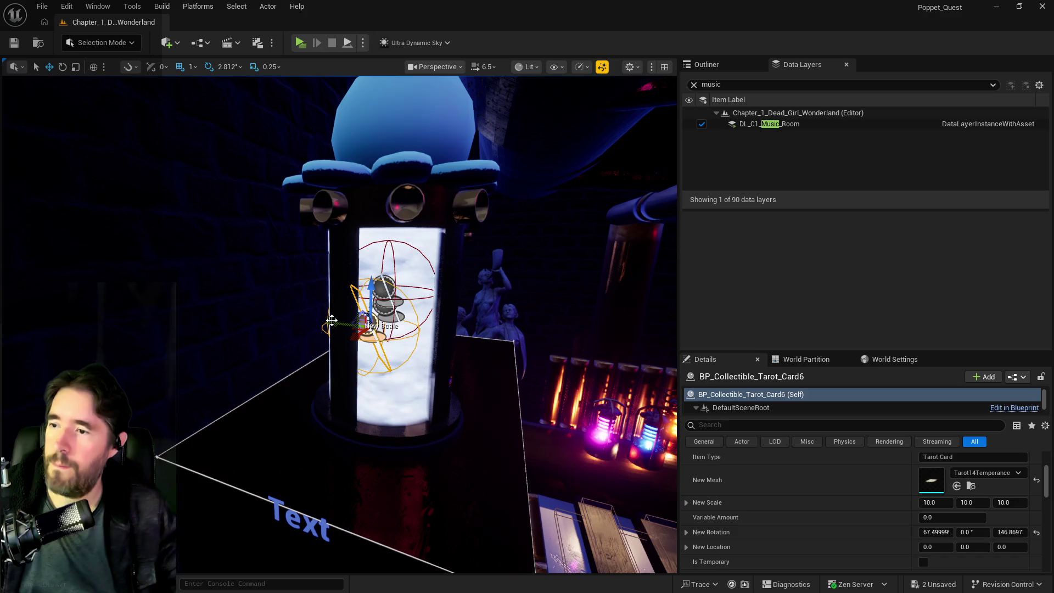
pyautogui.moveTo(349, 325); pyautogui.dragTo(336, 335)
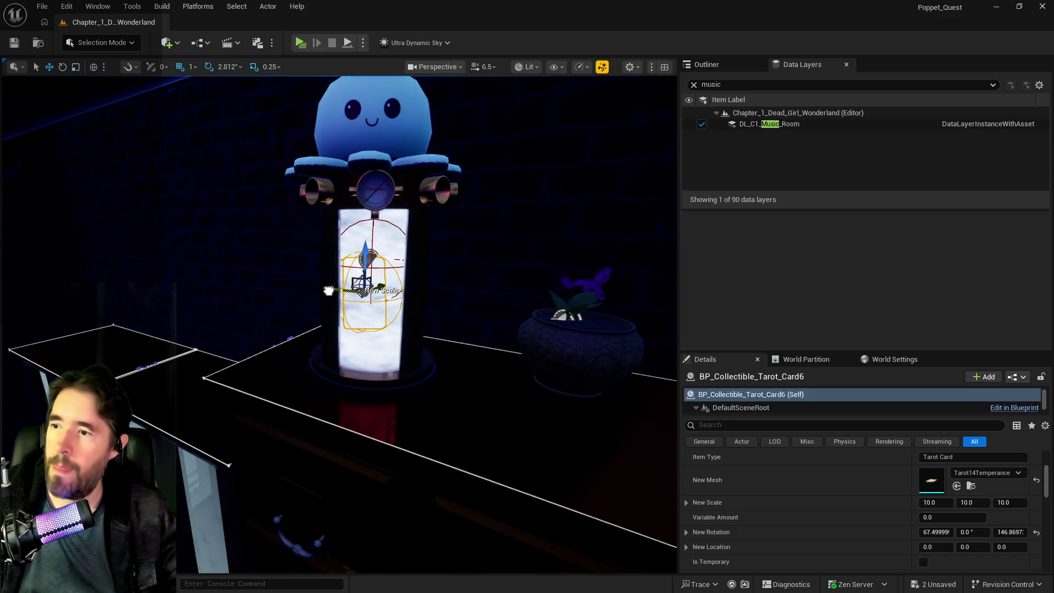
pyautogui.moveTo(334, 291)
pyautogui.mouseDown()
pyautogui.moveTo(478, 261)
pyautogui.moveTo(413, 331)
pyautogui.moveTo(420, 280)
pyautogui.moveTo(413, 363)
pyautogui.mouseUp()
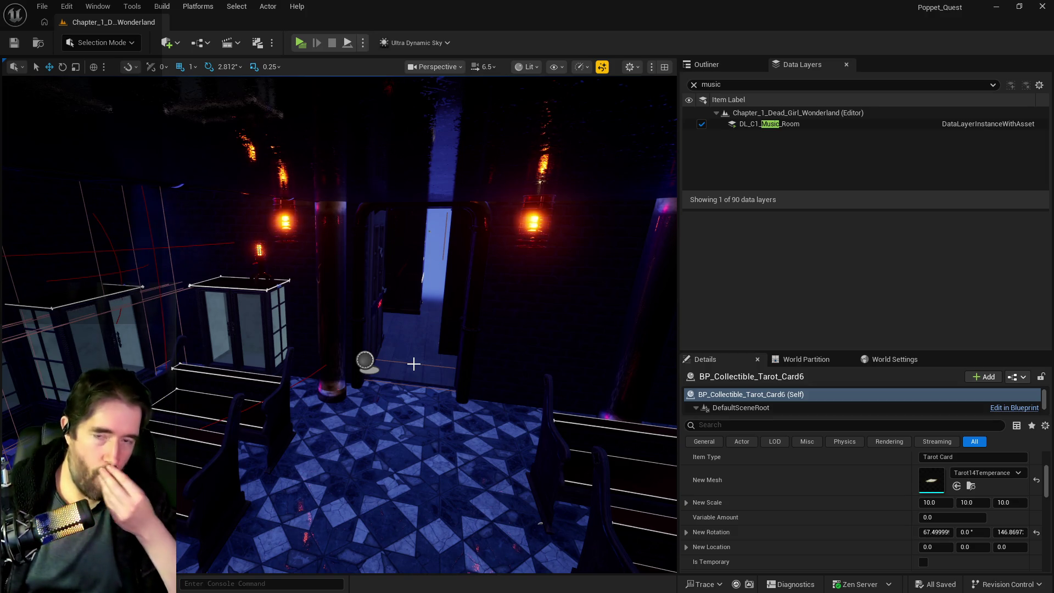
# - Fly past the fountain, archway and purple trees to the Control Room door and select it
pyautogui.moveTo(340, 329); pyautogui.dragTo(340, 219)
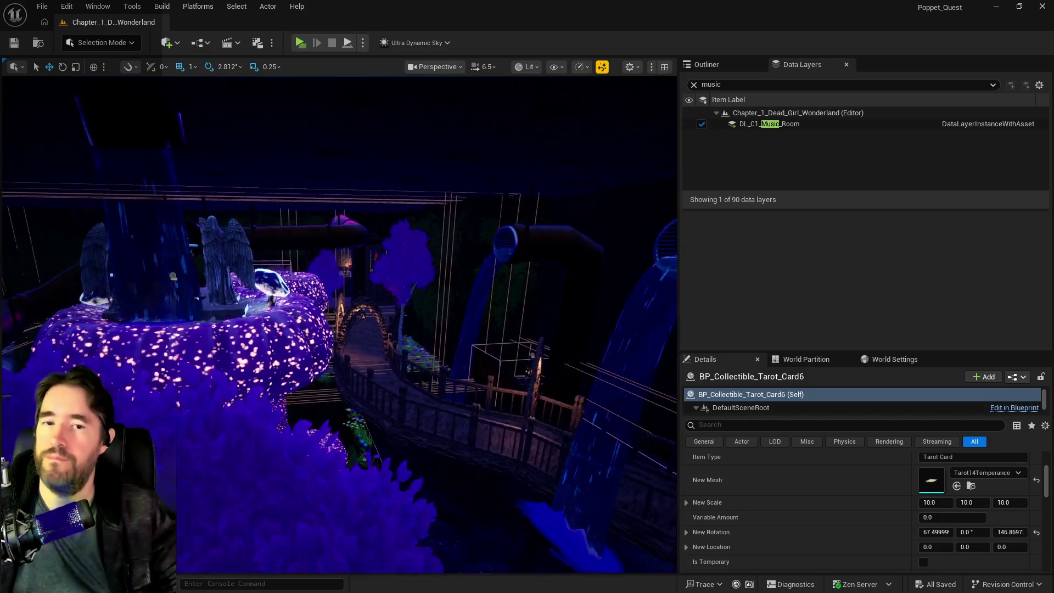
pyautogui.moveTo(382, 396); pyautogui.dragTo(382, 405)
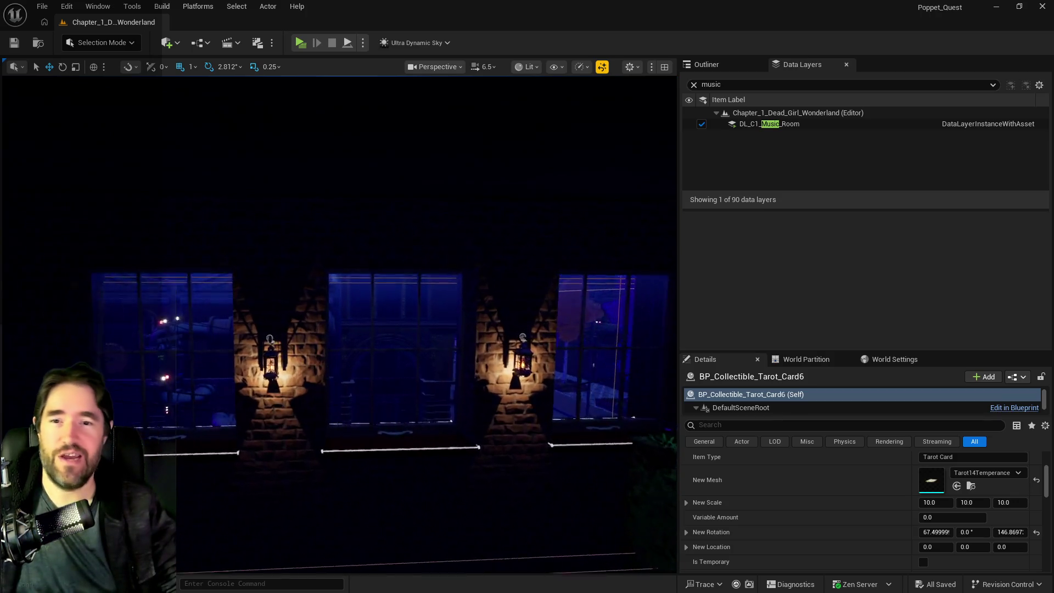
pyautogui.press('w')
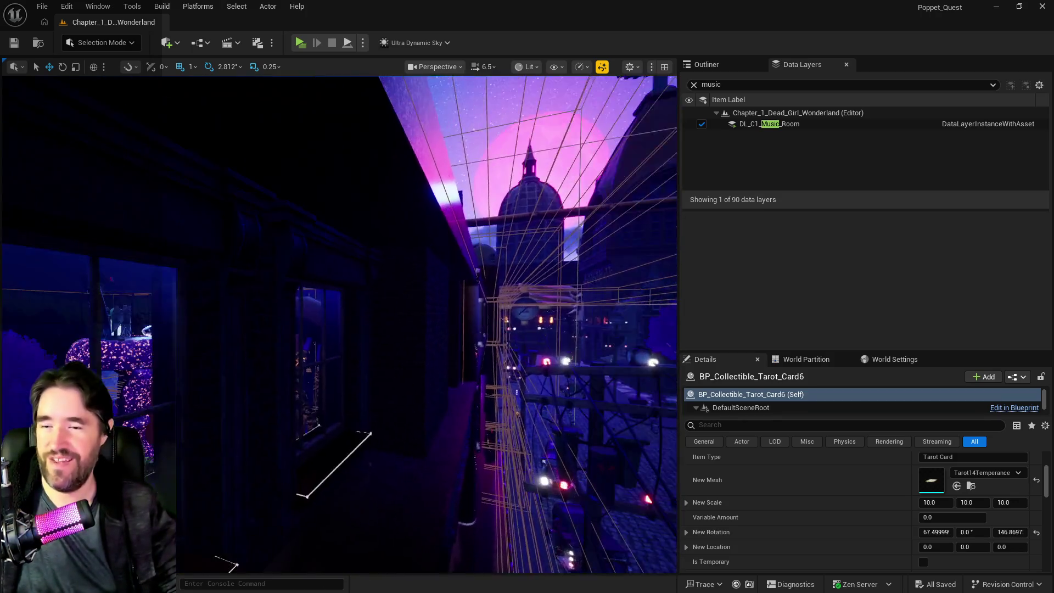
pyautogui.press('w')
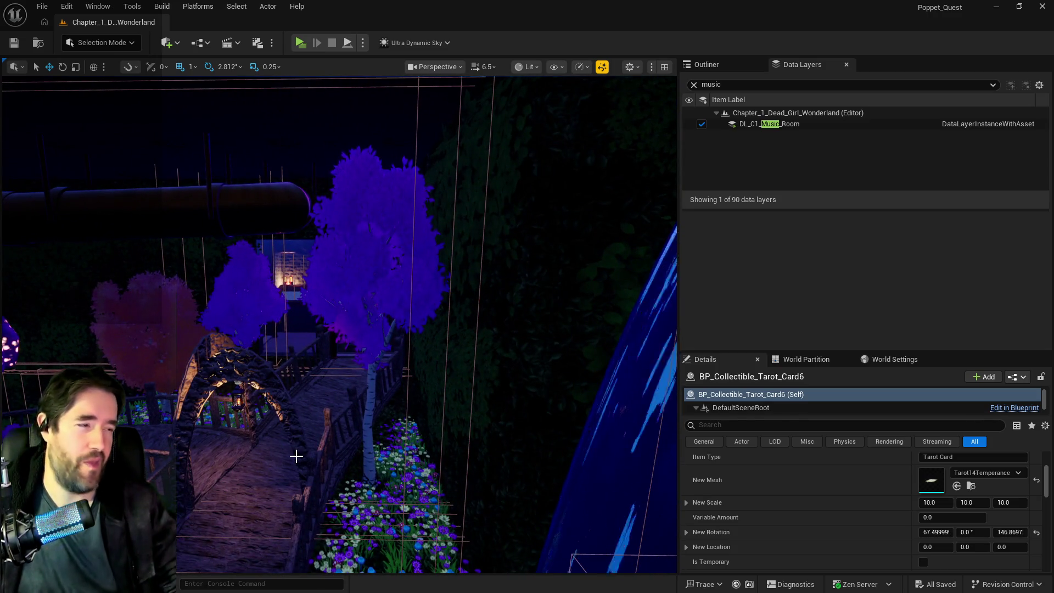
pyautogui.press('w')
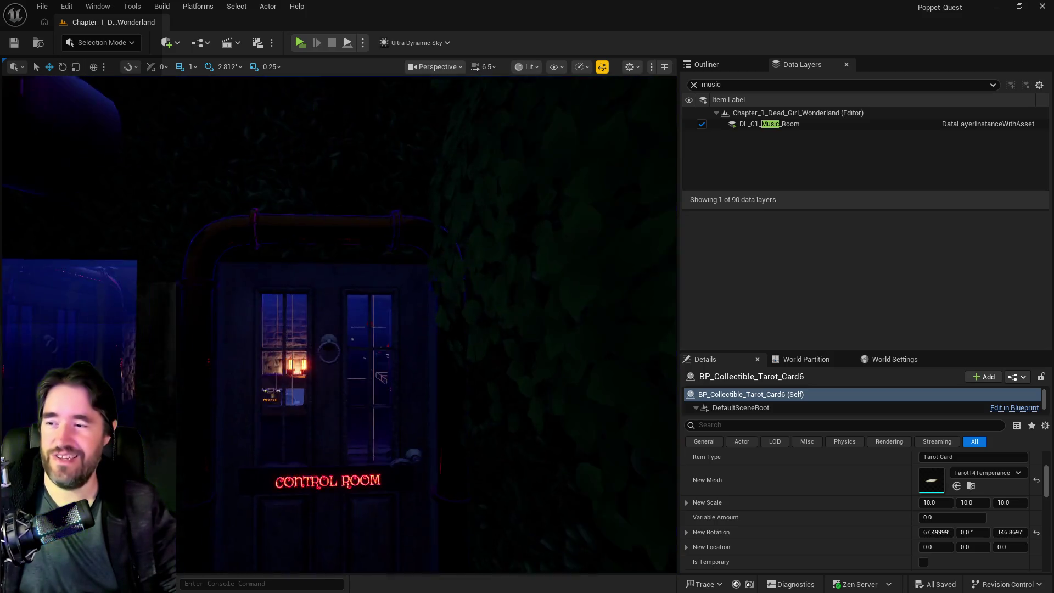
pyautogui.press('w')
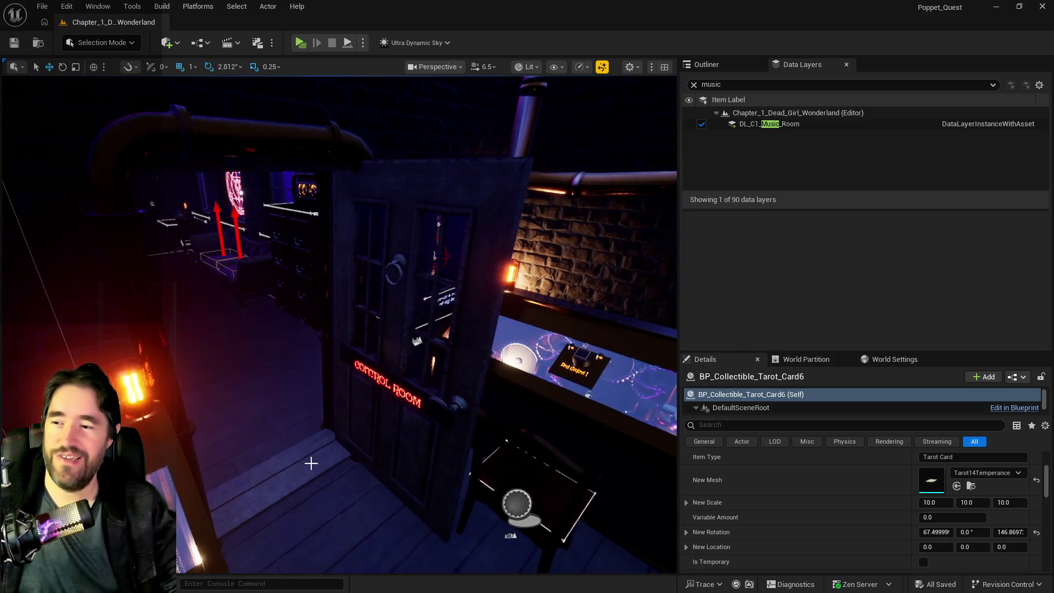
pyautogui.click(417, 263)
# - Turn off Is Open on the Control Room door BP_Door_01
pyautogui.click(923, 548)
pyautogui.click(924, 547)
pyautogui.press('w')
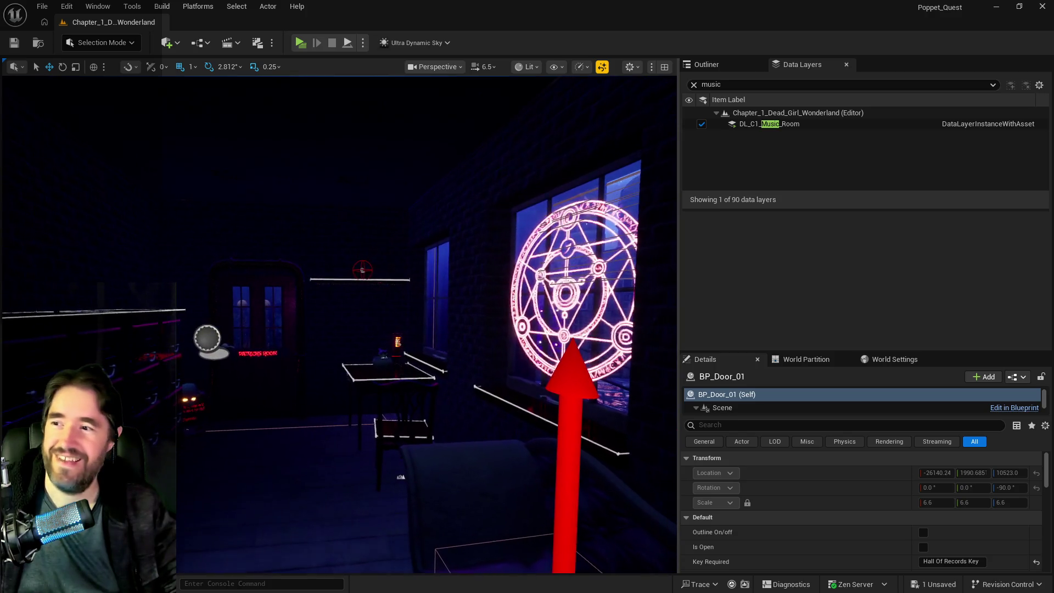
pyautogui.press('f')
pyautogui.press('d')
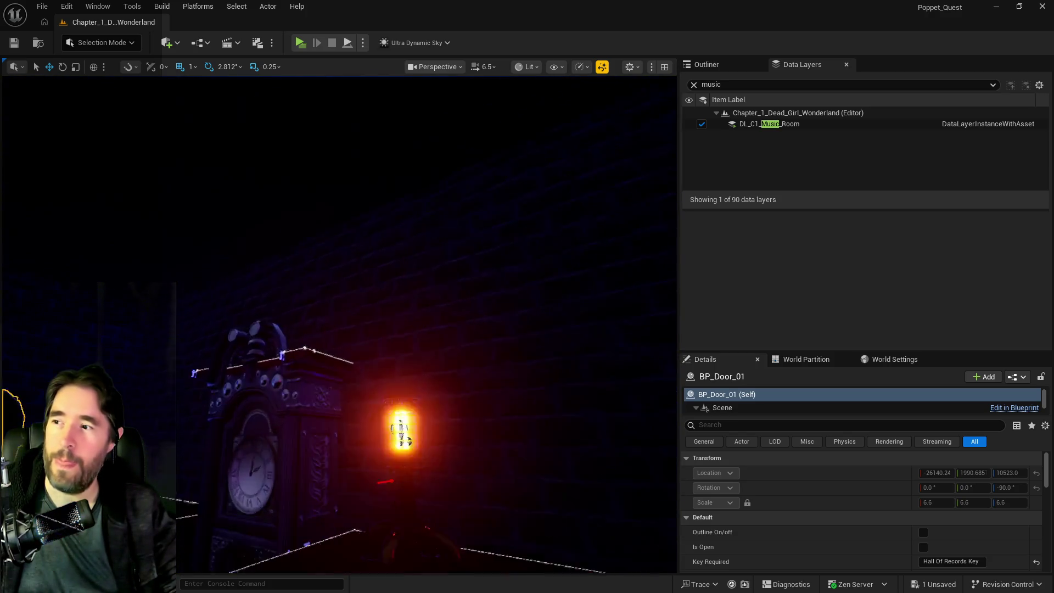
pyautogui.press('f')
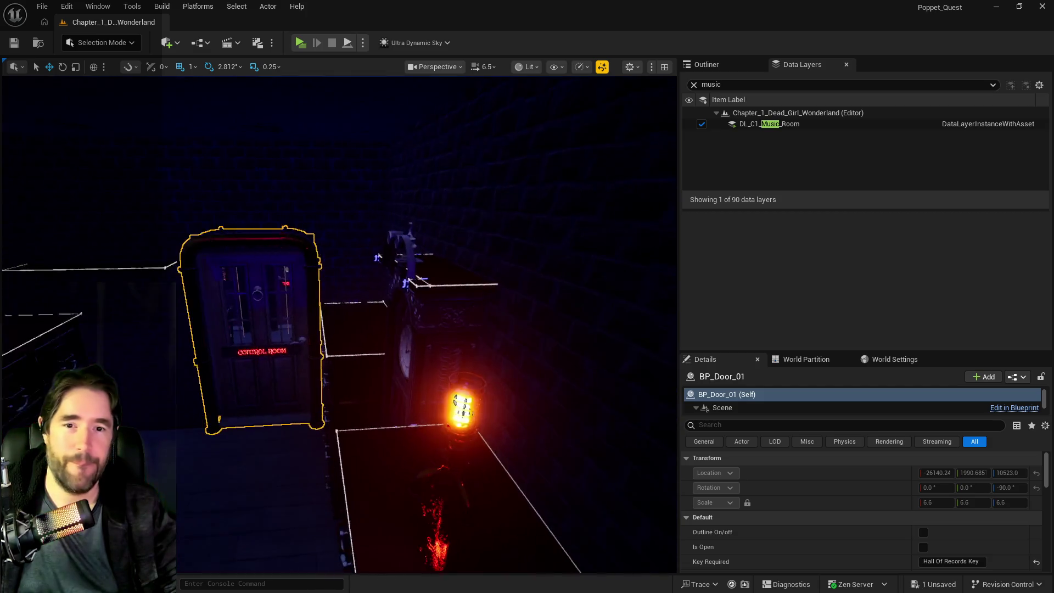
# - Delete the octopus head, capsule and Capsule Control panel at the mushroom shrine
pyautogui.press('w')
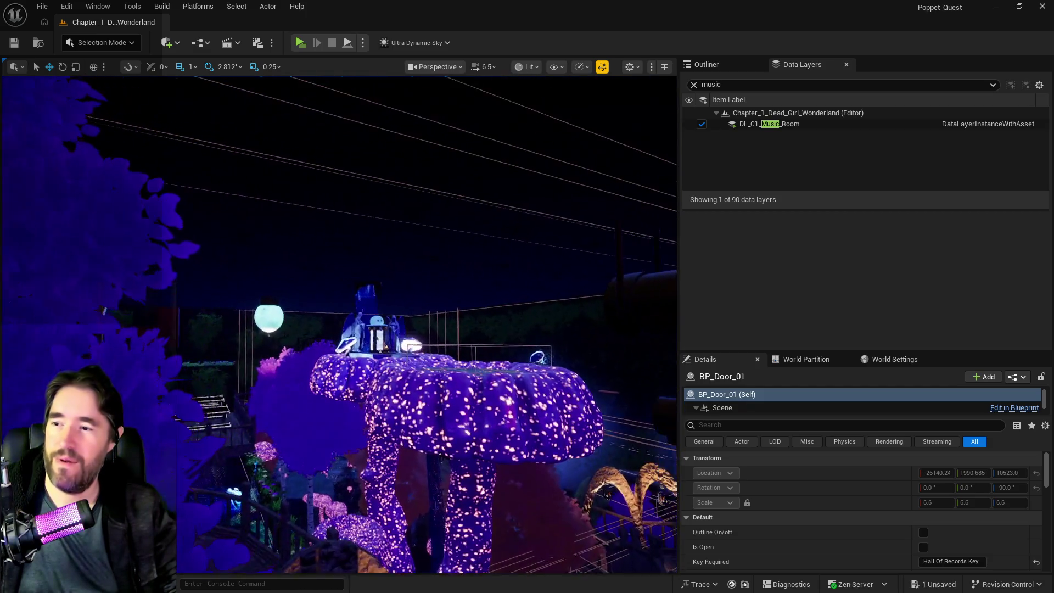
pyautogui.press('w')
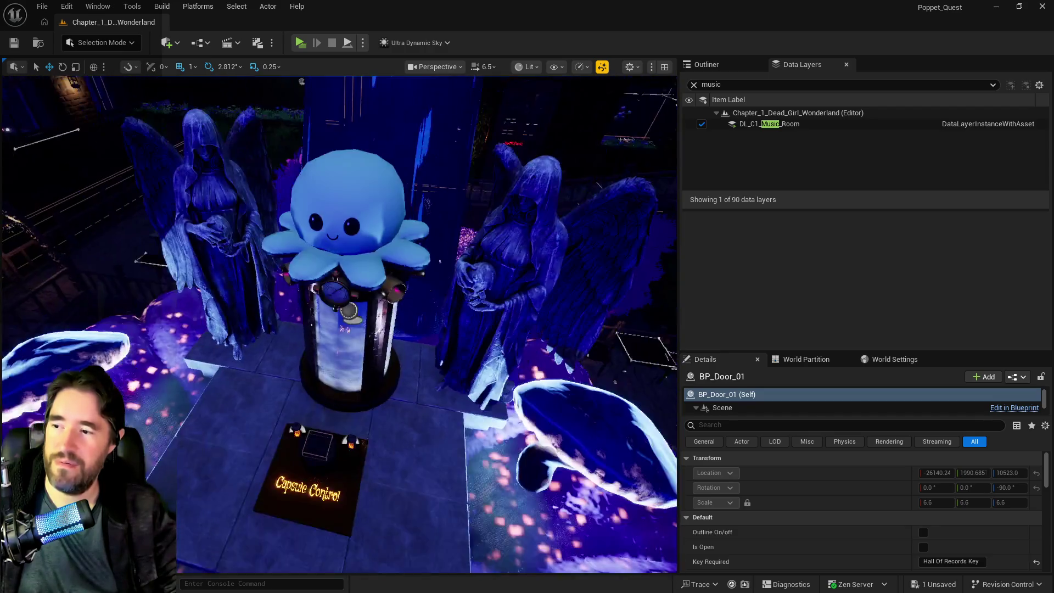
pyautogui.press('s')
pyautogui.click(356, 281)
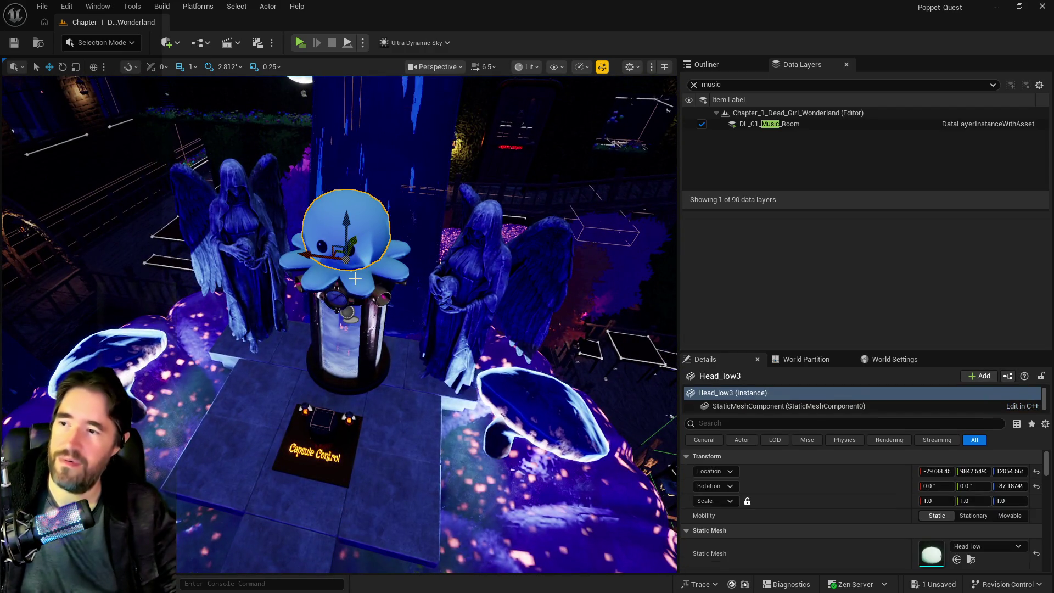
pyautogui.keyDown('ctrl'); pyautogui.click(356, 281); pyautogui.keyUp('ctrl')
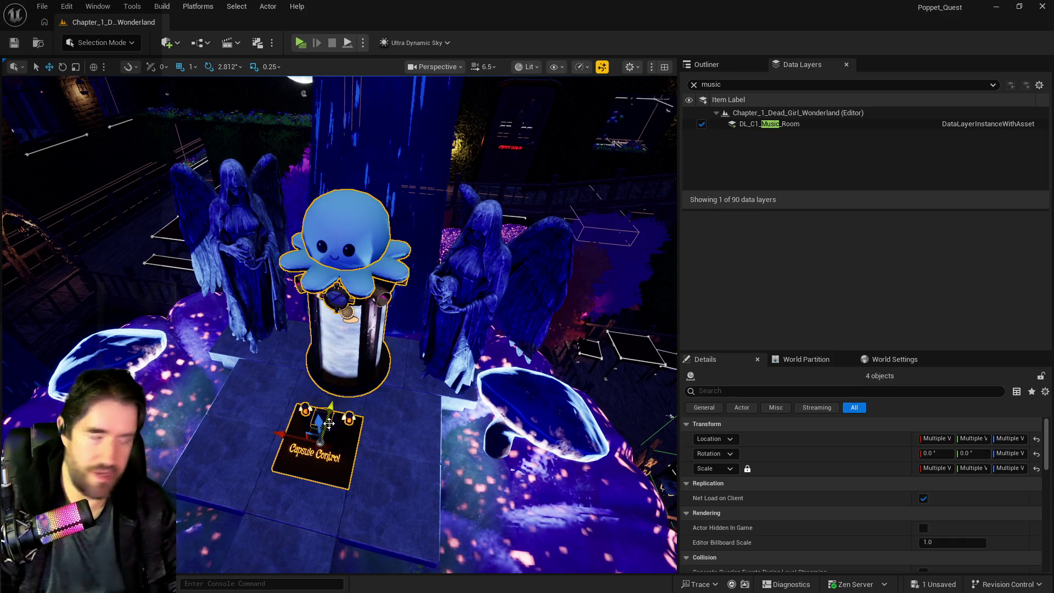
pyautogui.press('Delete')
pyautogui.moveTo(364, 435); pyautogui.dragTo(215, 442)
pyautogui.click(275, 245)
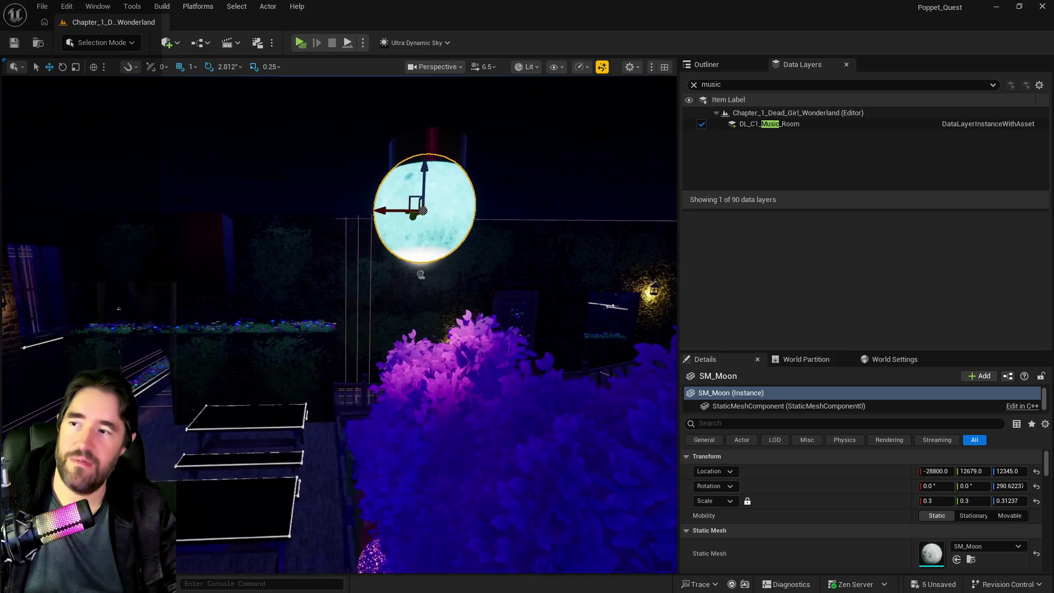
pyautogui.moveTo(275, 244); pyautogui.dragTo(266, 245)
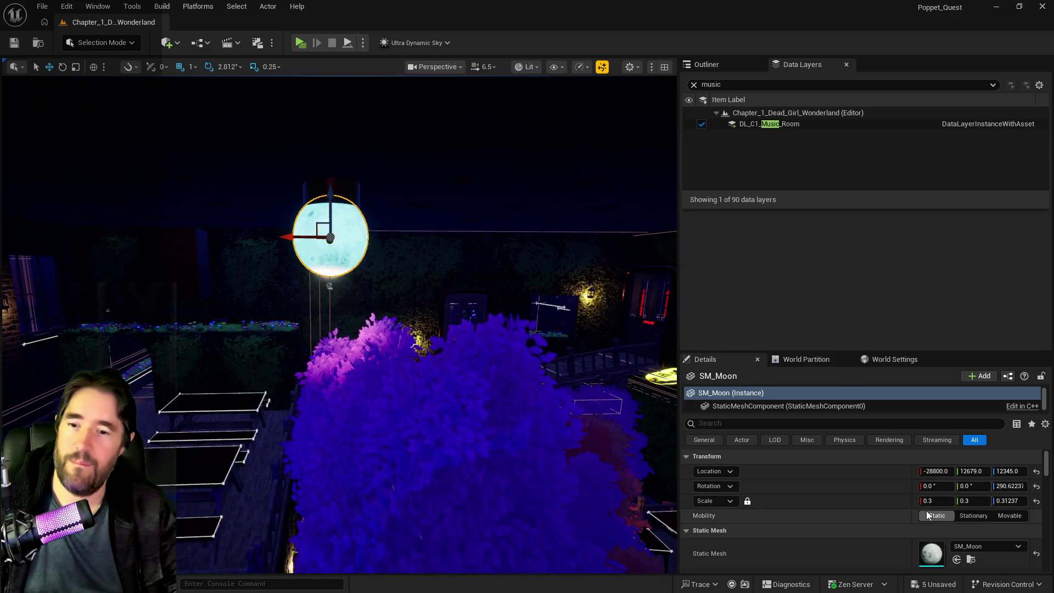
pyautogui.write('1')
pyautogui.press('Return')
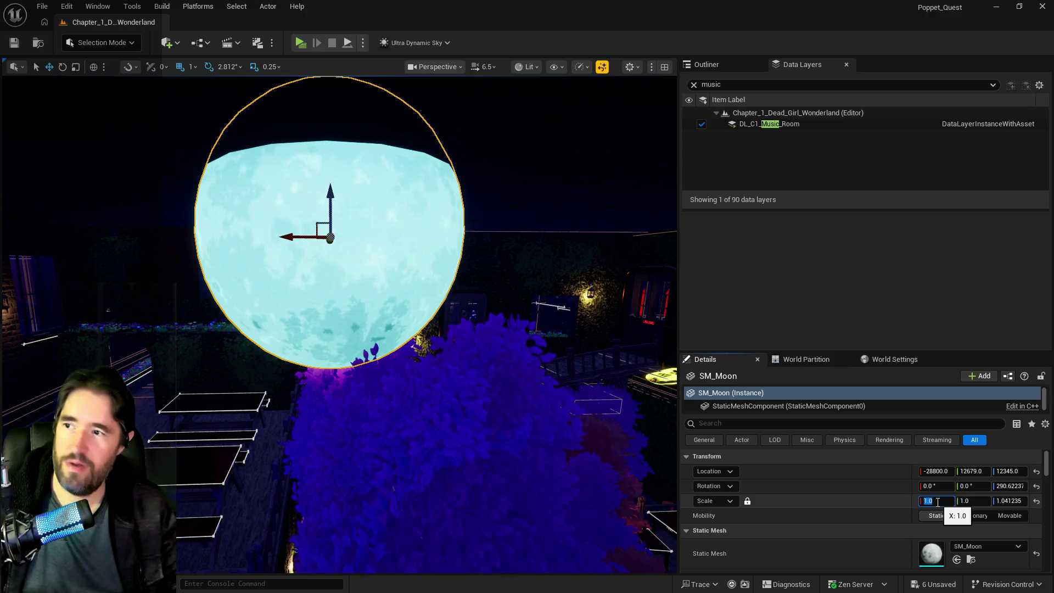
pyautogui.moveTo(330, 195); pyautogui.dragTo(336, 301)
pyautogui.moveTo(263, 334)
pyautogui.mouseDown()
pyautogui.moveTo(250, 367)
pyautogui.moveTo(276, 461)
pyautogui.moveTo(308, 406)
pyautogui.moveTo(112, 218)
pyautogui.mouseUp()
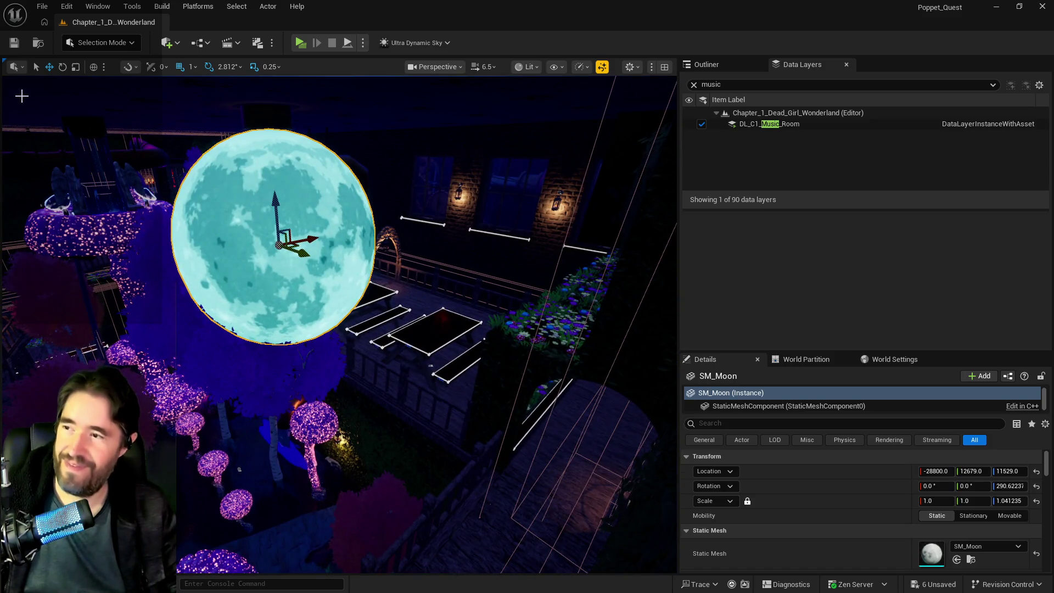
pyautogui.hotkey('ctrl', 'z')
pyautogui.hotkey('ctrl', 'z')
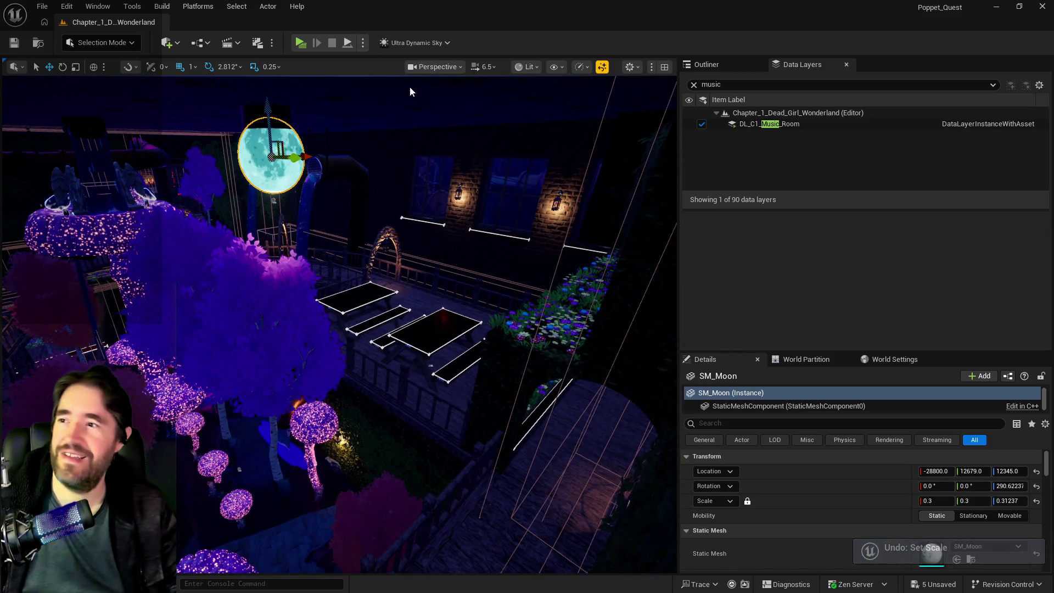
pyautogui.moveTo(341, 330)
pyautogui.mouseDown()
pyautogui.moveTo(275, 242)
pyautogui.moveTo(297, 220)
pyautogui.moveTo(280, 247)
pyautogui.moveTo(324, 236)
pyautogui.moveTo(280, 258)
pyautogui.moveTo(296, 255)
pyautogui.moveTo(278, 263)
pyautogui.moveTo(266, 307)
pyautogui.moveTo(283, 250)
pyautogui.moveTo(272, 280)
pyautogui.moveTo(394, 321)
pyautogui.mouseUp()
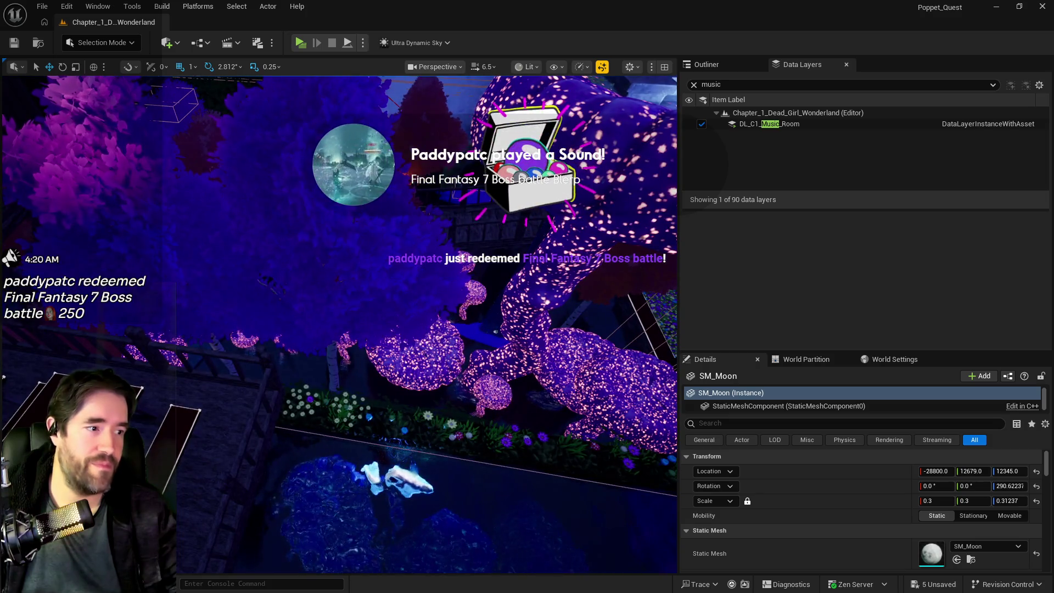
pyautogui.moveTo(245, 322); pyautogui.dragTo(245, 337)
pyautogui.moveTo(397, 355)
pyautogui.mouseDown()
pyautogui.moveTo(397, 307)
pyautogui.moveTo(378, 274)
pyautogui.mouseUp()
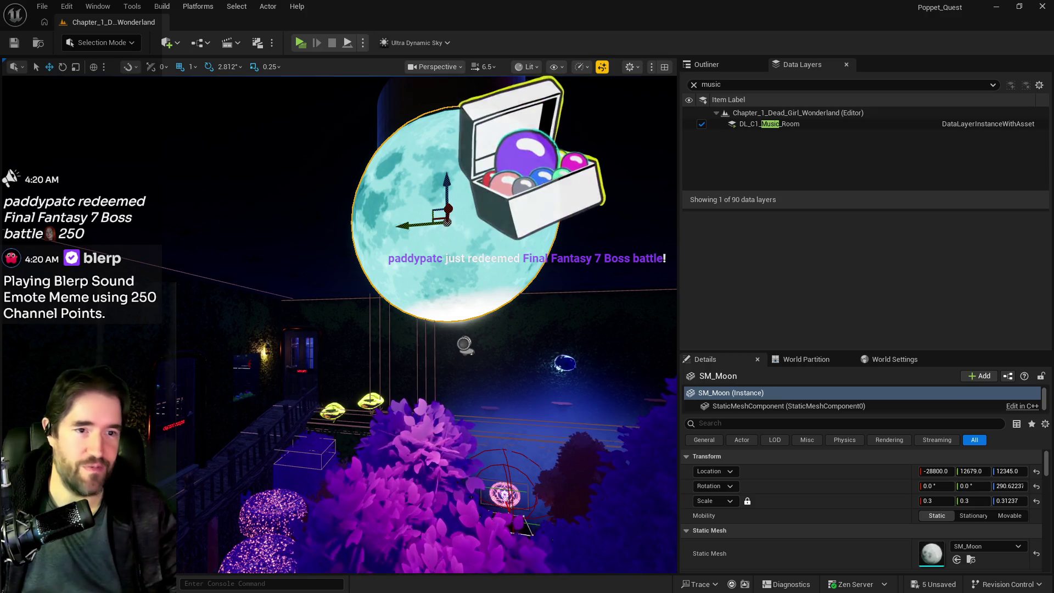
pyautogui.moveTo(377, 273)
pyautogui.mouseDown()
pyautogui.moveTo(445, 333)
pyautogui.moveTo(437, 328)
pyautogui.mouseUp()
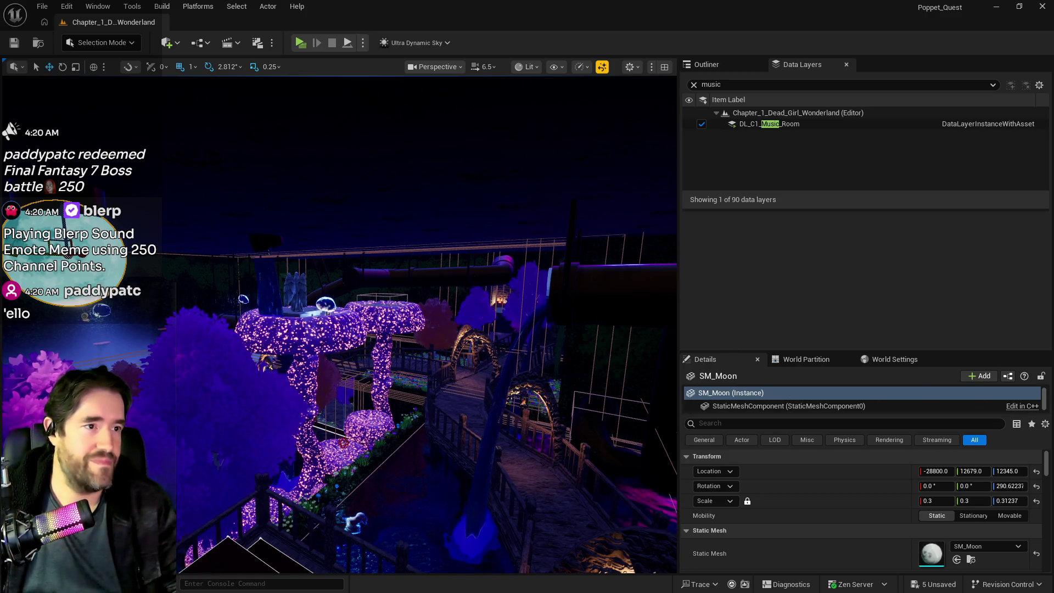
pyautogui.hotkey('alt', 'Tab')
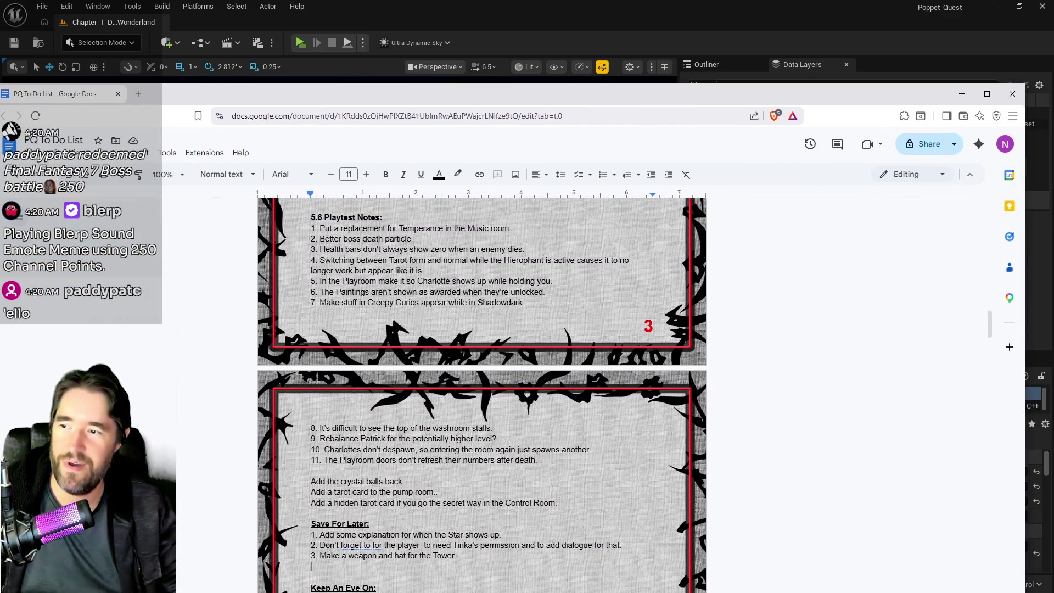
# - Review Playtest Notes items 1–11, move the to-do list aside, and return to the Chapter 1 doc
pyautogui.moveTo(538, 460)
pyautogui.mouseDown()
pyautogui.moveTo(310, 428)
pyautogui.moveTo(303, 233)
pyautogui.mouseUp()
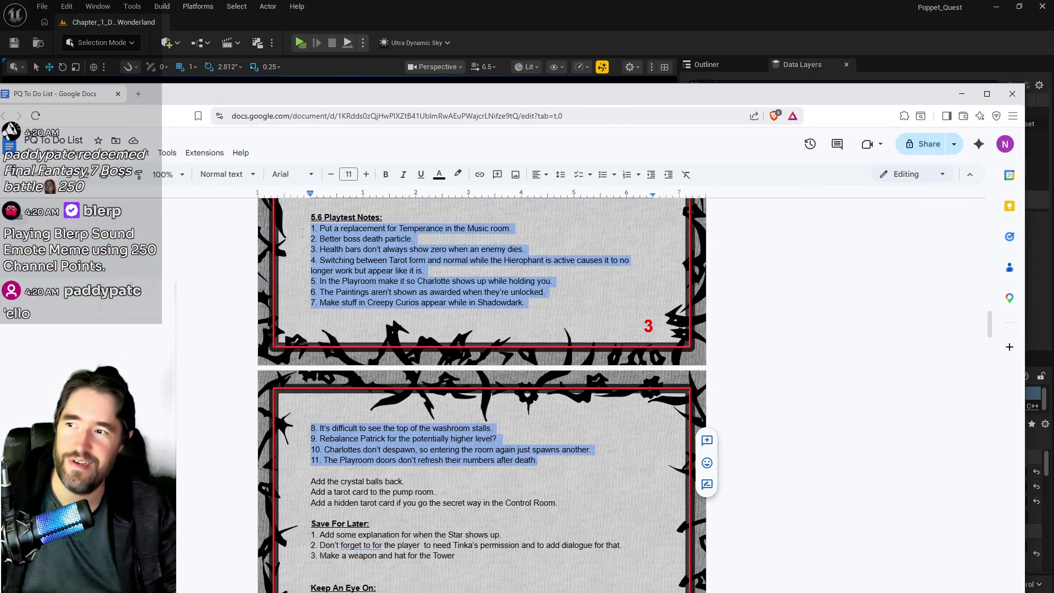
pyautogui.click(573, 544)
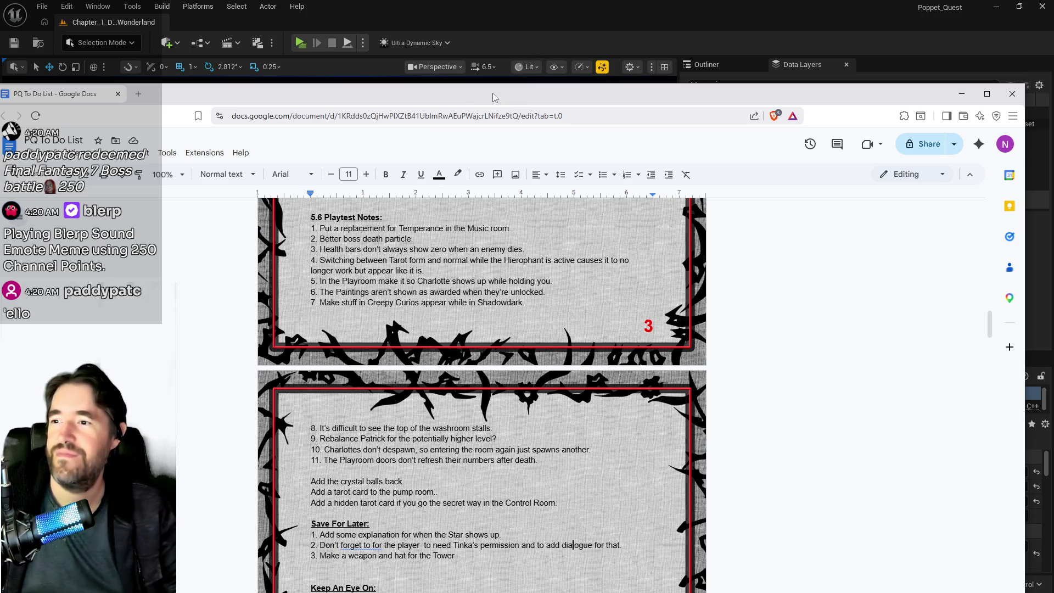
pyautogui.moveTo(483, 98); pyautogui.dragTo(1053, 103)
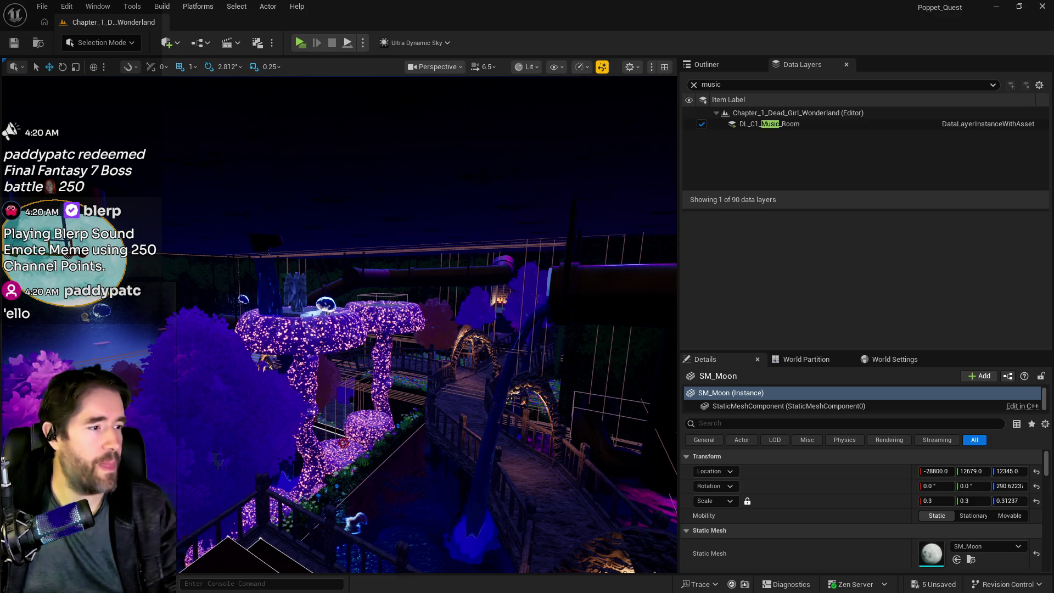
pyautogui.press('f')
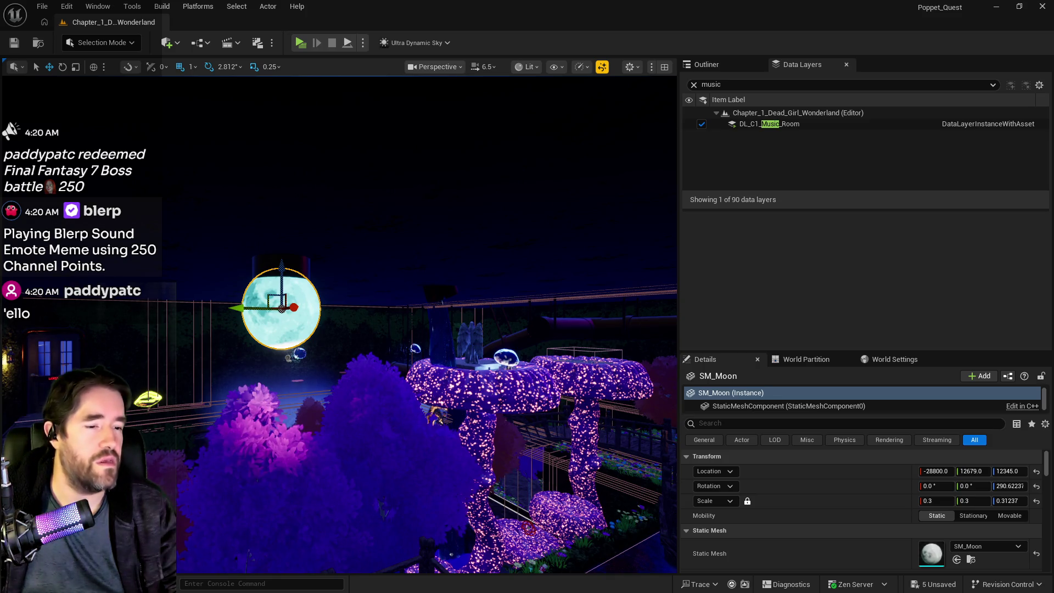
pyautogui.hotkey('alt', 'Tab')
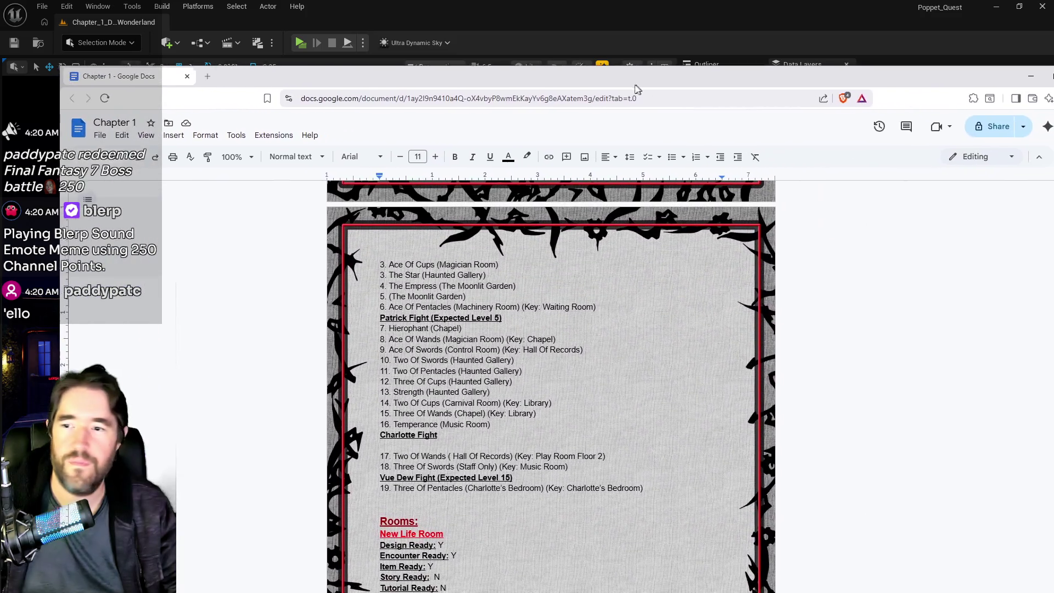
# - Locate the Ace Of Cups entry in the Card Locations list, then refocus the Unreal editor
pyautogui.scroll(1, 543, 384)
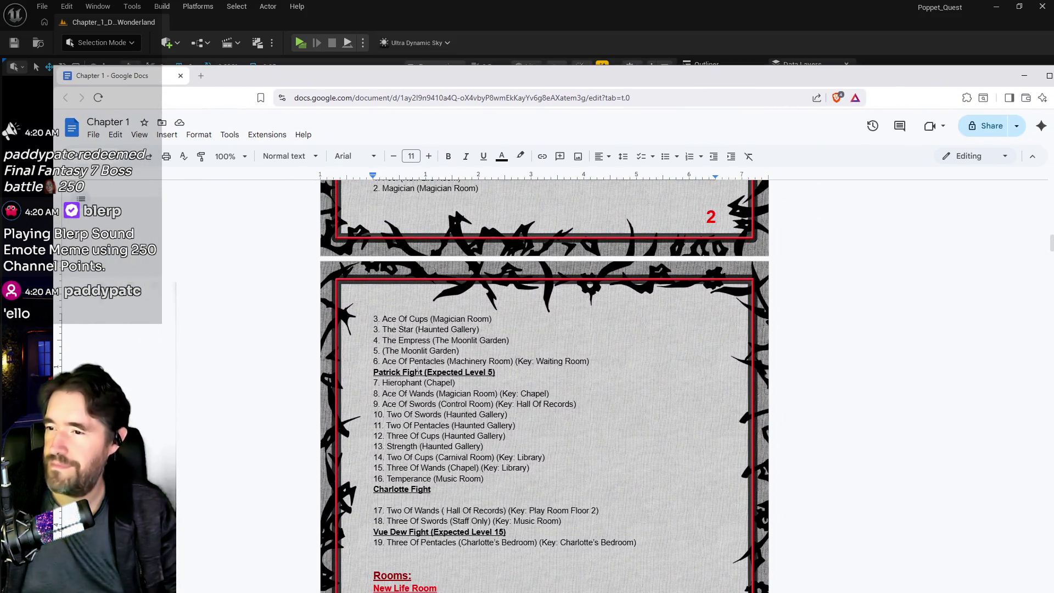
pyautogui.scroll(2, 417, 373)
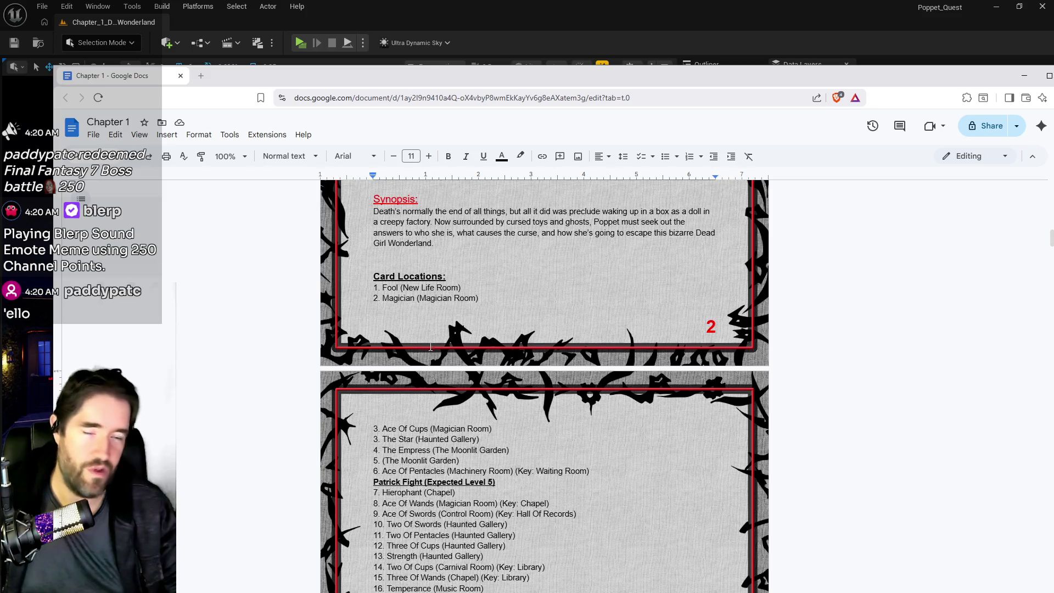
pyautogui.scroll(-2, 431, 347)
pyautogui.scroll(1, 431, 347)
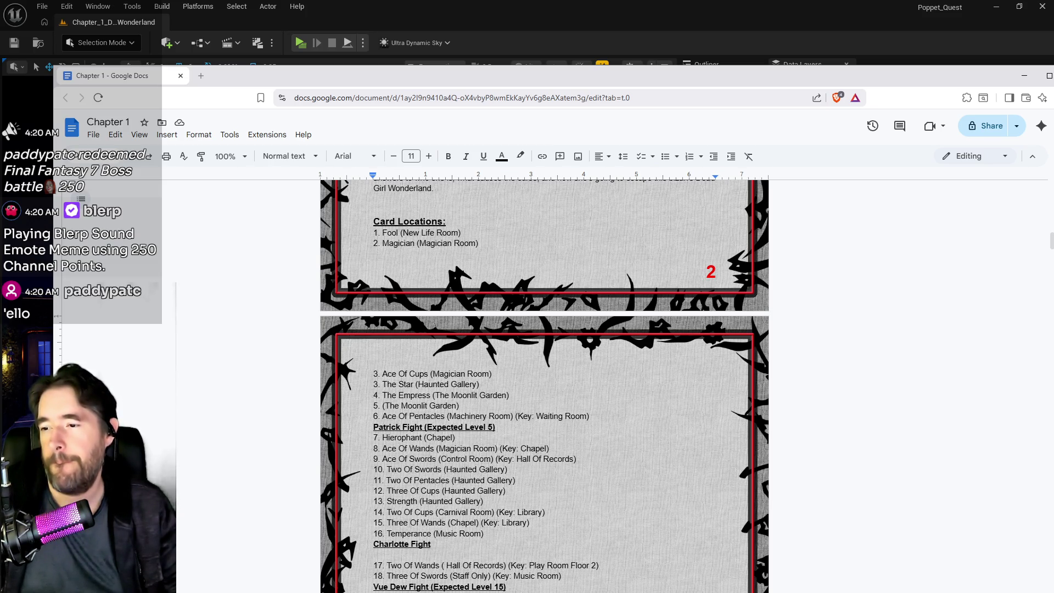
pyautogui.scroll(-1, 458, 351)
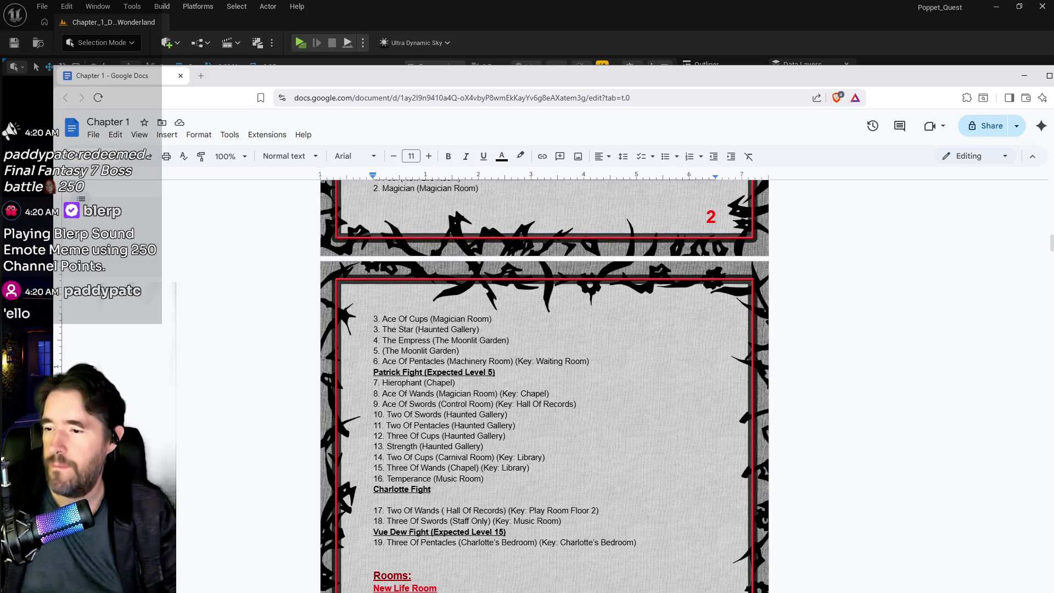
pyautogui.scroll(1, 458, 351)
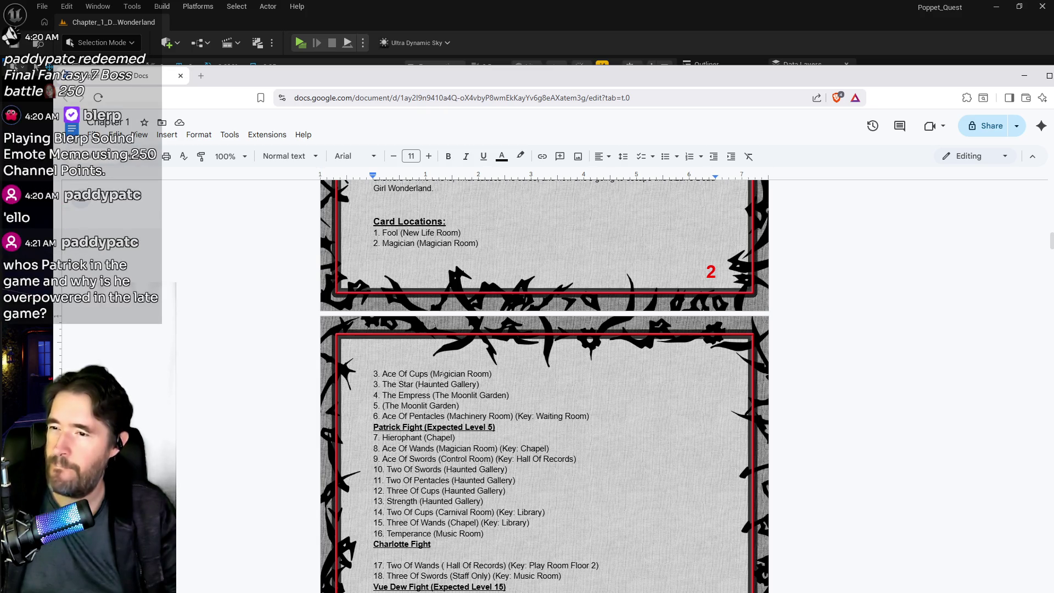
pyautogui.doubleClick(419, 374)
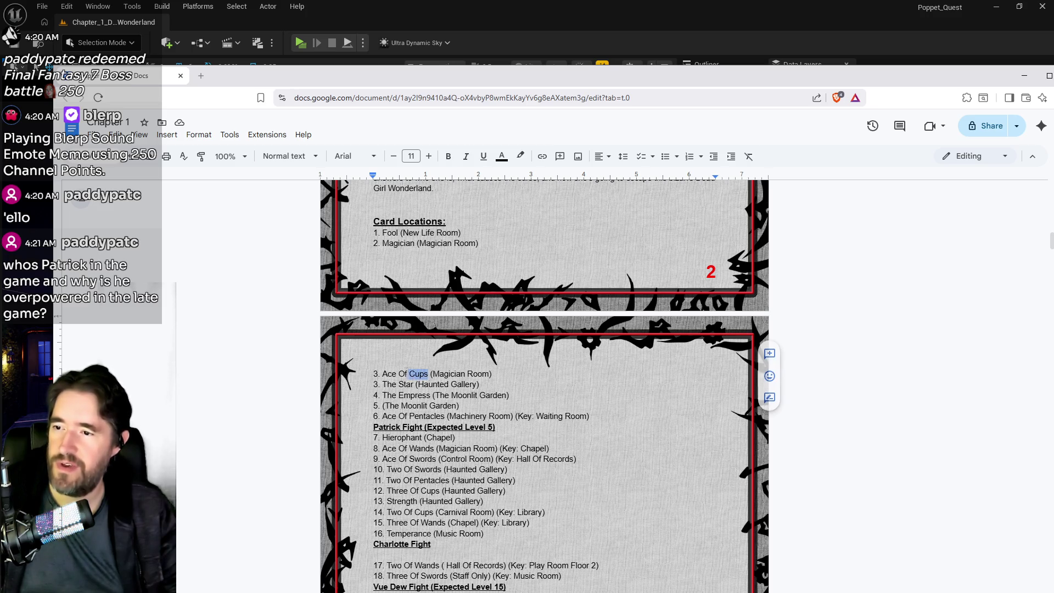
pyautogui.scroll(-3, 394, 374)
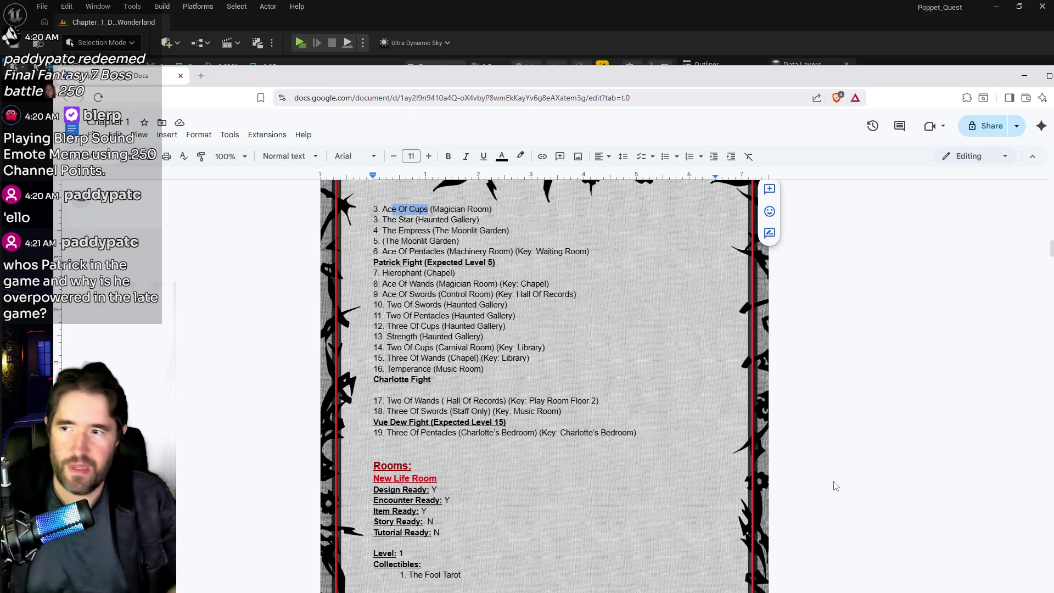
pyautogui.click(679, 65)
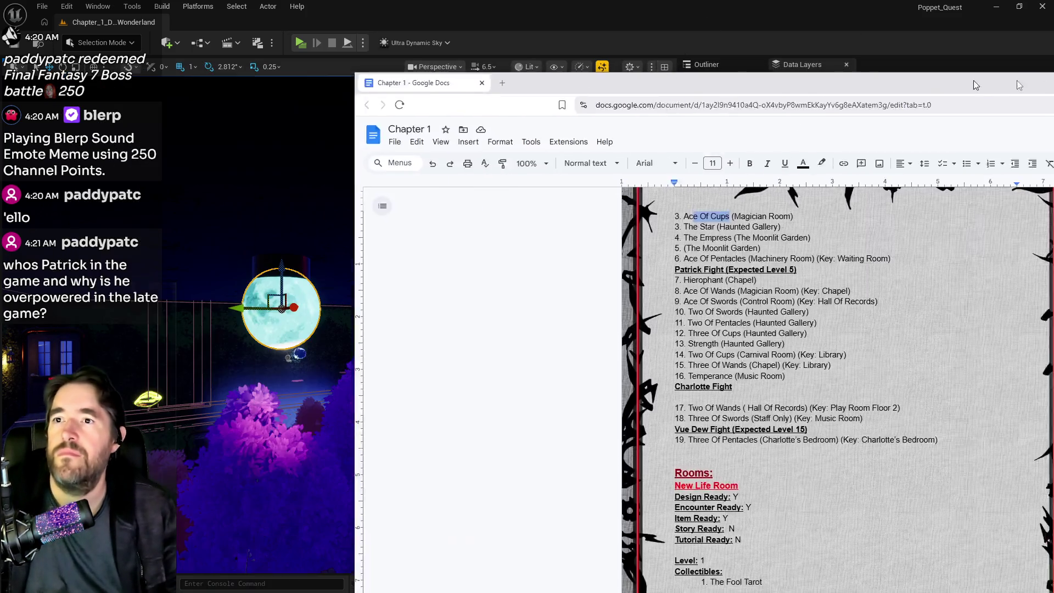
# - Fly the viewport through the foliage past the blue tent room to the dark corridor doorway
pyautogui.press('w')
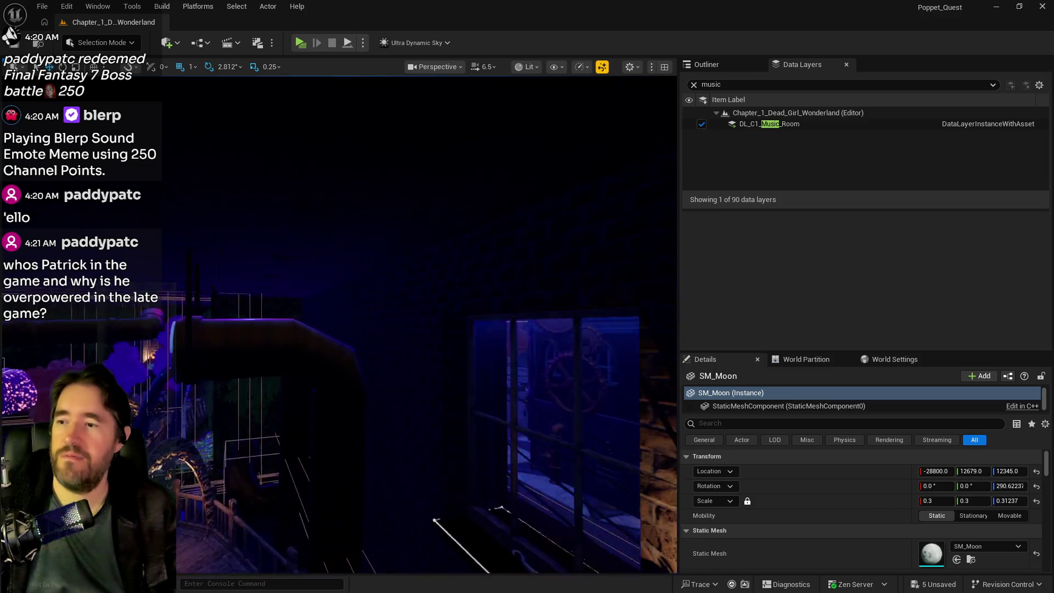
pyautogui.press('w')
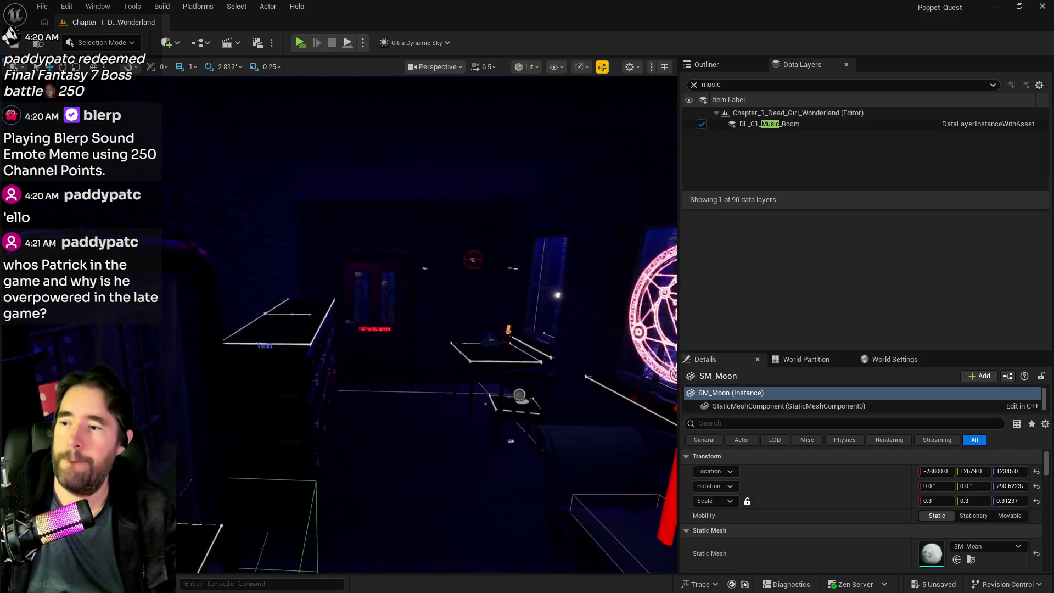
pyautogui.press('w')
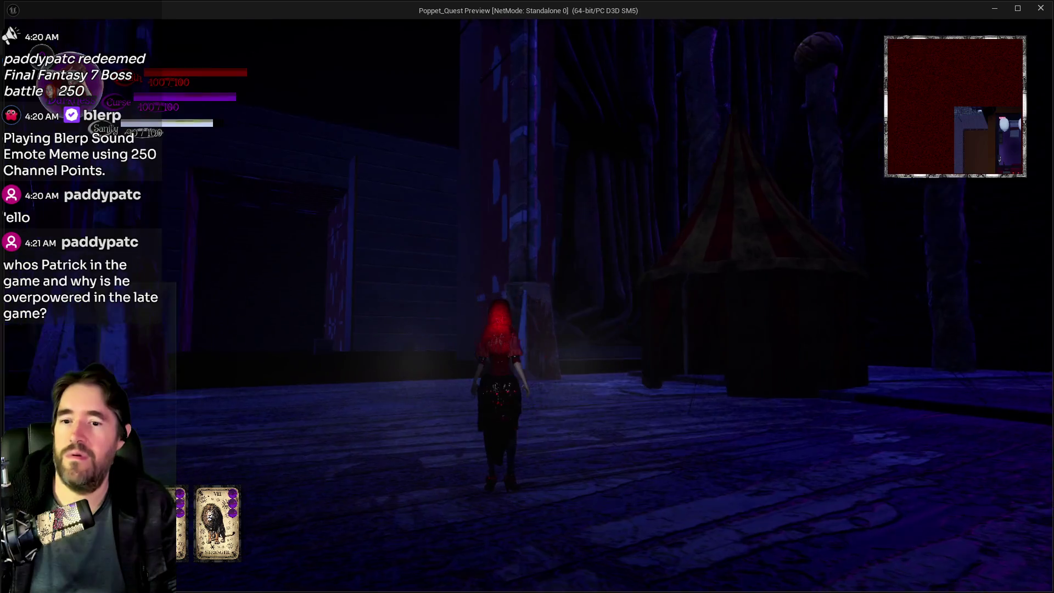
# - Walk the character past the tents and pumpkins, down the alley to the pentagram windows
pyautogui.press('w')
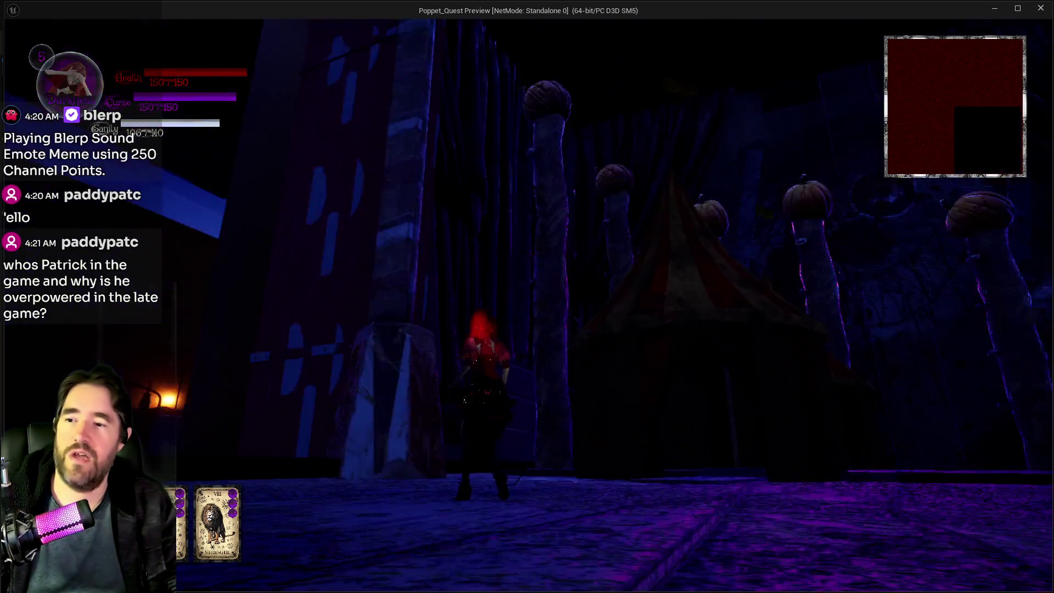
pyautogui.press('s')
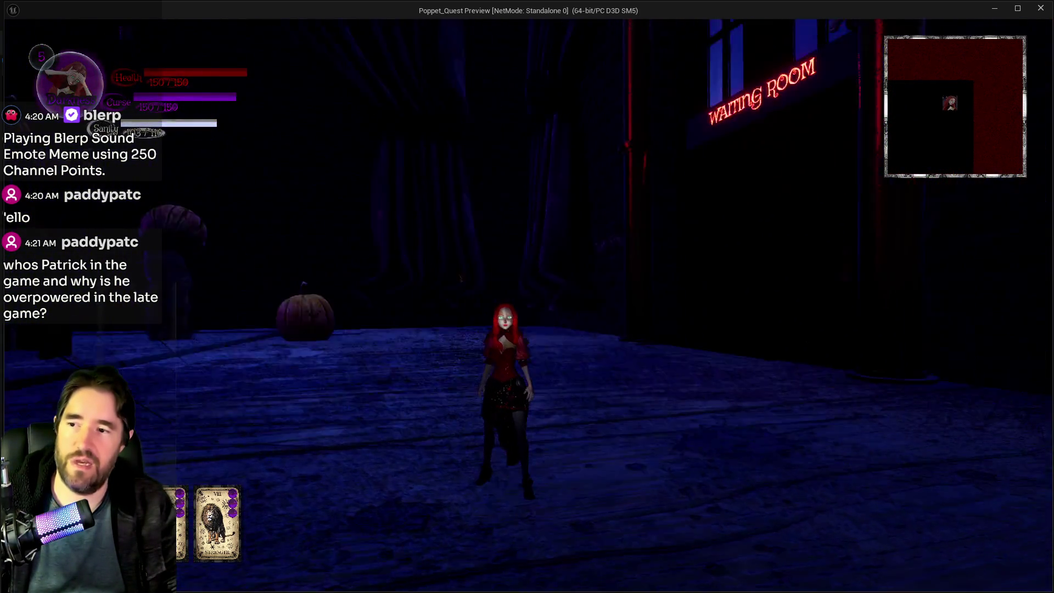
pyautogui.press('w')
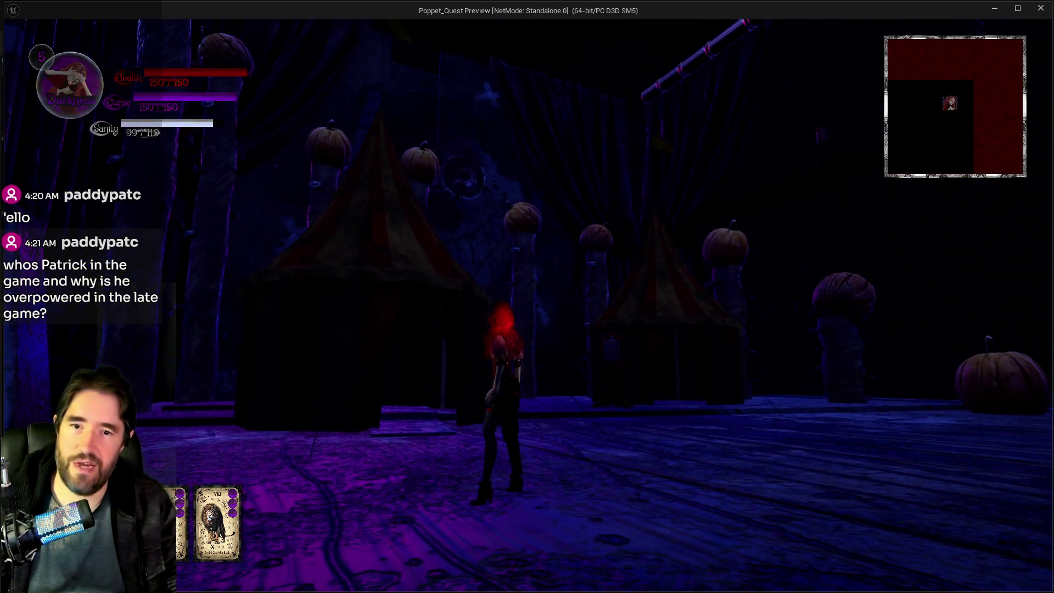
pyautogui.press('s')
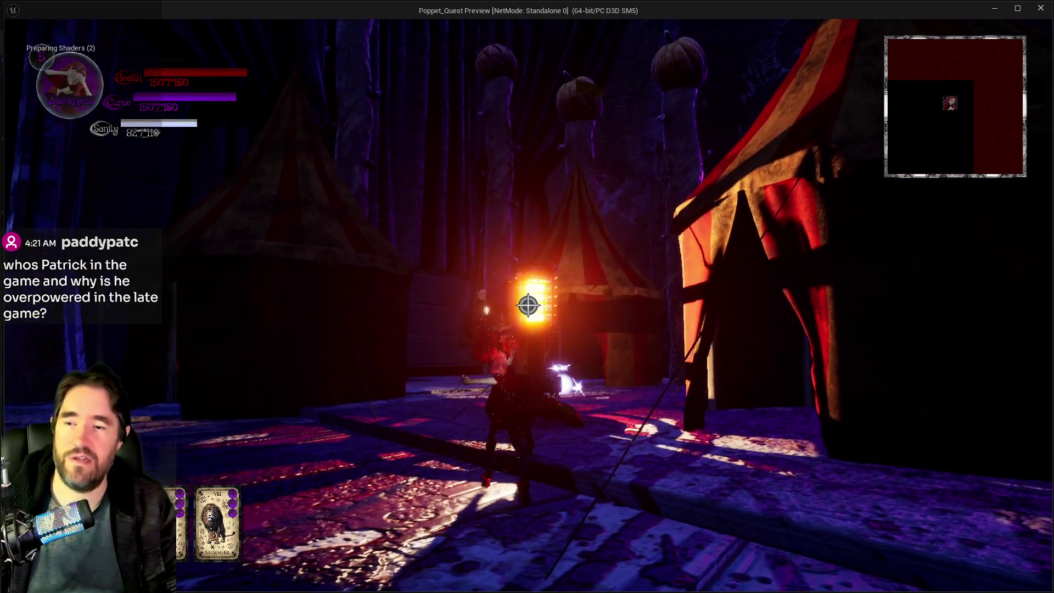
pyautogui.press('q')
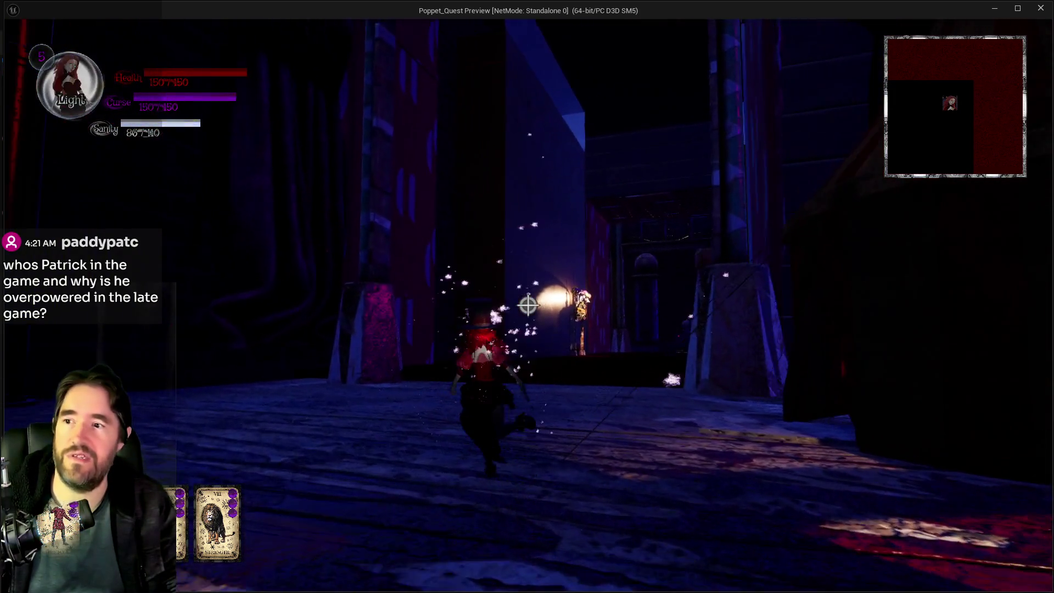
pyautogui.press('q')
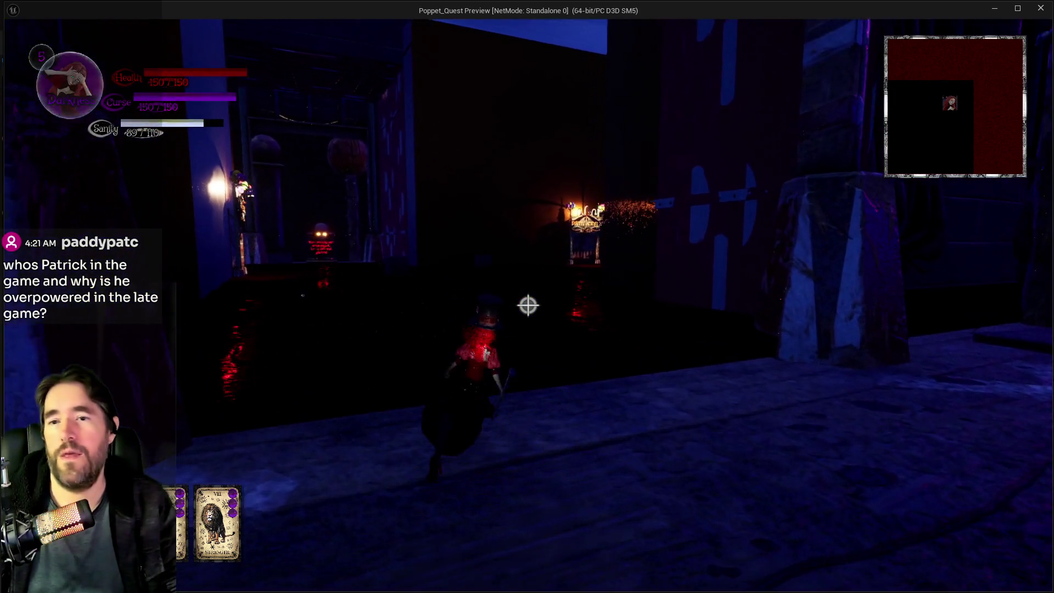
pyautogui.press('w')
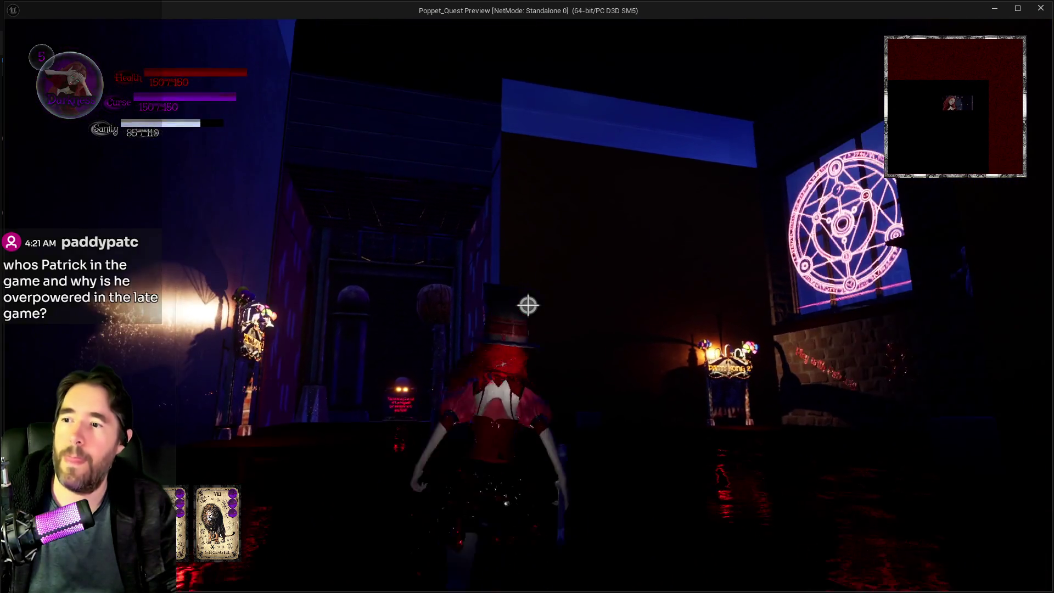
pyautogui.press('w')
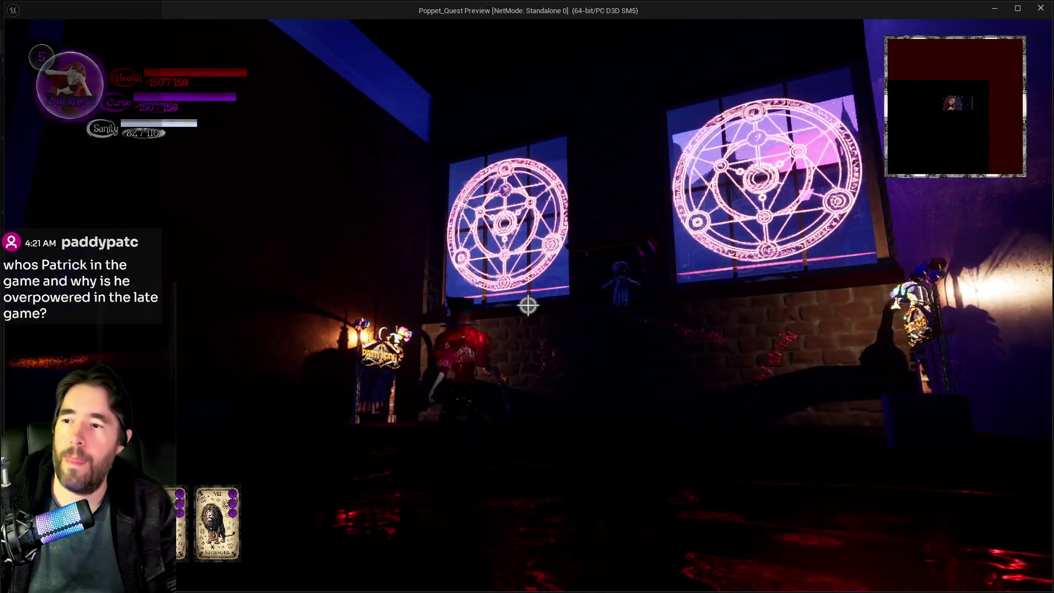
pyautogui.press('q')
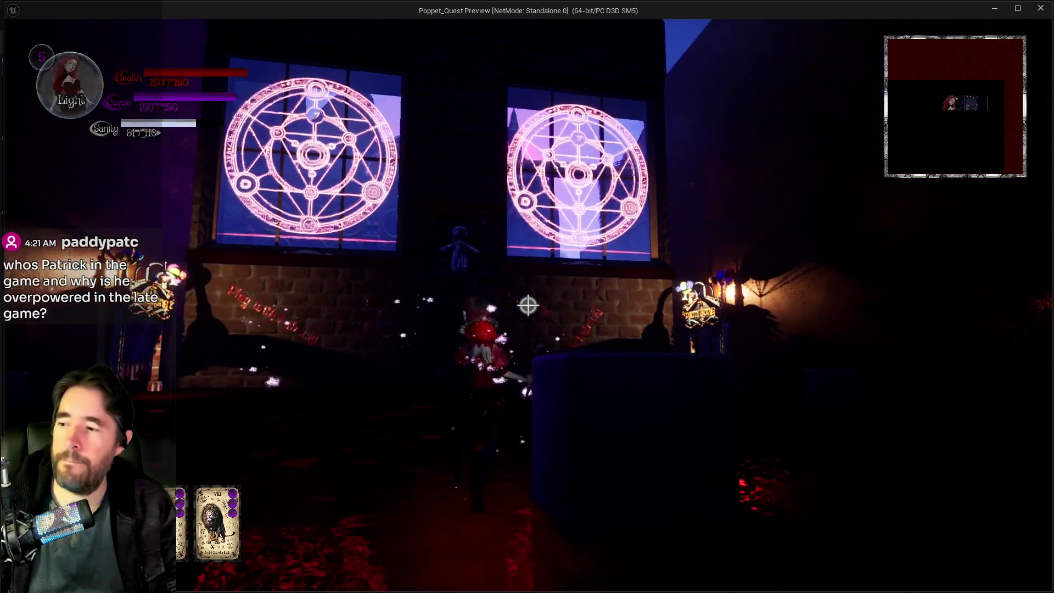
pyautogui.press('w')
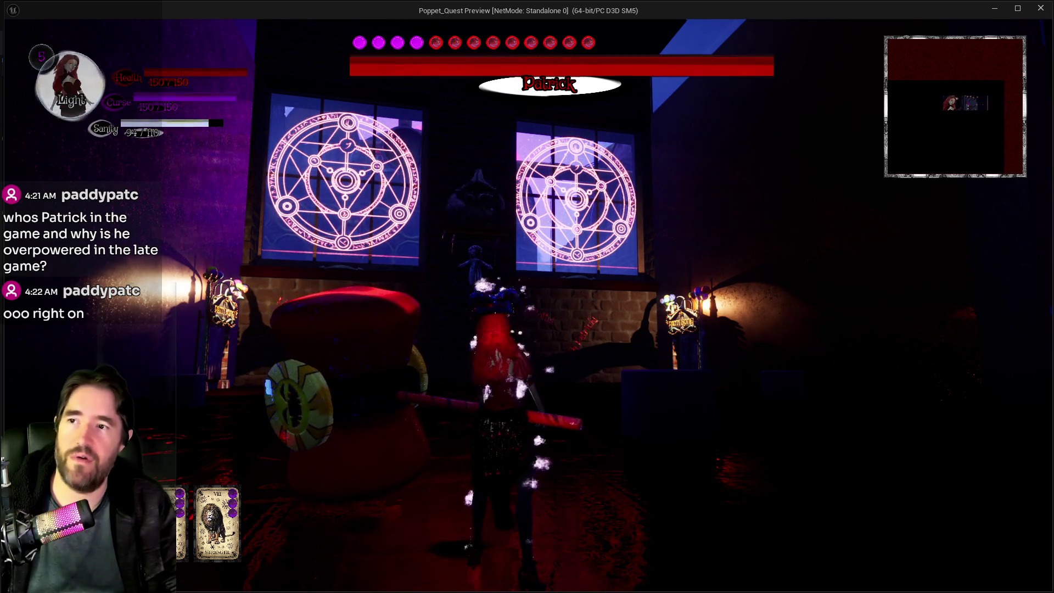
# - Find Patrick near the Patty Kong sign and fight him with fire and hammer attacks
pyautogui.press('w')
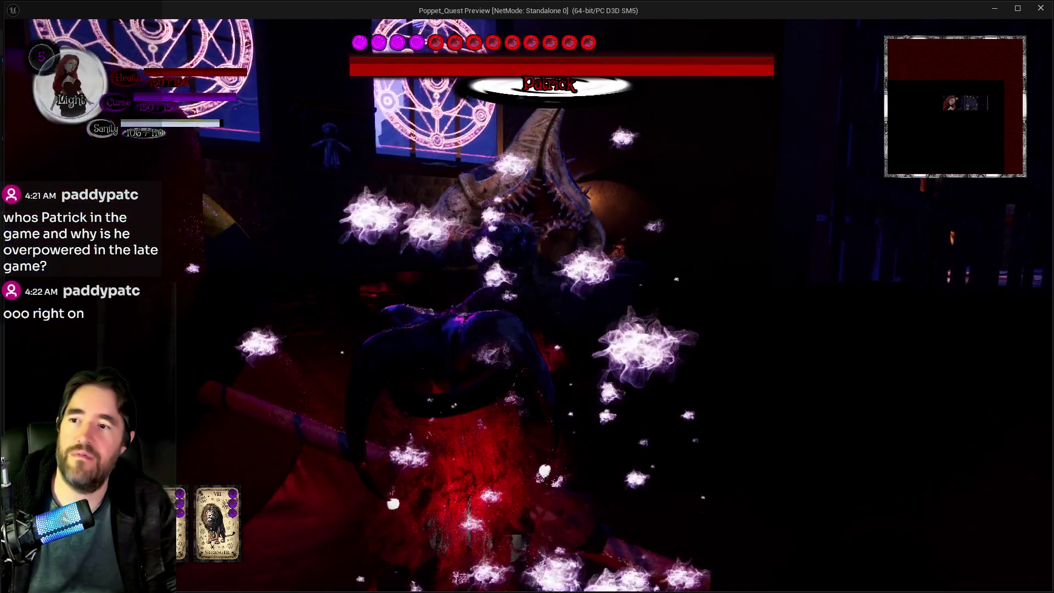
pyautogui.press('w')
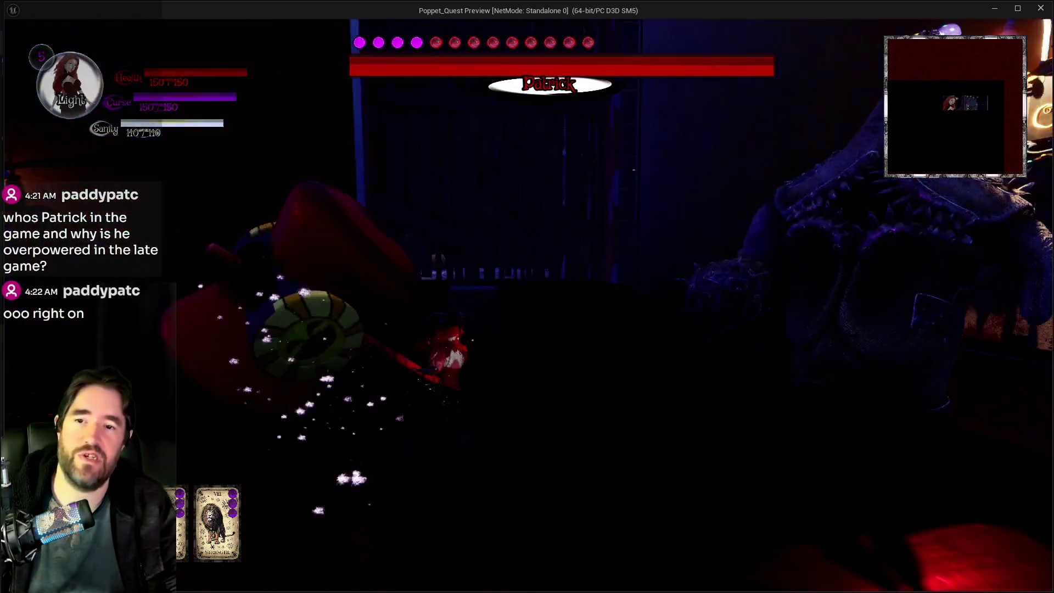
pyautogui.press('w')
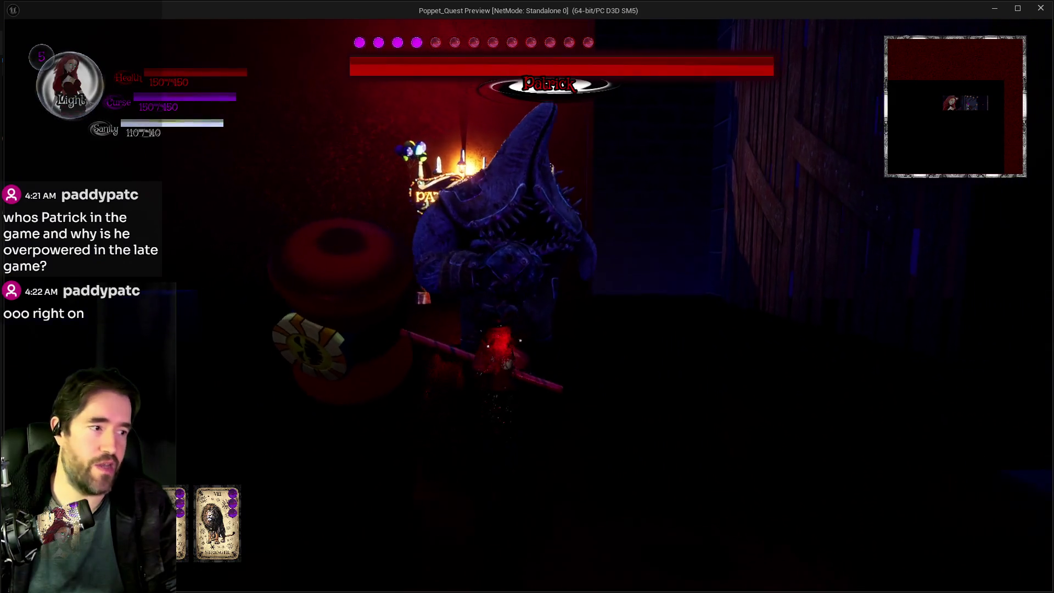
pyautogui.press('w')
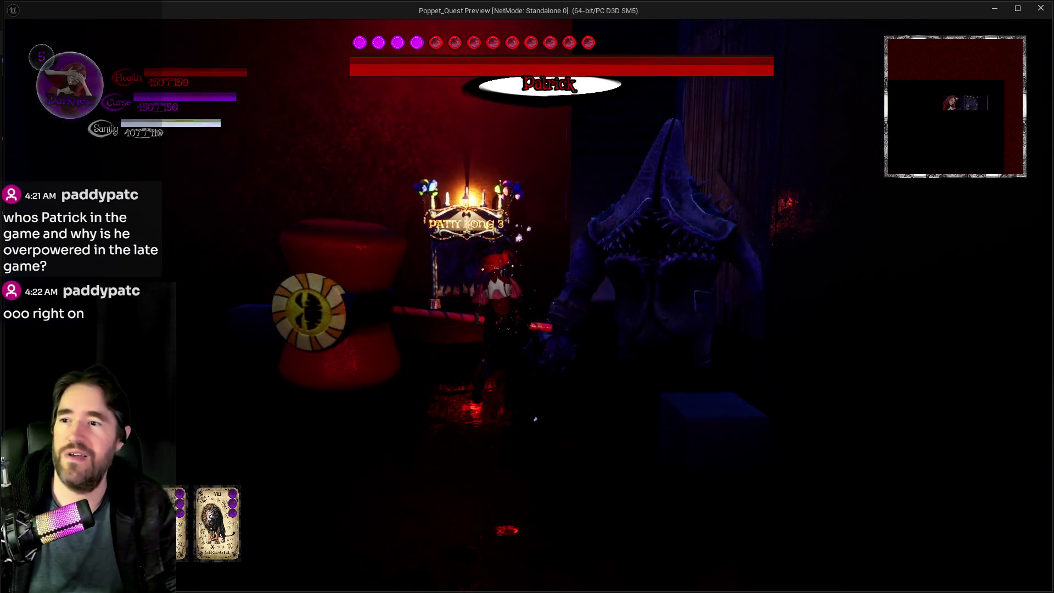
pyautogui.press('w')
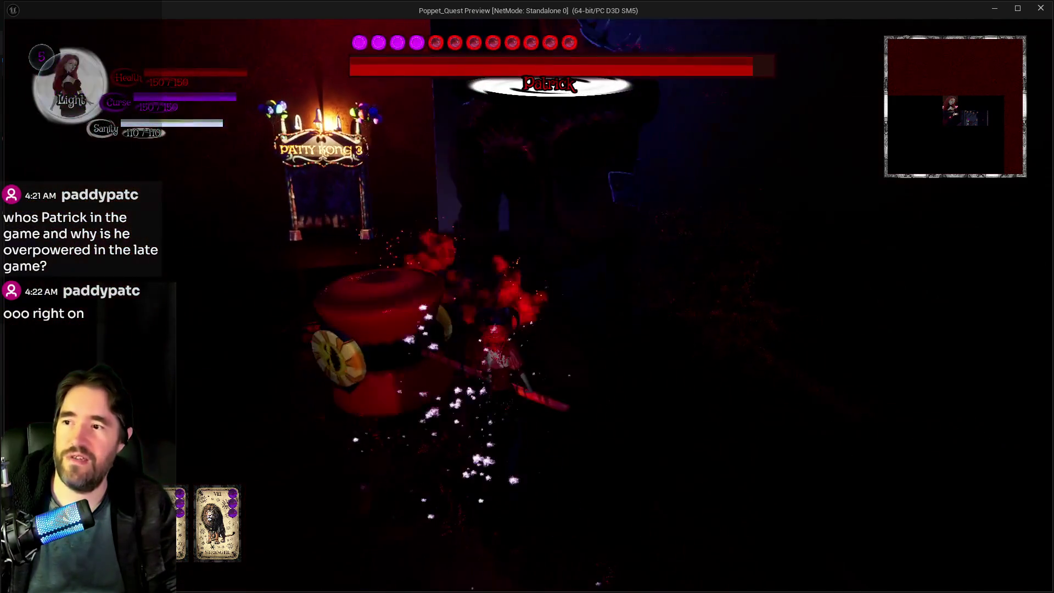
pyautogui.press('w')
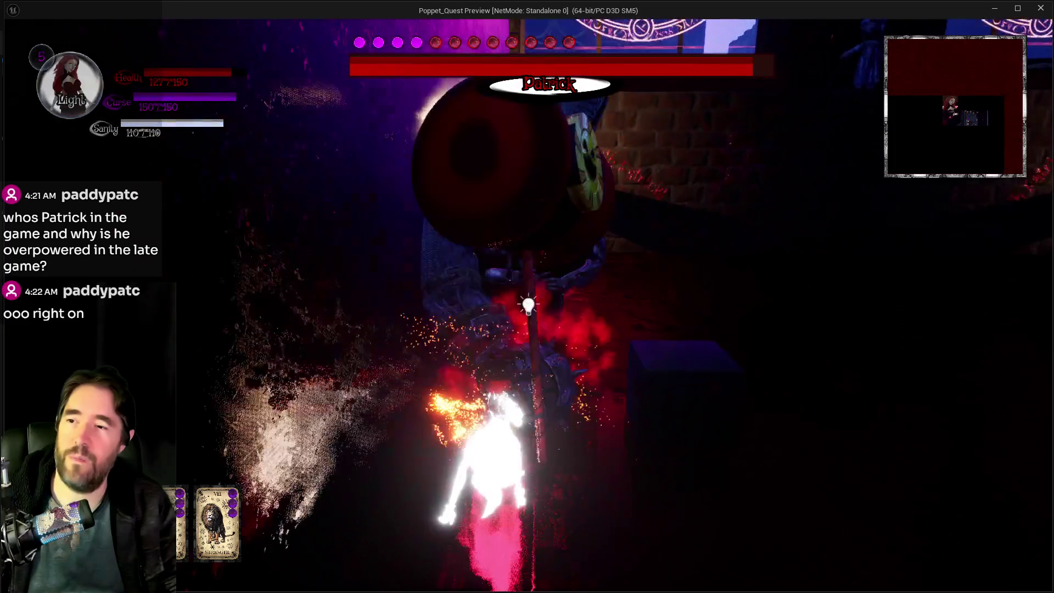
pyautogui.press('w')
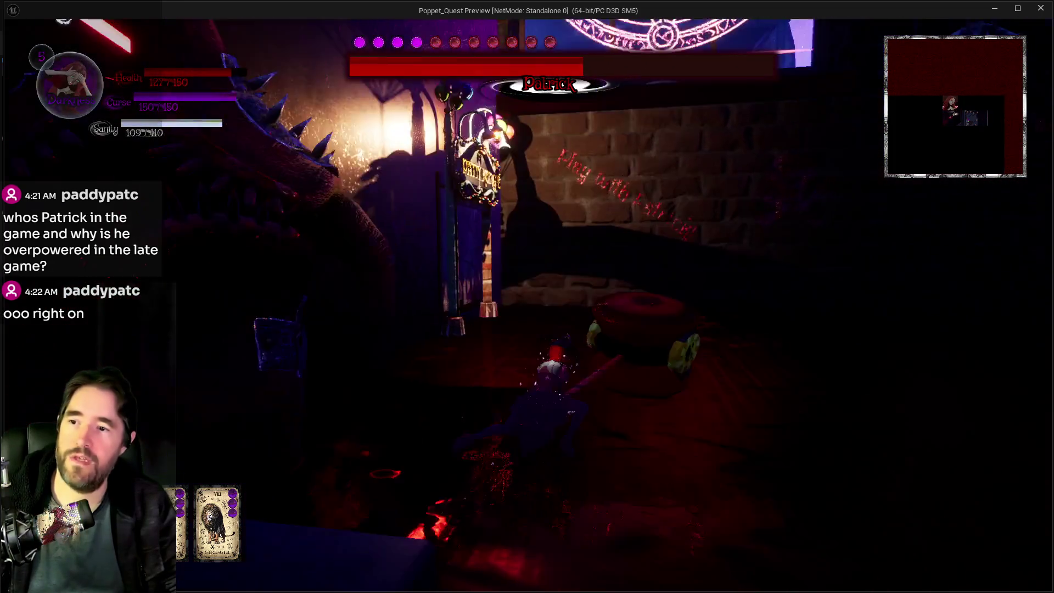
pyautogui.press('w')
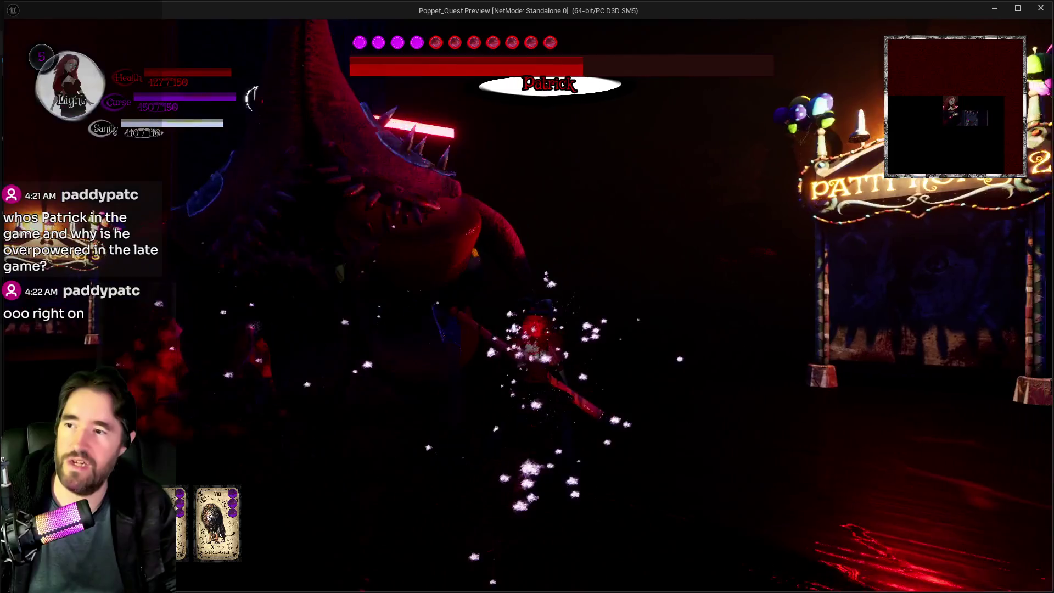
pyautogui.press('w')
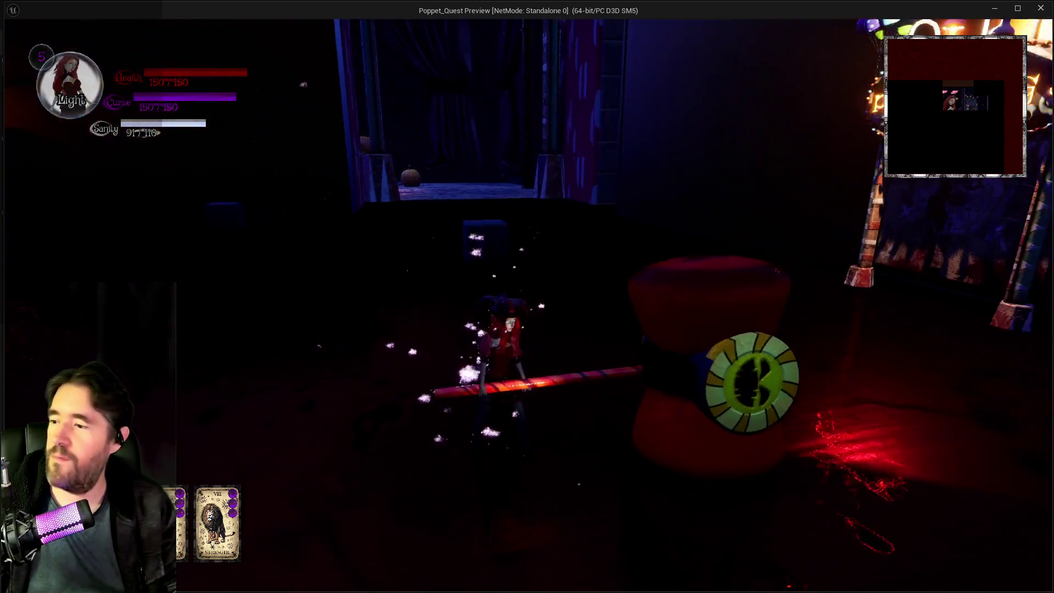
# - Open the tarot deck, browse from The Fool to the Temperance card, then select BACK to resume play
pyautogui.press('Tab')
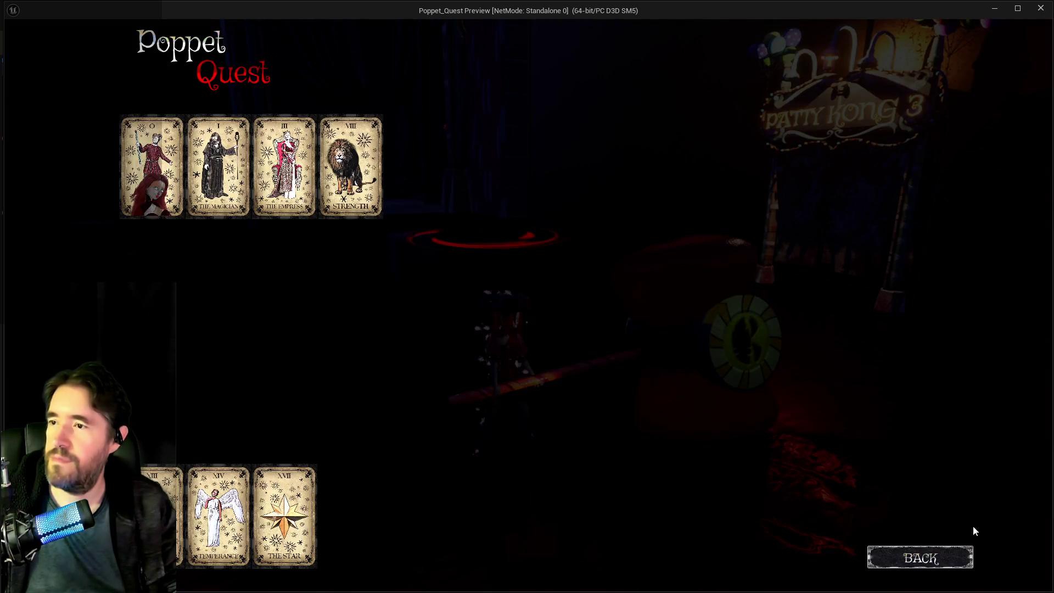
pyautogui.click(172, 216)
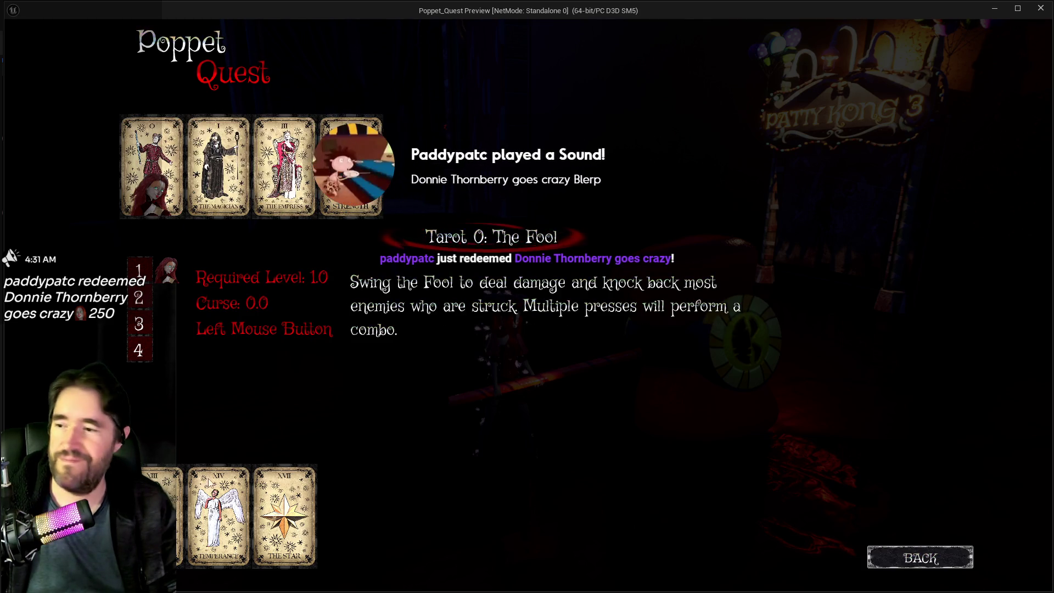
pyautogui.press('Down')
pyautogui.press('Right')
pyautogui.press('Right')
pyautogui.press('Left')
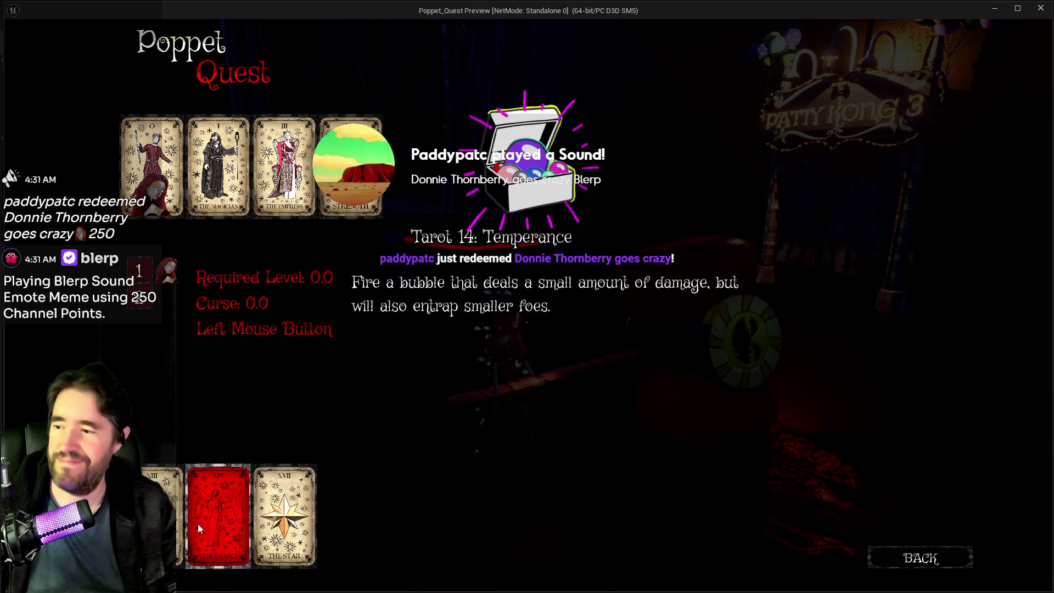
pyautogui.press('Left')
pyautogui.press('Right')
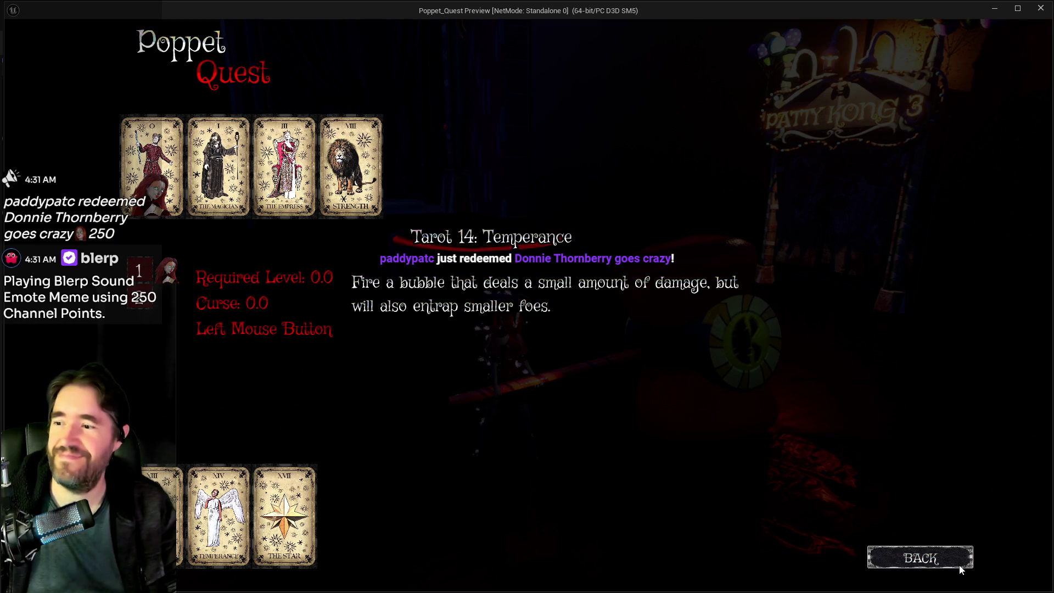
pyautogui.click(914, 563)
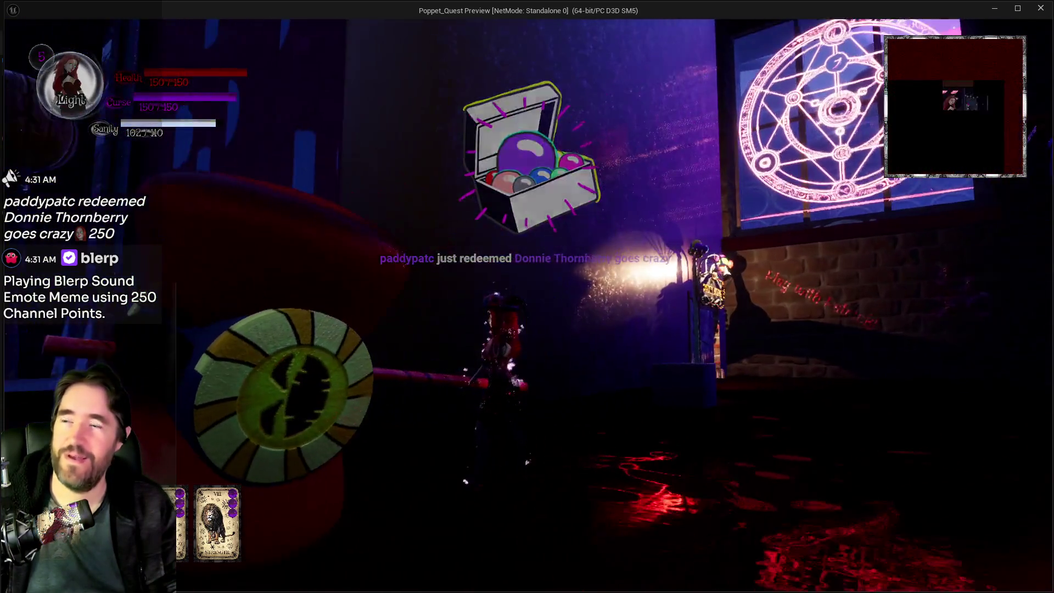
pyautogui.hotkey('alt', 'Tab')
# - Stop the game preview with Esc and fly the viewport camera through the level
pyautogui.press('Escape')
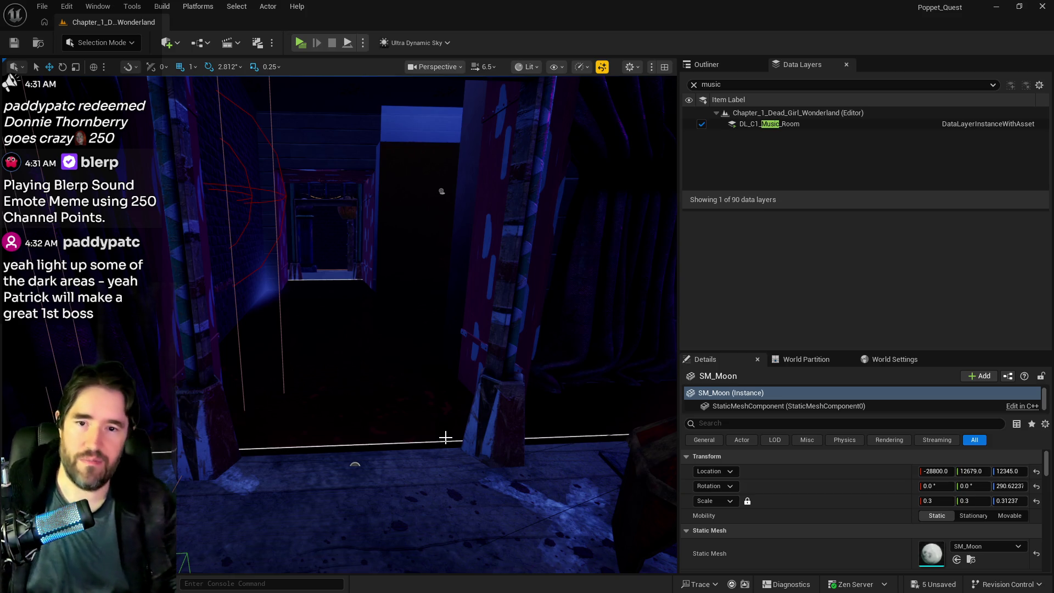
pyautogui.moveTo(446, 437)
pyautogui.mouseDown()
pyautogui.moveTo(514, 414)
pyautogui.moveTo(507, 396)
pyautogui.mouseUp()
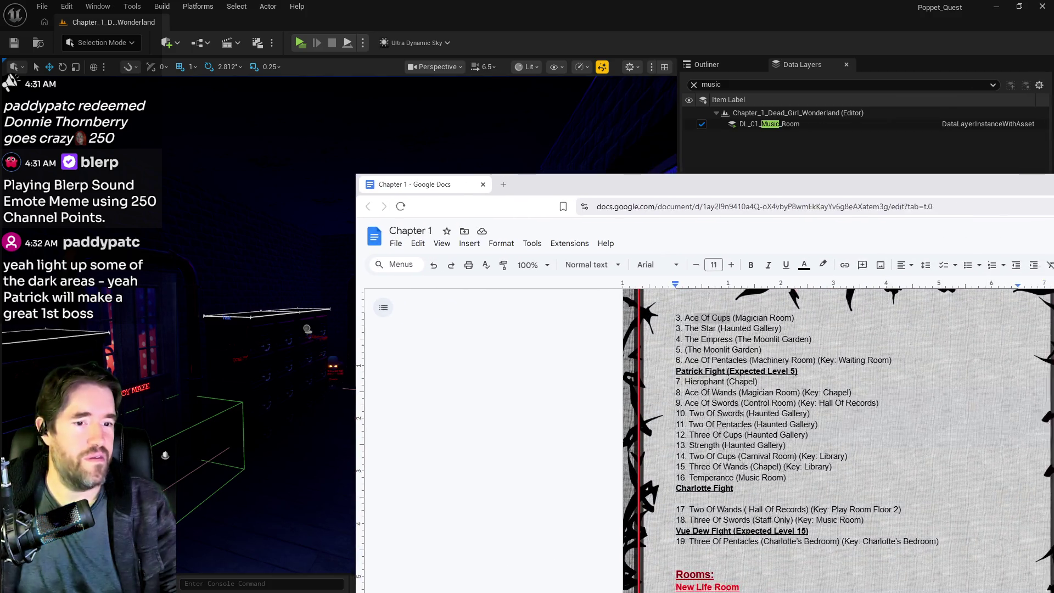
# - Bring the PQ To Do List Google Docs window in front of the editor
pyautogui.moveTo(1053, 190)
pyautogui.mouseDown()
pyautogui.moveTo(980, 190)
pyautogui.moveTo(1053, 190)
pyautogui.mouseUp()
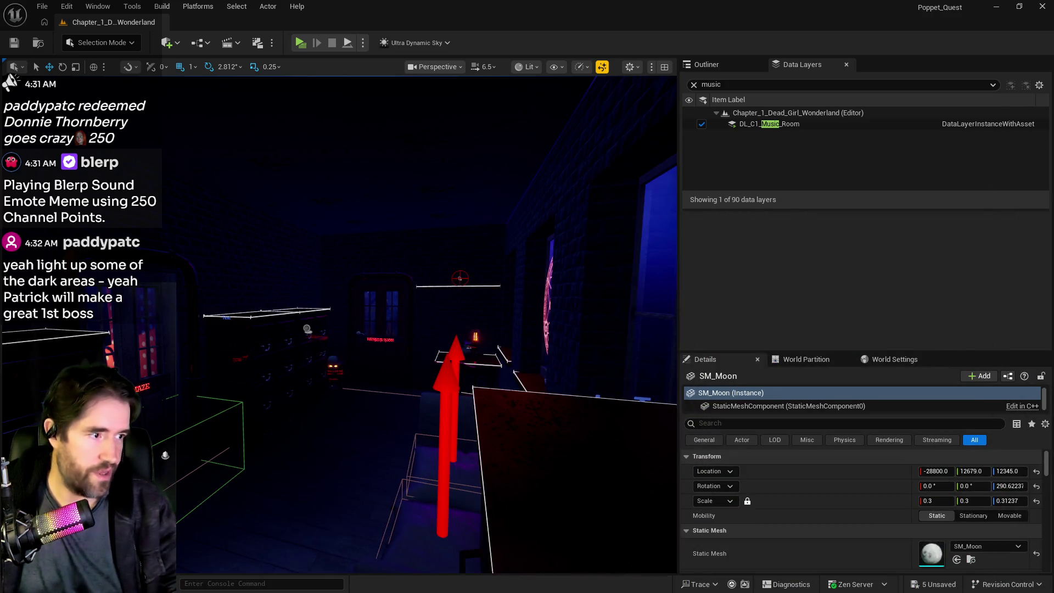
pyautogui.moveTo(1053, 165)
pyautogui.mouseDown()
pyautogui.moveTo(562, 118)
pyautogui.moveTo(549, 105)
pyautogui.mouseUp()
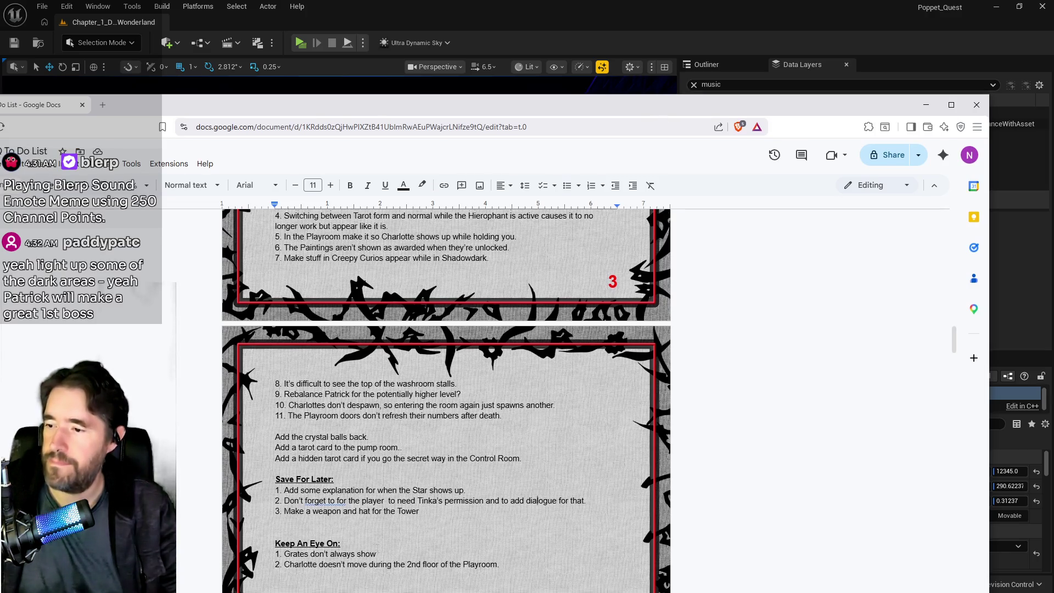
# - Add item 4 'Curse lights to light up the super dark areas.' under Save For Later, then minimize the browser
pyautogui.scroll(-2, 478, 413)
pyautogui.press('Down')
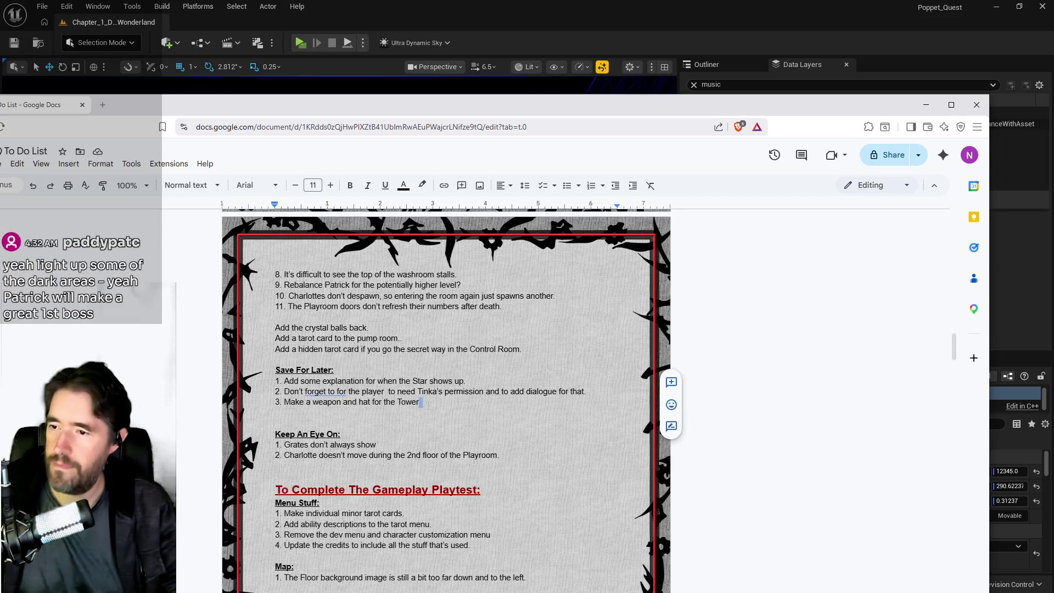
pyautogui.press('Return')
pyautogui.write('Curse ')
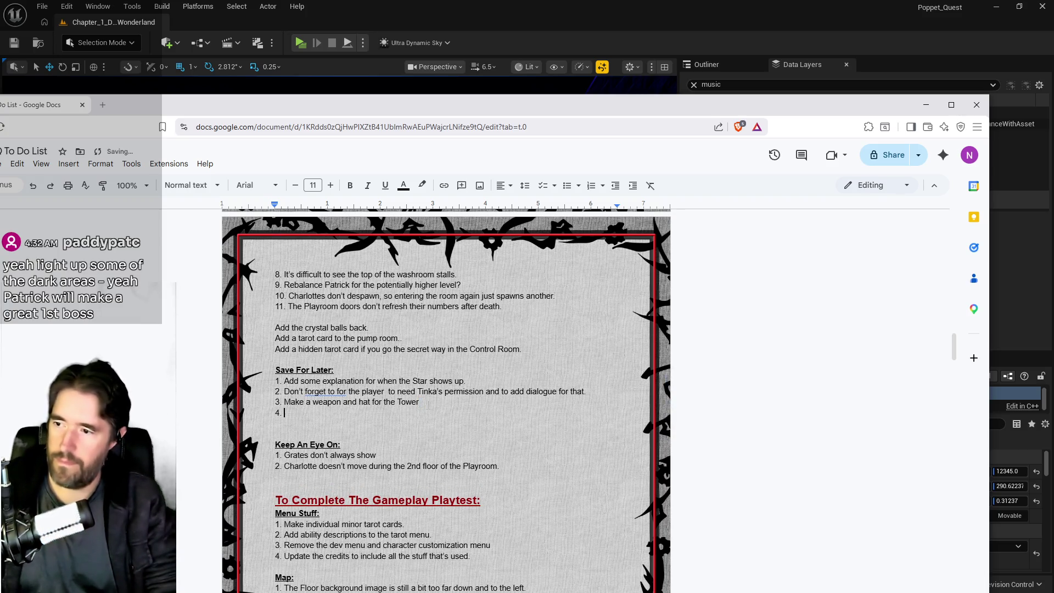
pyautogui.write('ligh')
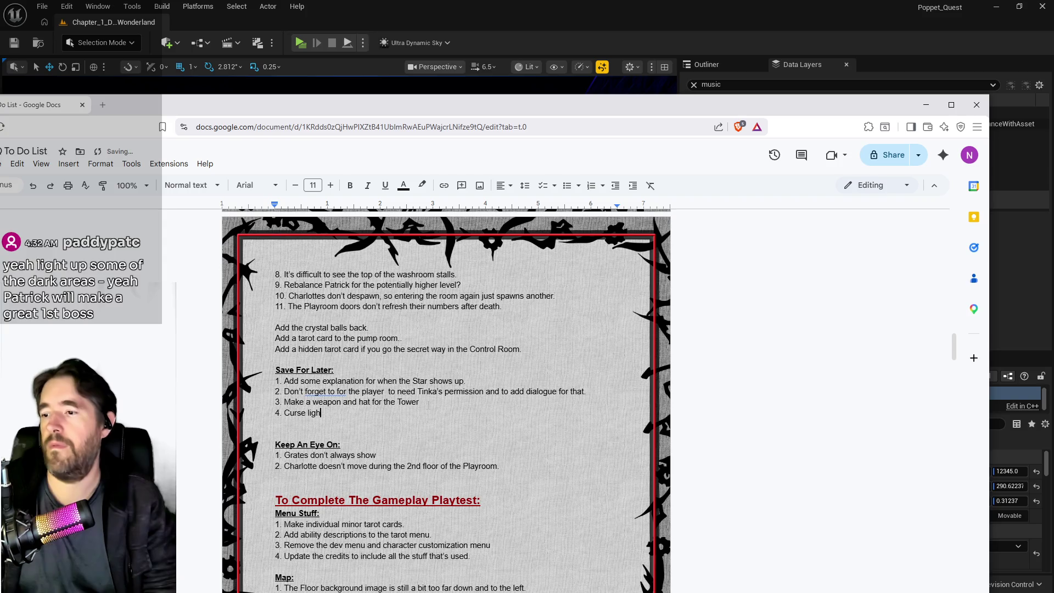
pyautogui.write('ts to ')
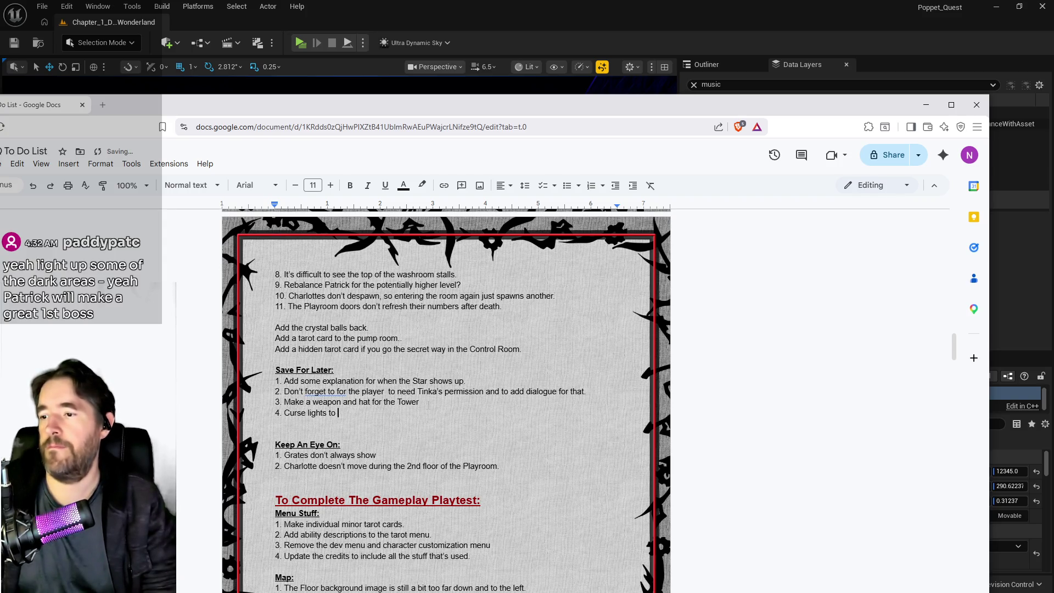
pyautogui.write('light up the ')
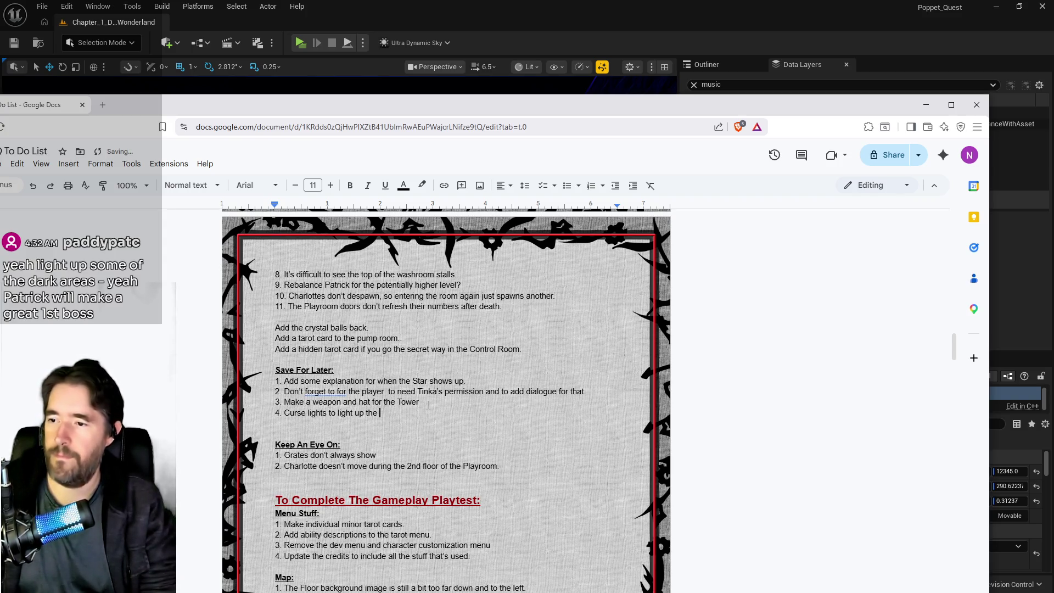
pyautogui.write('super dark areas.')
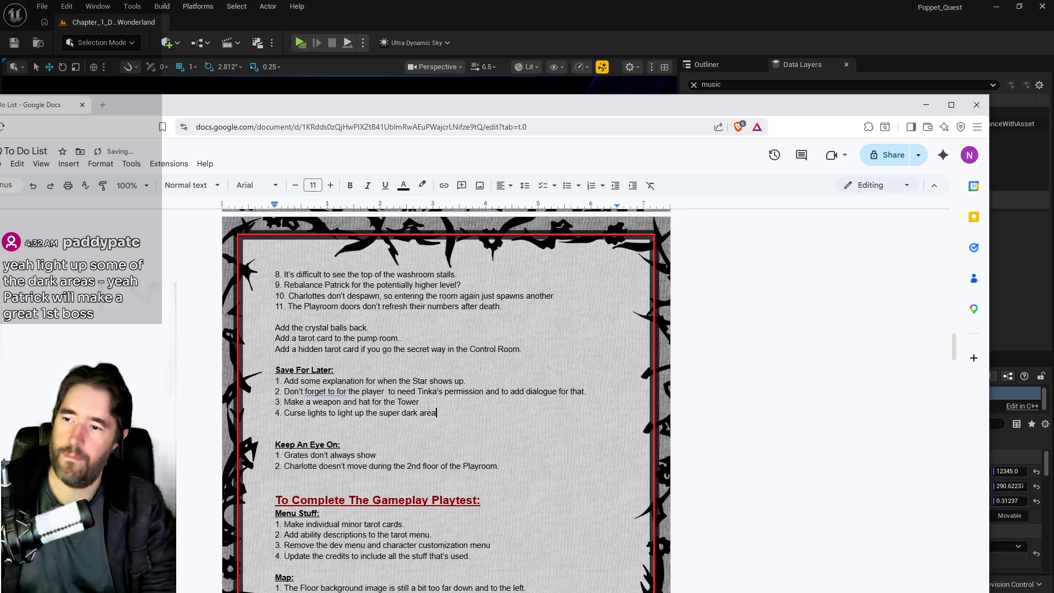
pyautogui.press('Return')
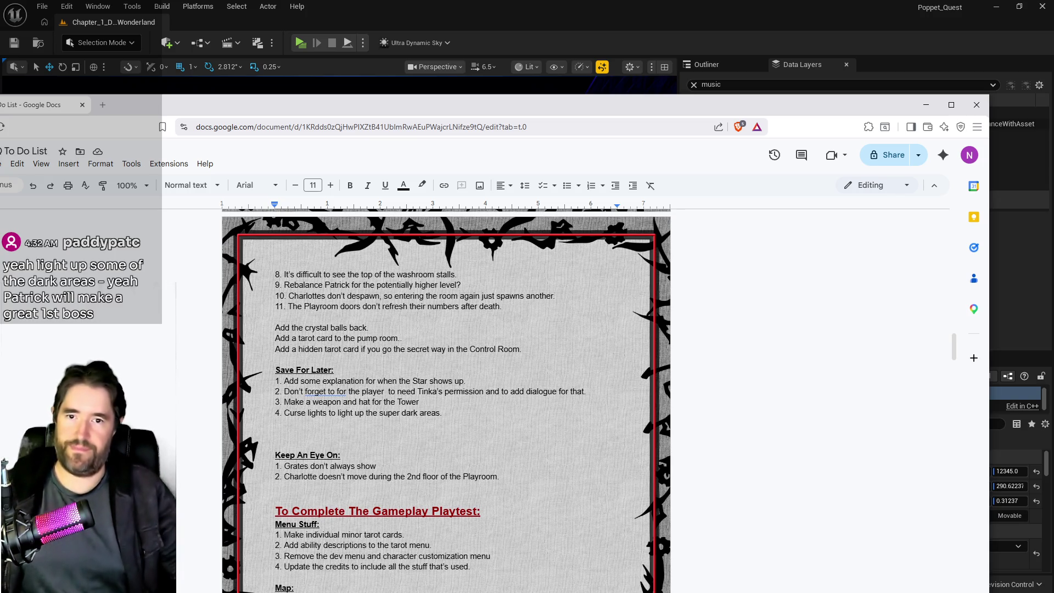
pyautogui.click(927, 104)
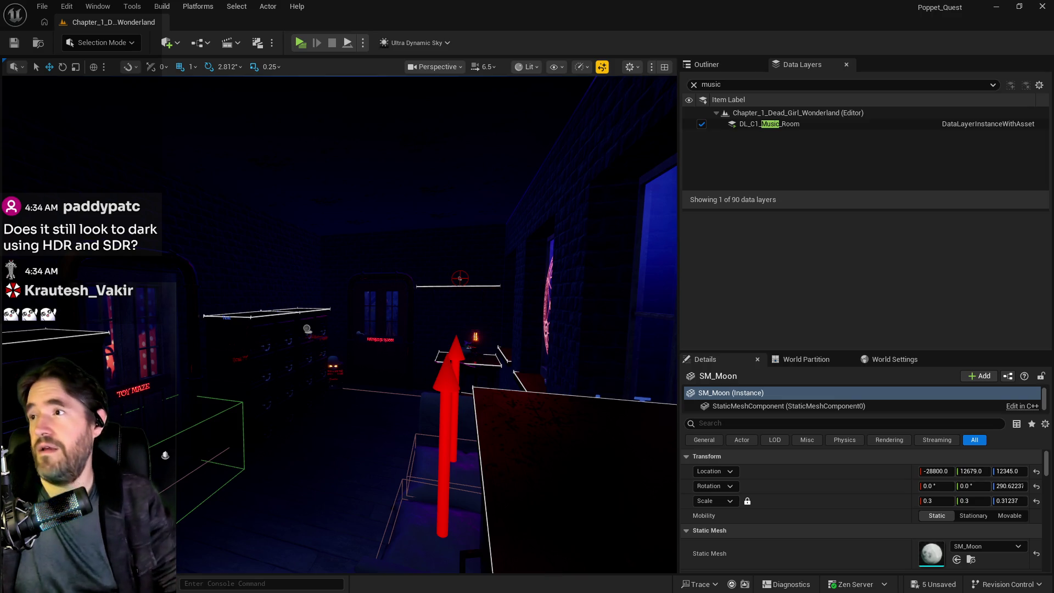
pyautogui.click(67, 6)
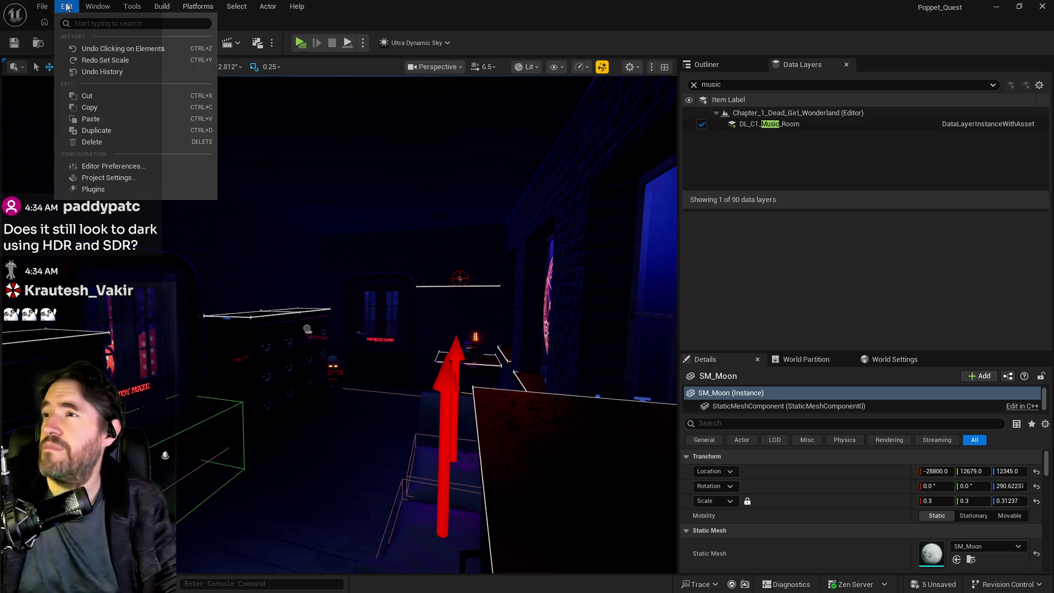
pyautogui.click(88, 177)
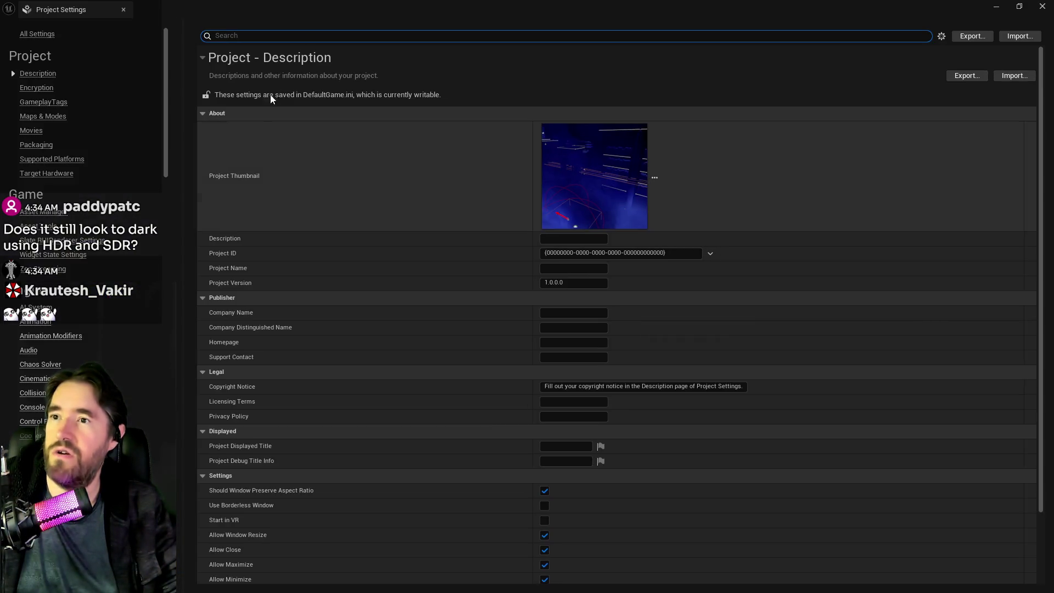
pyautogui.click(266, 36)
pyautogui.write('hdr')
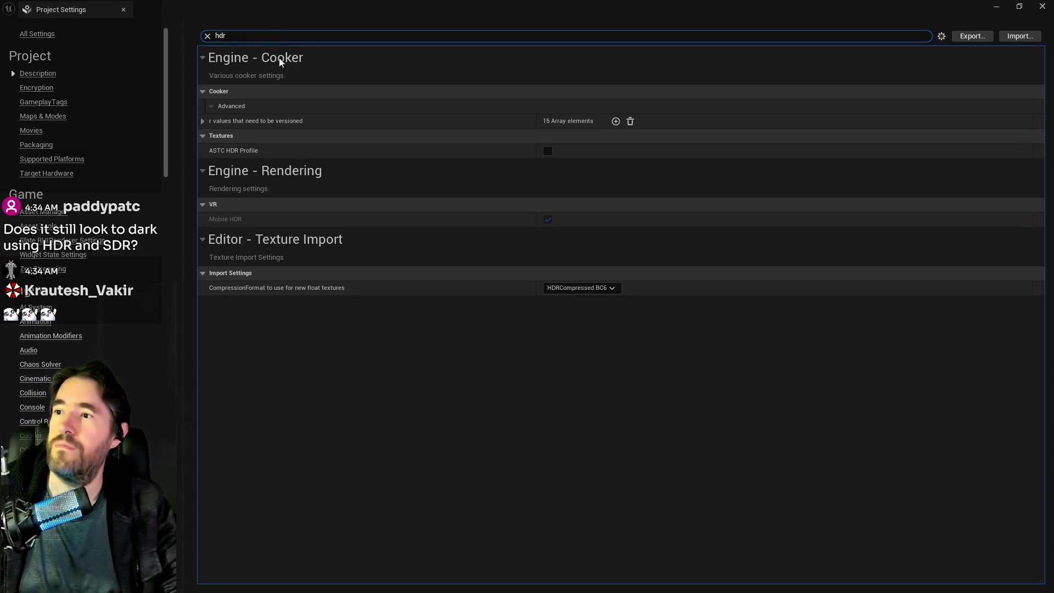
pyautogui.hotkey('ctrl', 'a')
pyautogui.write('s')
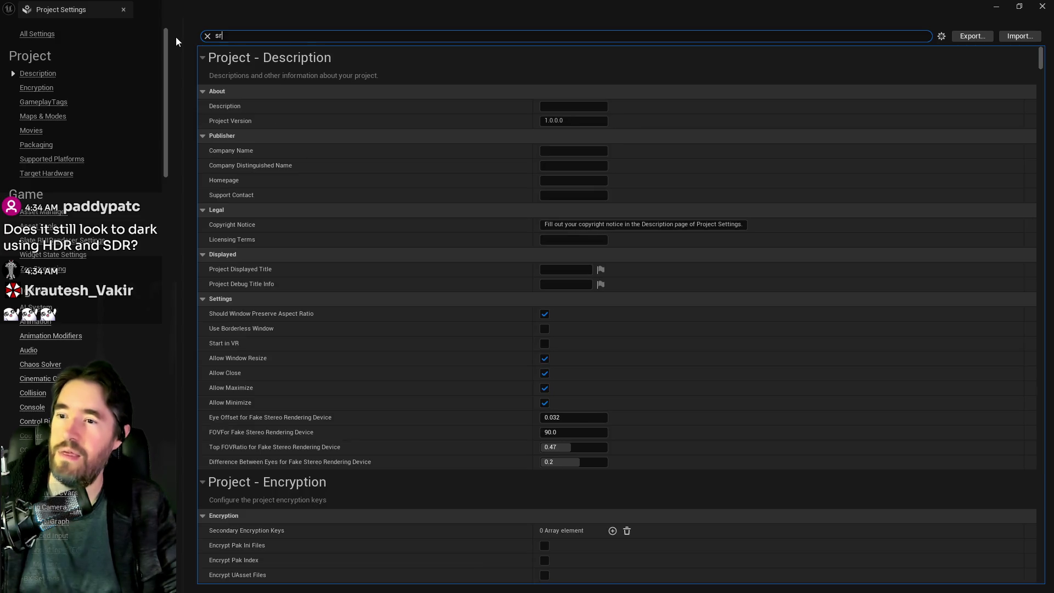
pyautogui.write('dr')
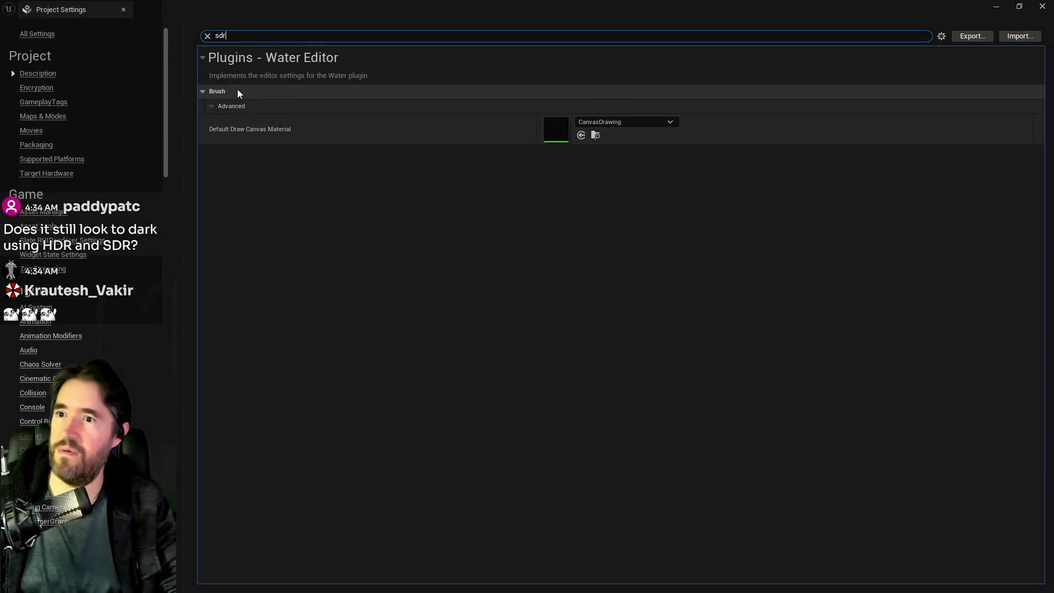
pyautogui.click(208, 36)
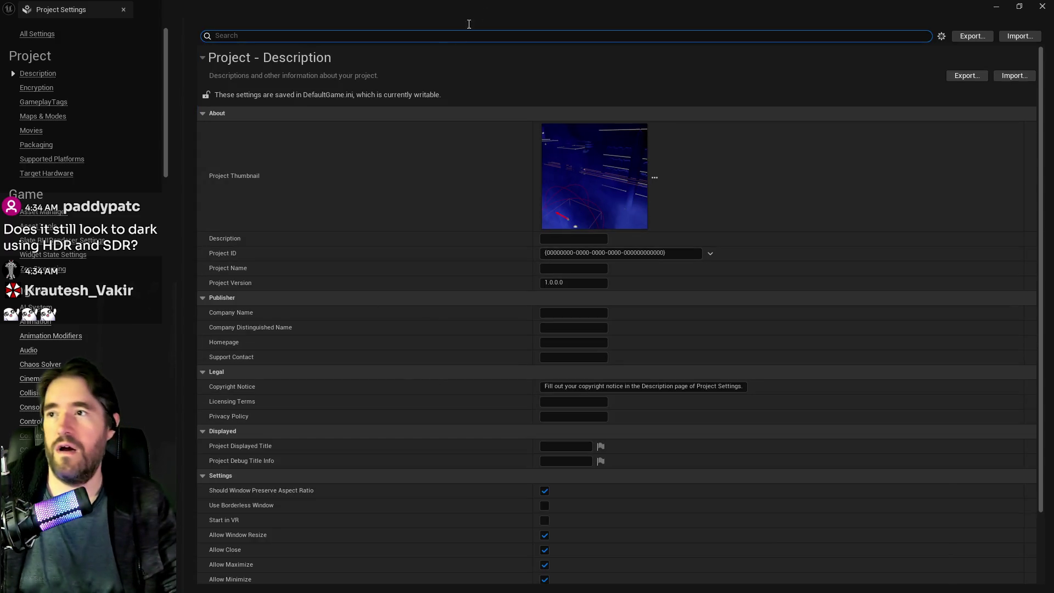
pyautogui.doubleClick(468, 22)
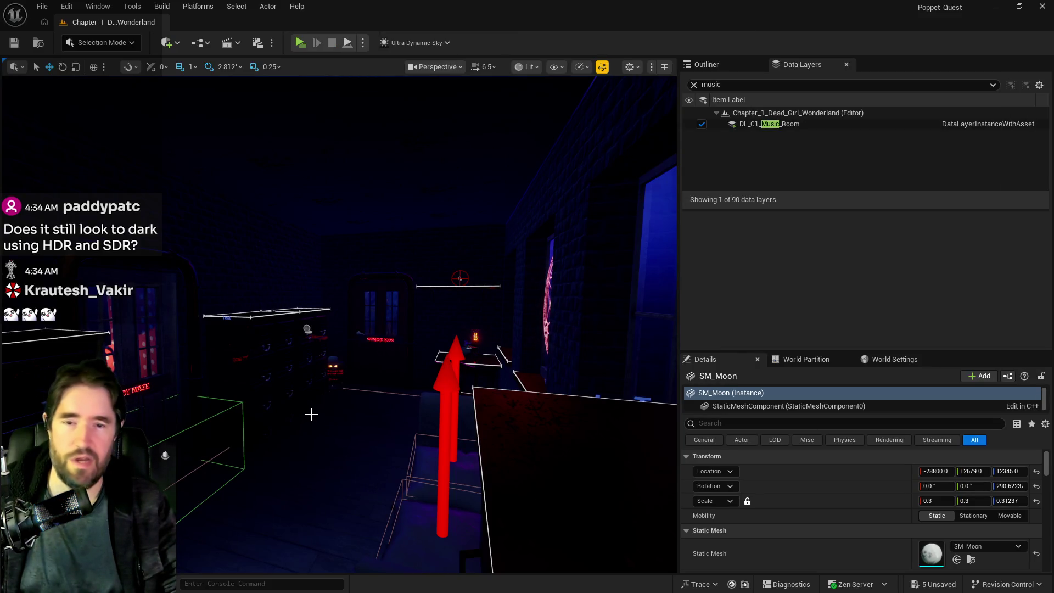
pyautogui.moveTo(309, 418)
pyautogui.mouseDown()
pyautogui.moveTo(352, 352)
pyautogui.moveTo(351, 428)
pyautogui.moveTo(352, 346)
pyautogui.moveTo(365, 326)
pyautogui.moveTo(398, 326)
pyautogui.moveTo(311, 414)
pyautogui.mouseUp()
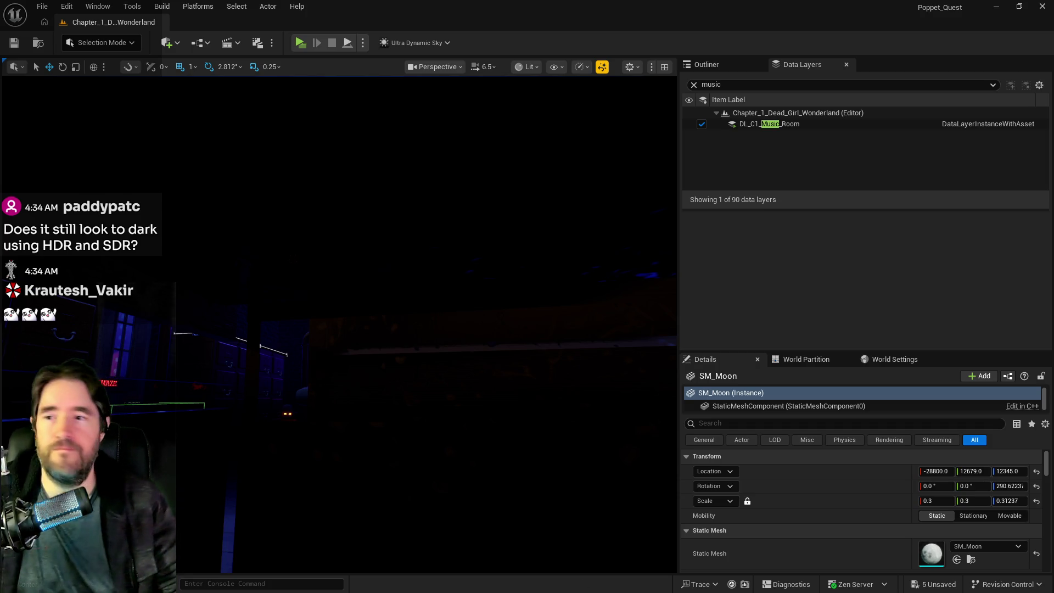
# - Fly past the city towers and Control Room door, then bring the Chapter 1 document forward
pyautogui.moveTo(526, 559)
pyautogui.mouseDown()
pyautogui.moveTo(433, 548)
pyautogui.moveTo(408, 536)
pyautogui.moveTo(419, 526)
pyautogui.mouseUp()
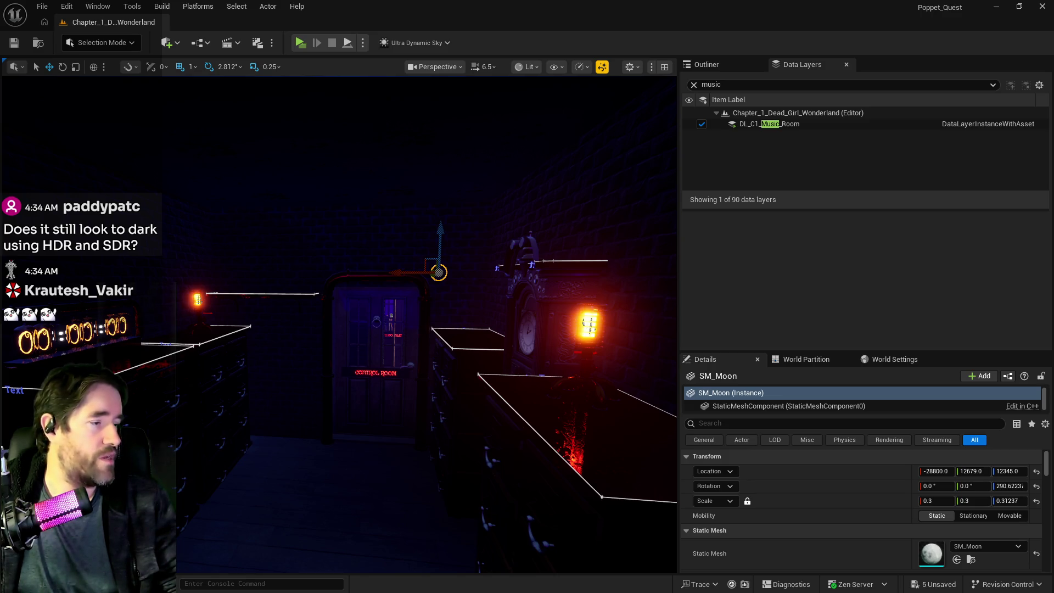
pyautogui.moveTo(452, 447); pyautogui.dragTo(452, 447)
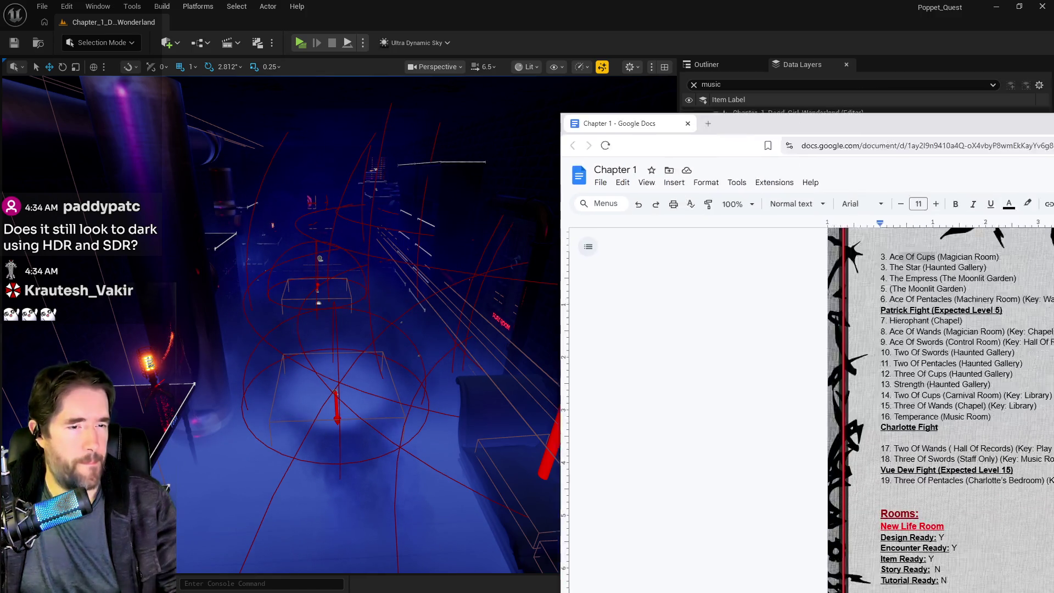
pyautogui.moveTo(1053, 131)
pyautogui.mouseDown()
pyautogui.moveTo(906, 155)
pyautogui.moveTo(353, 194)
pyautogui.moveTo(769, 124)
pyautogui.moveTo(643, 124)
pyautogui.mouseUp()
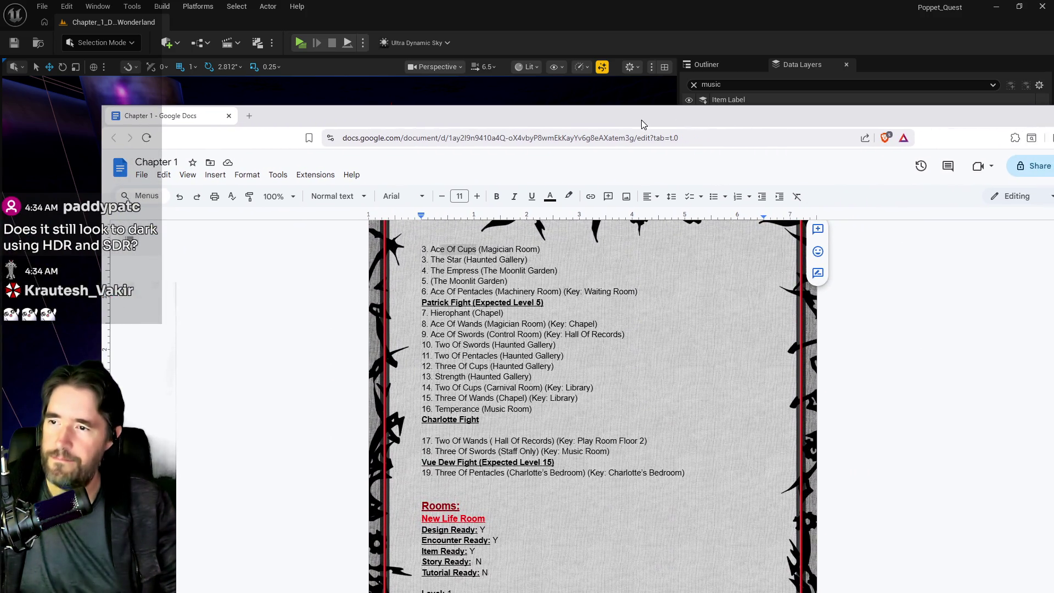
pyautogui.scroll(3, 593, 406)
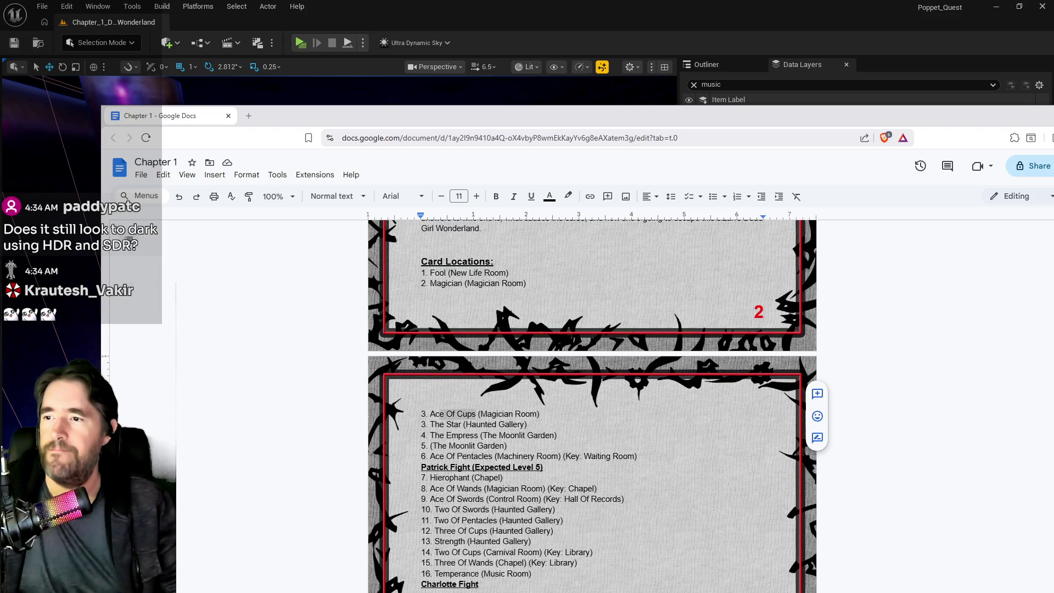
pyautogui.scroll(-4, 593, 407)
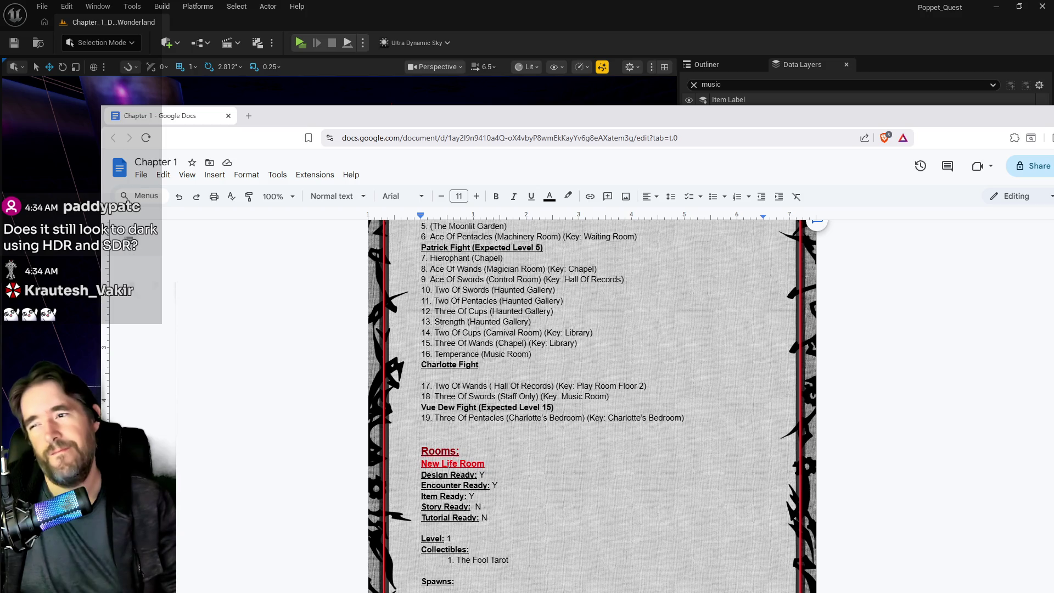
pyautogui.scroll(2, 449, 473)
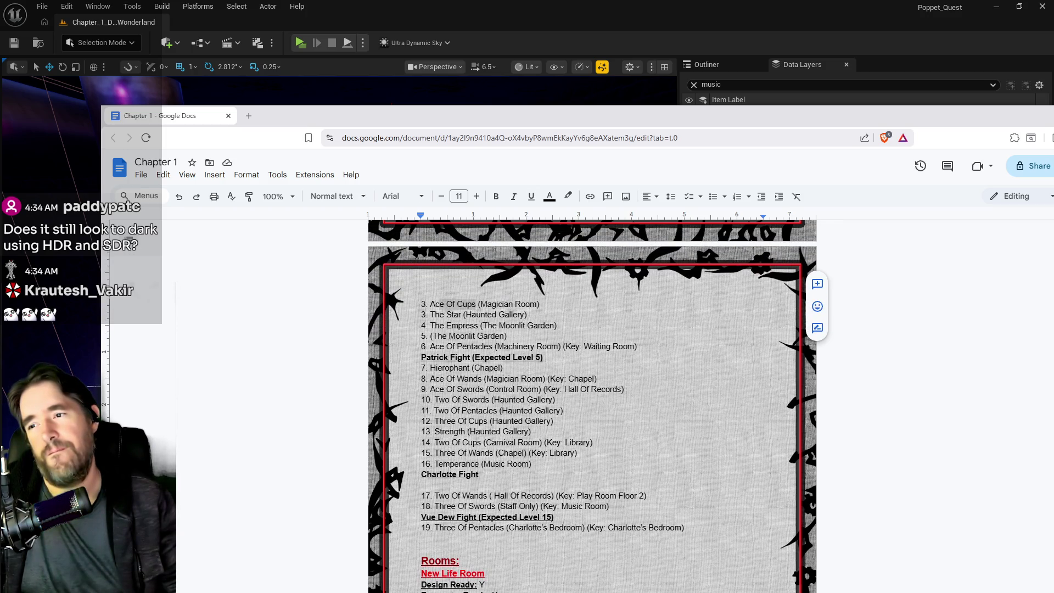
pyautogui.scroll(-2, 449, 473)
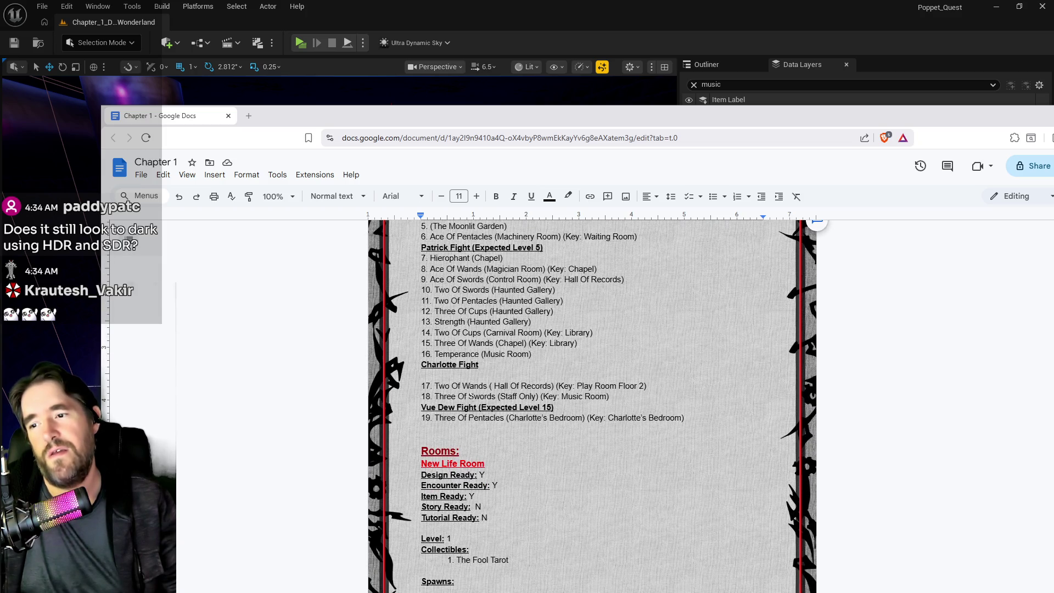
pyautogui.click(438, 580)
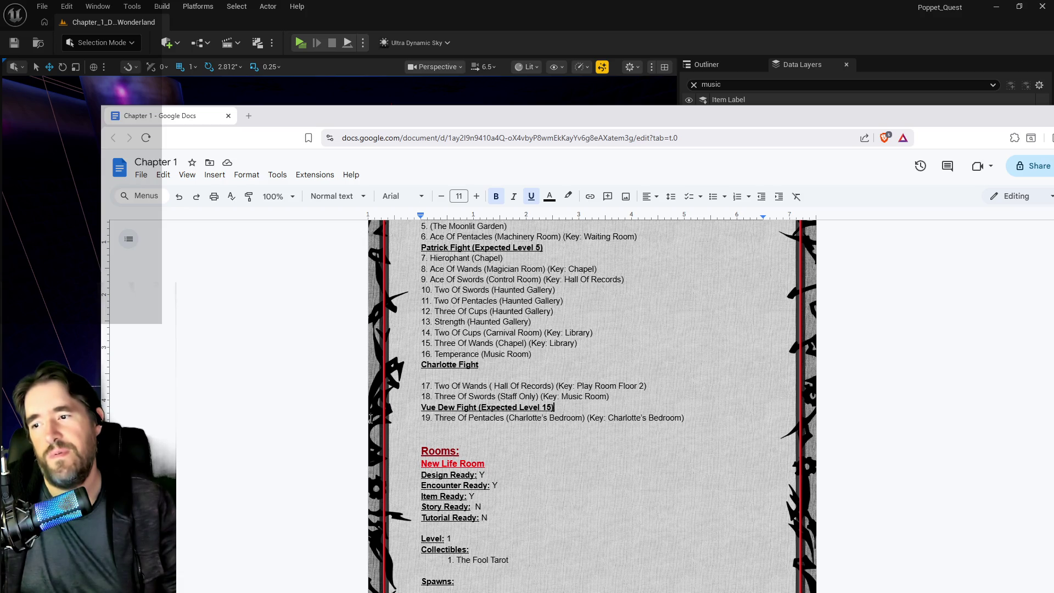
pyautogui.moveTo(609, 397)
pyautogui.mouseDown()
pyautogui.moveTo(439, 333)
pyautogui.moveTo(439, 311)
pyautogui.moveTo(448, 378)
pyautogui.mouseUp()
pyautogui.scroll(5, 456, 385)
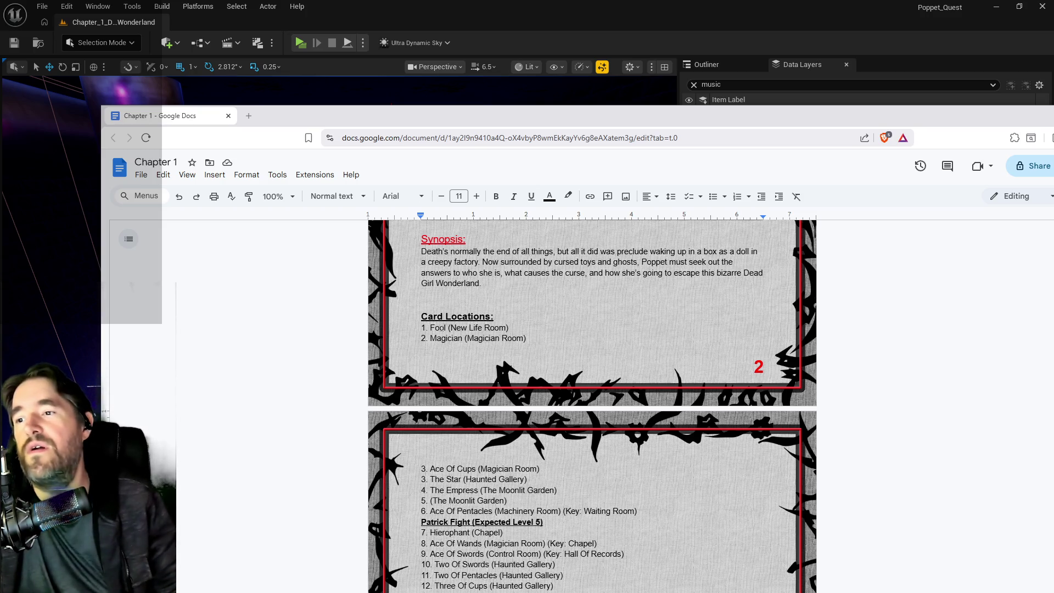
pyautogui.scroll(-3, 447, 433)
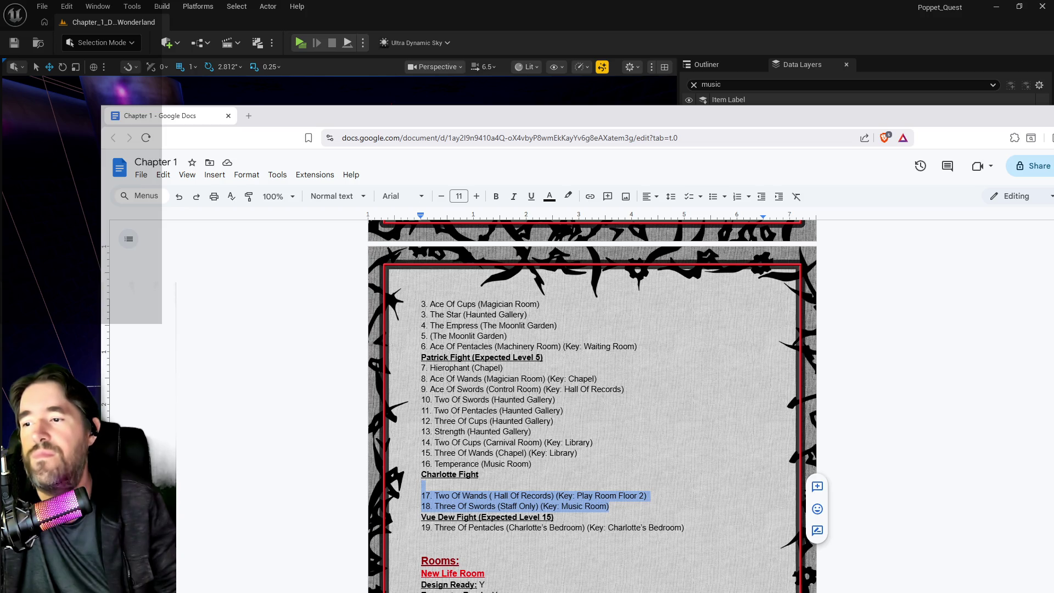
pyautogui.scroll(1, 448, 388)
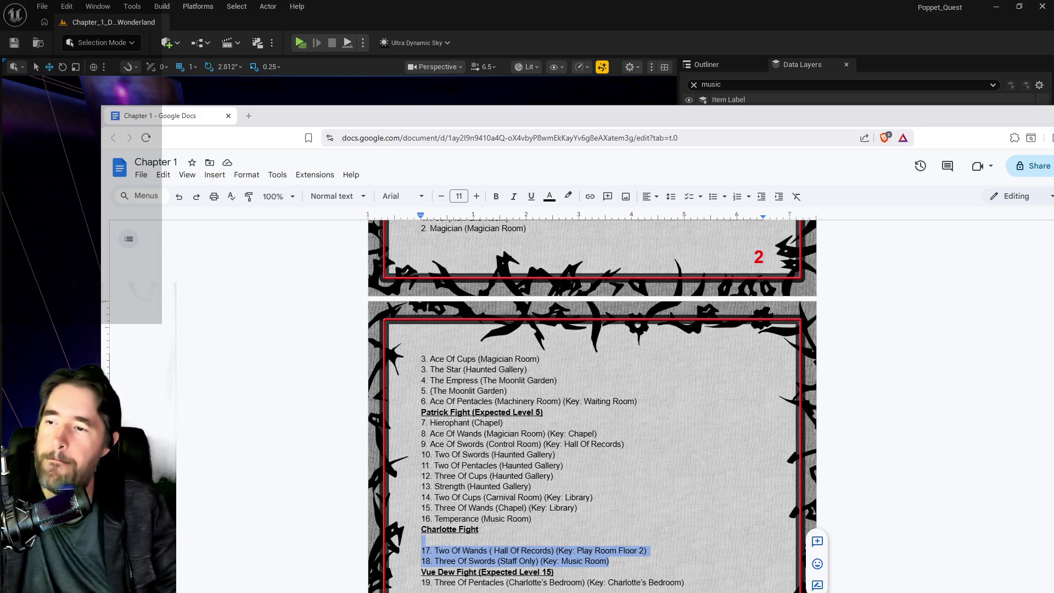
pyautogui.scroll(1, 448, 434)
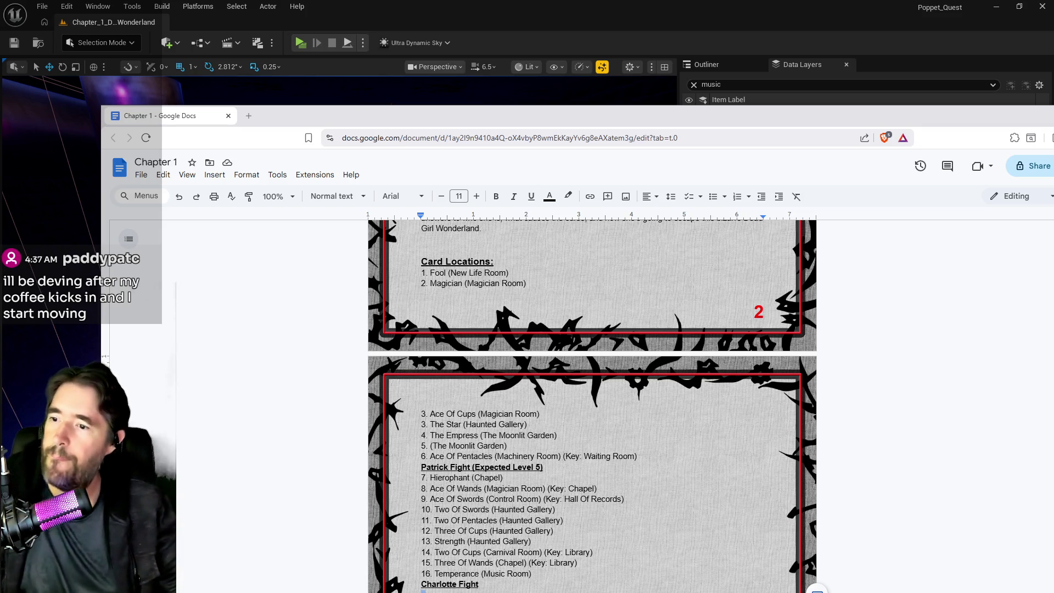
pyautogui.scroll(1, 476, 435)
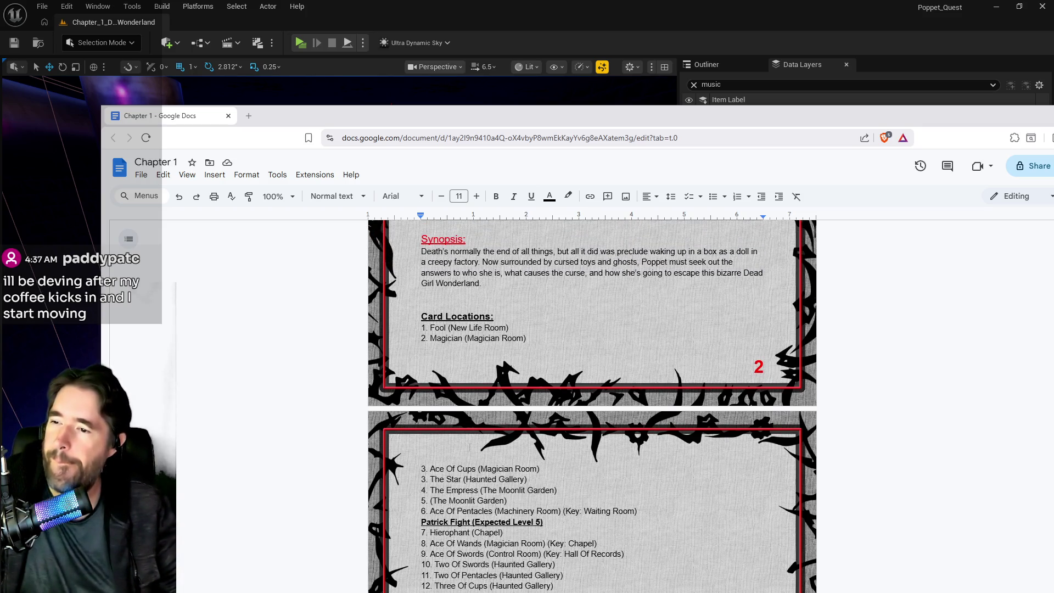
pyautogui.scroll(-2, 477, 435)
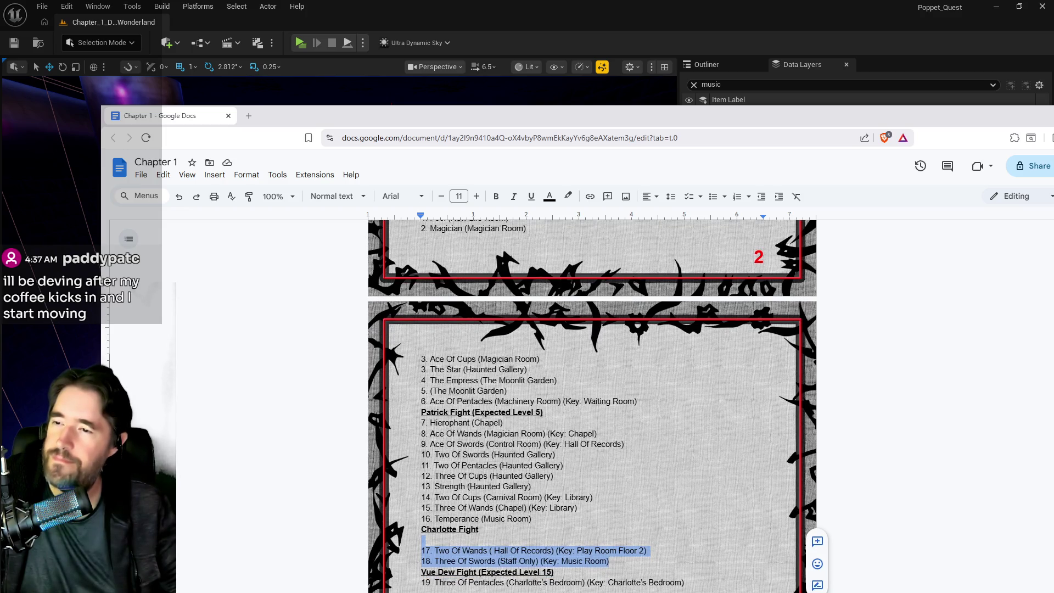
pyautogui.scroll(1, 381, 429)
pyautogui.scroll(-1, 438, 369)
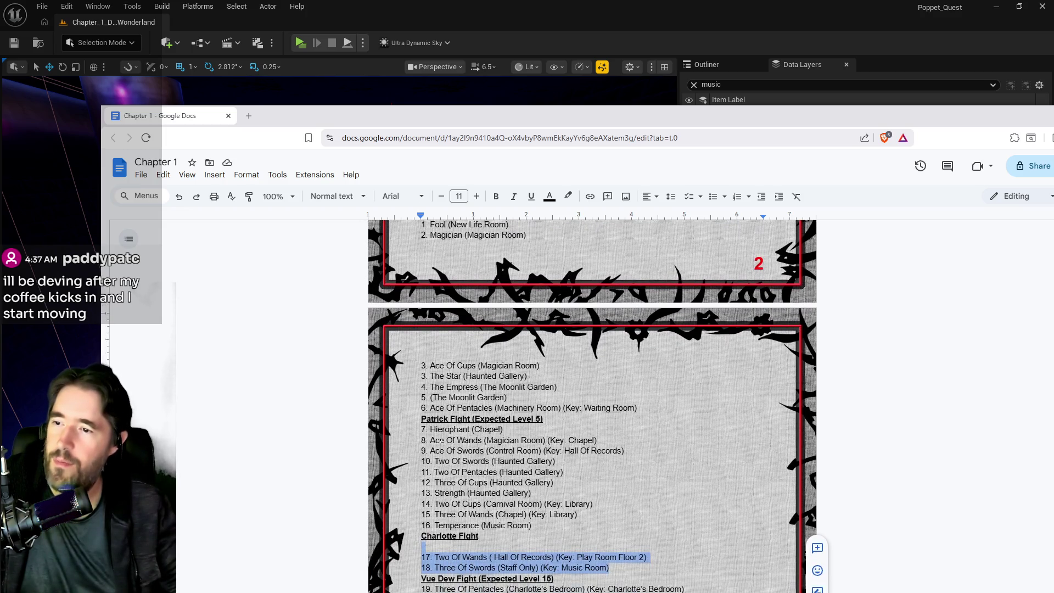
pyautogui.moveTo(508, 390); pyautogui.dragTo(439, 391)
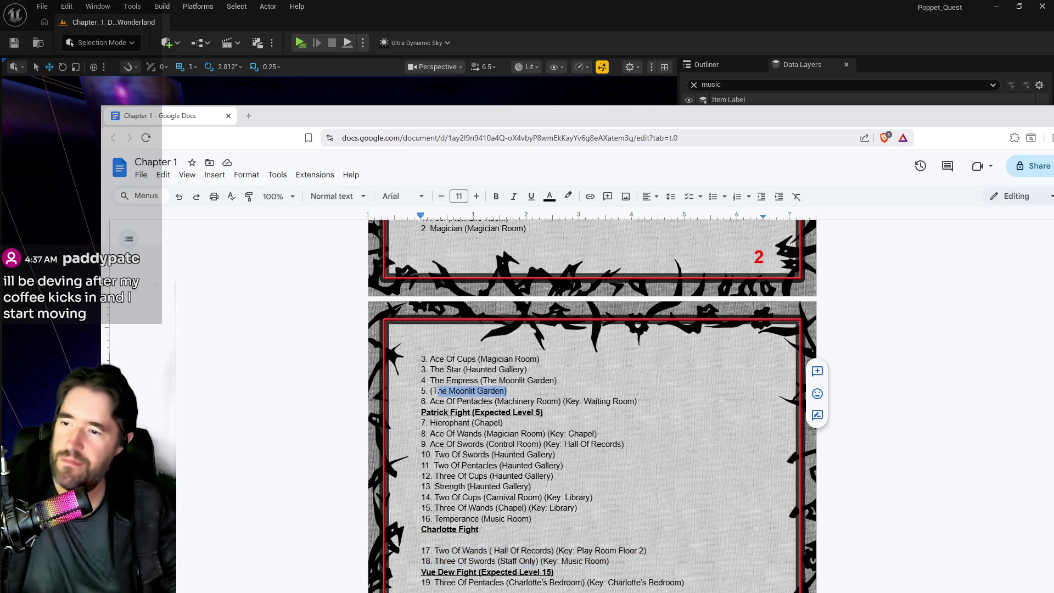
pyautogui.click(438, 390)
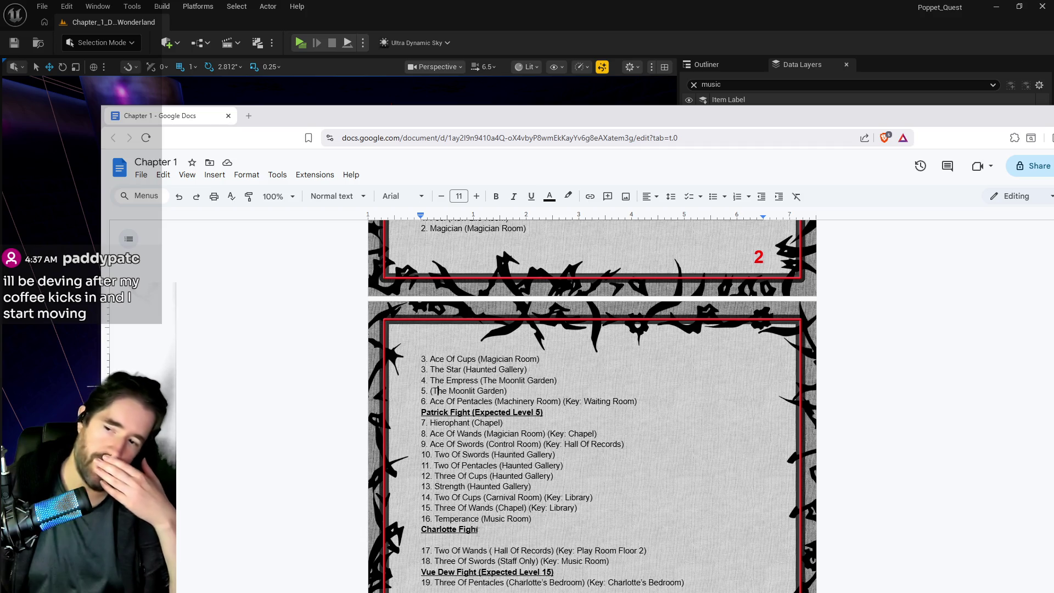
pyautogui.scroll(-2, 601, 456)
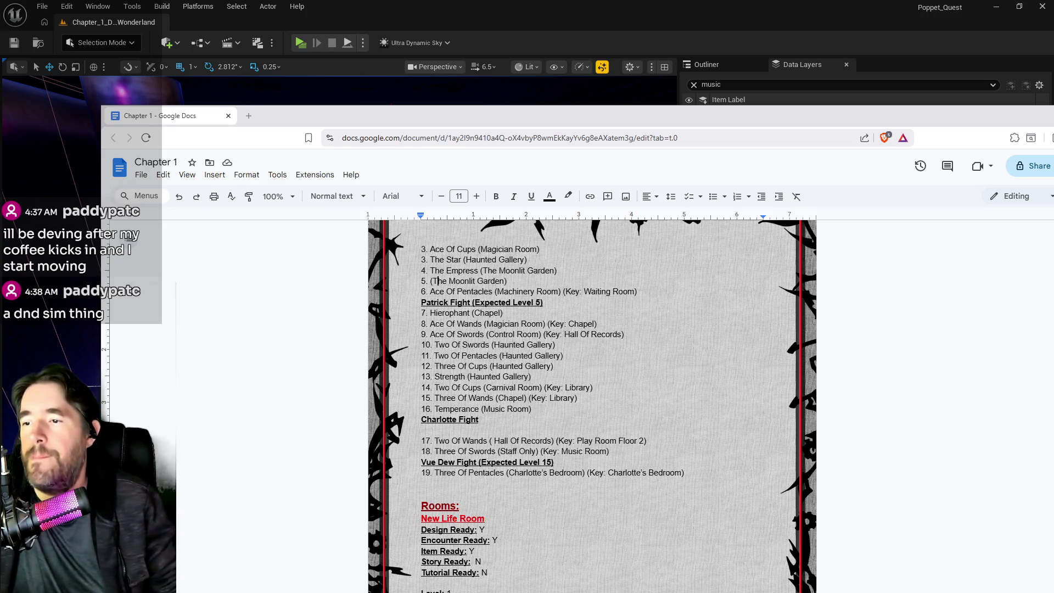
pyautogui.click(554, 366)
# - Move the Two Of Swords, Two Of Pentacles and Three Of Cups lines up below item 6
pyautogui.moveTo(554, 366); pyautogui.dragTo(421, 345)
pyautogui.hotkey('ctrl', 'c')
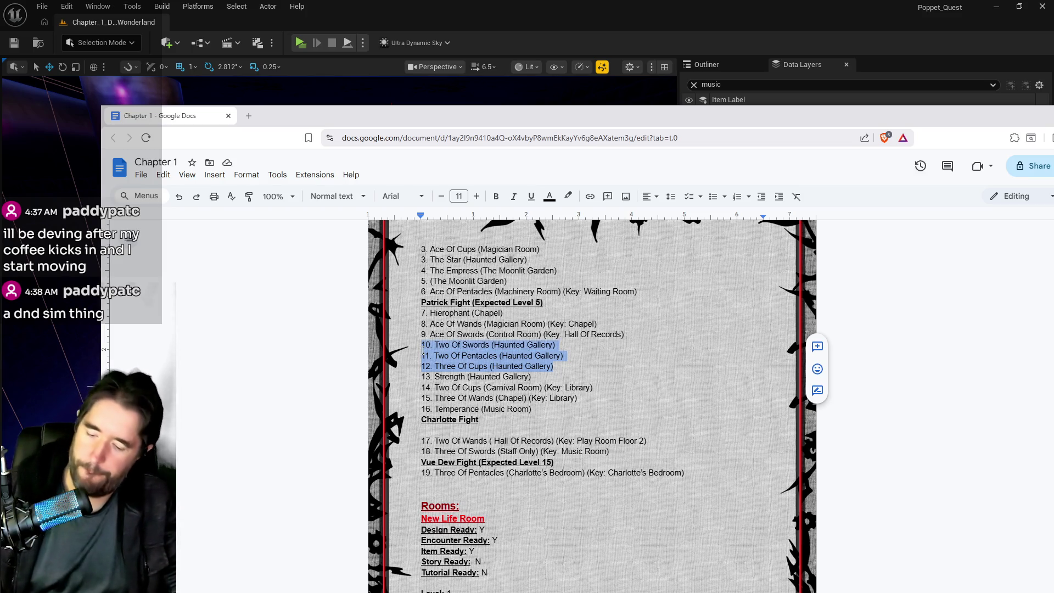
pyautogui.press('BackSpace')
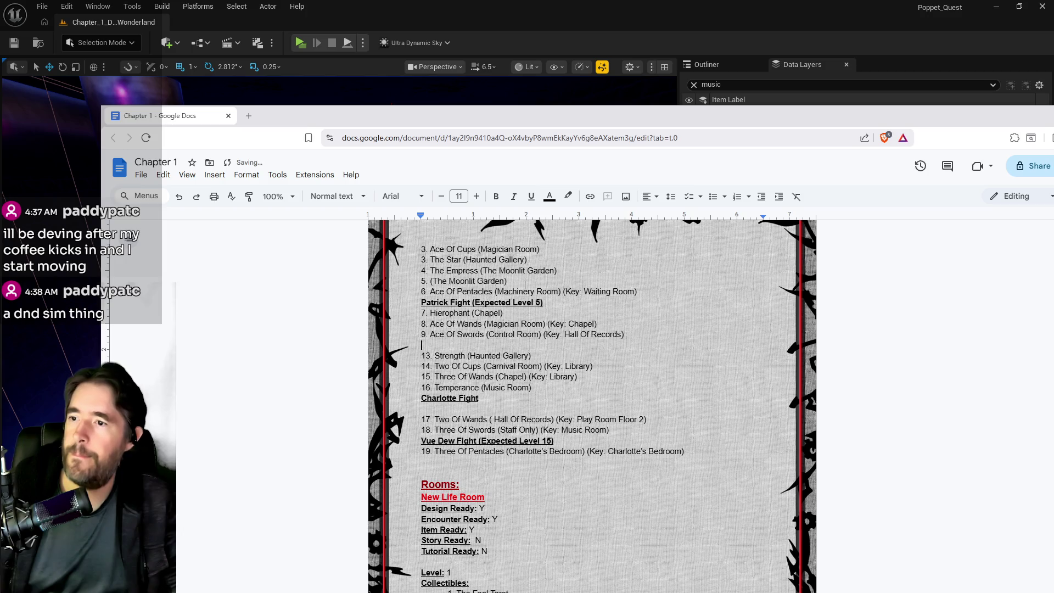
pyautogui.scroll(1, 128, 236)
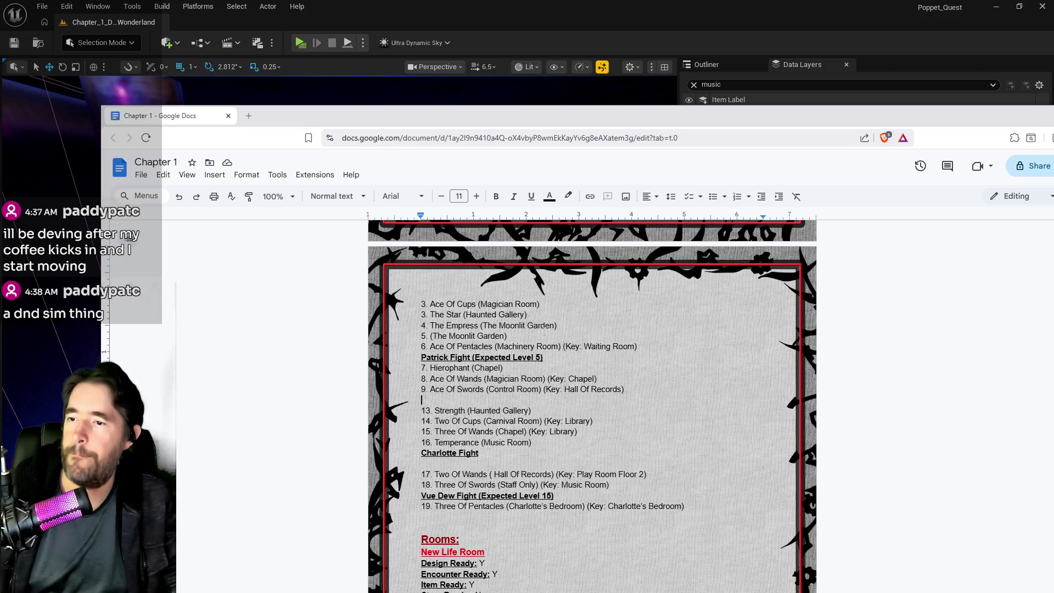
pyautogui.click(518, 336)
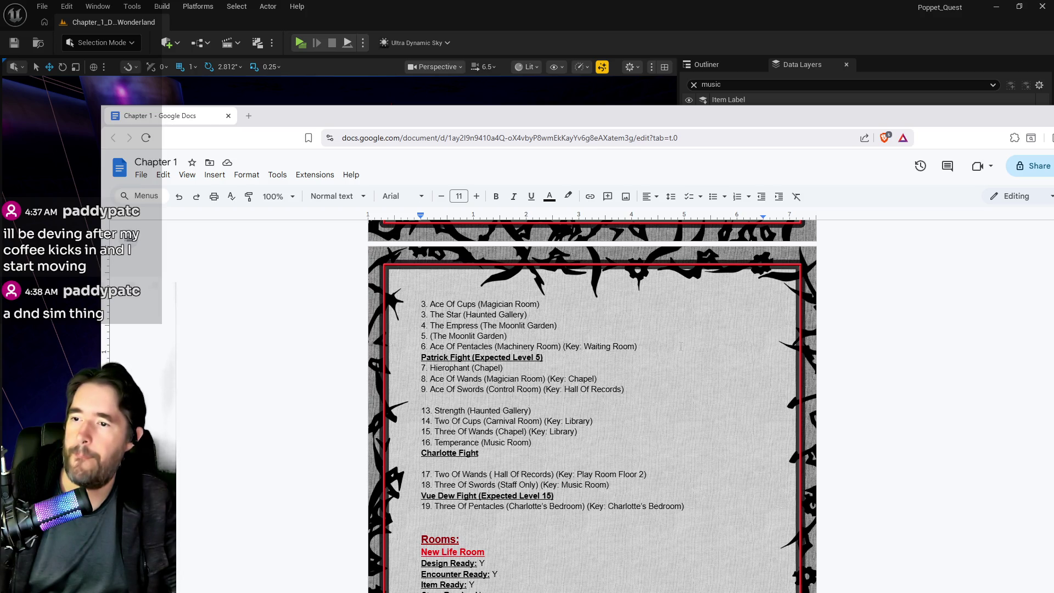
pyautogui.hotkey('ctrl', 'v')
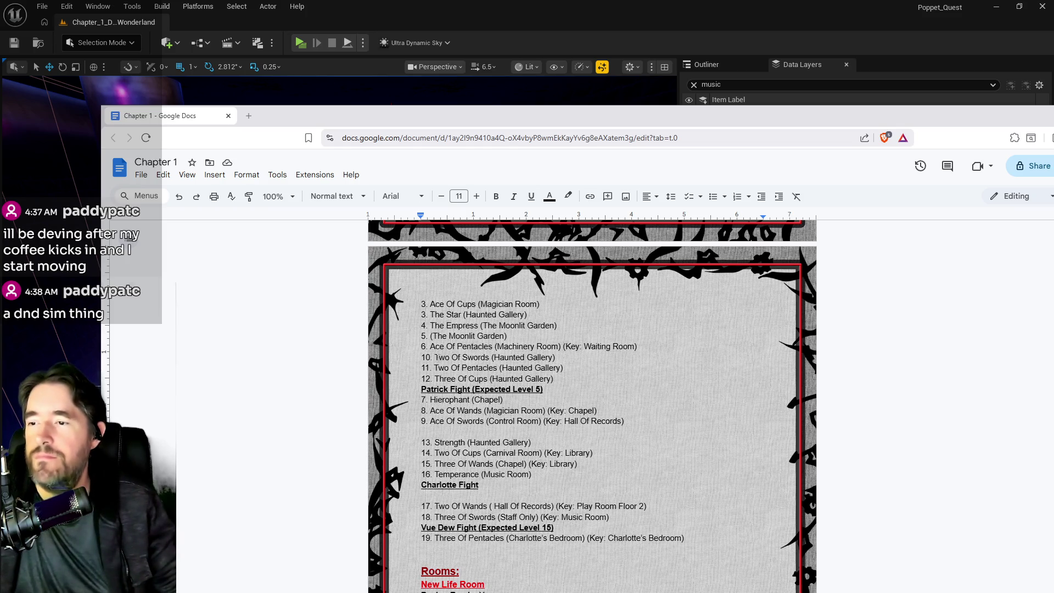
# - Renumber those three entries from 10, 11, 12 to 7, 8 and 9
pyautogui.doubleClick(424, 358)
pyautogui.write('7')
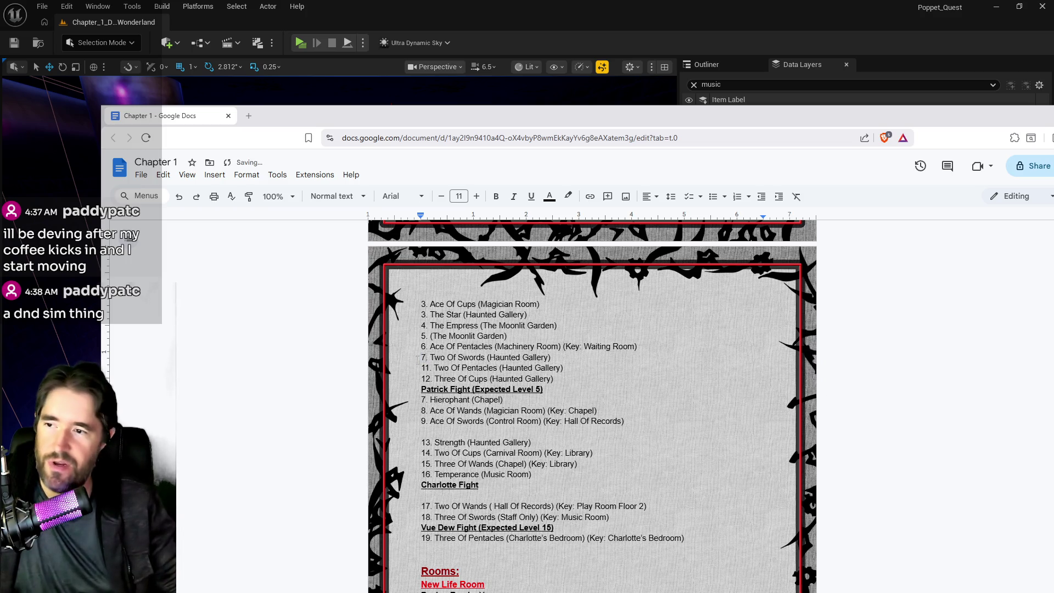
pyautogui.doubleClick(426, 368)
pyautogui.write('8')
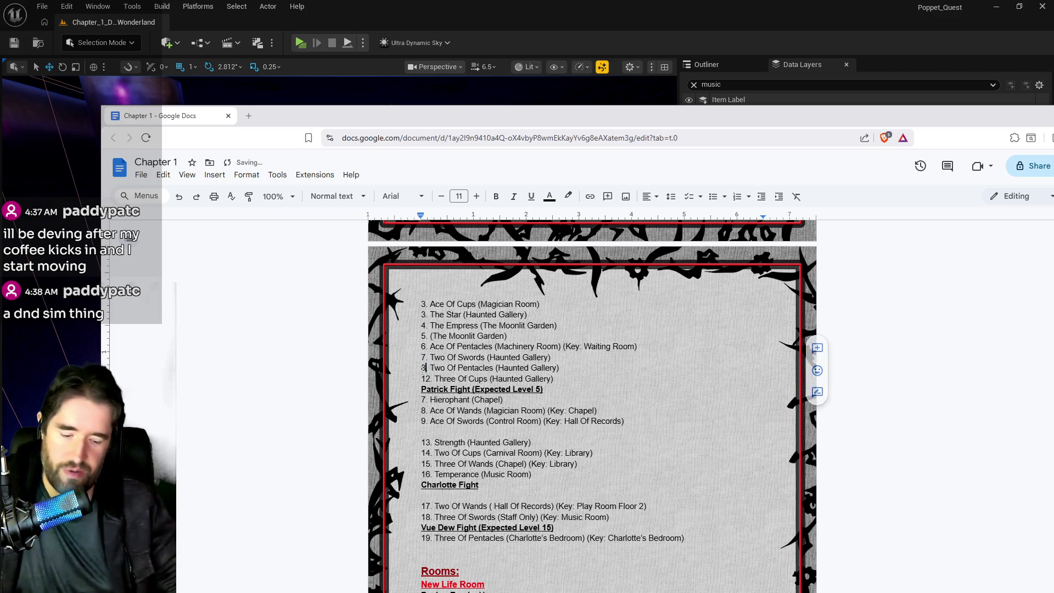
pyautogui.doubleClick(426, 379)
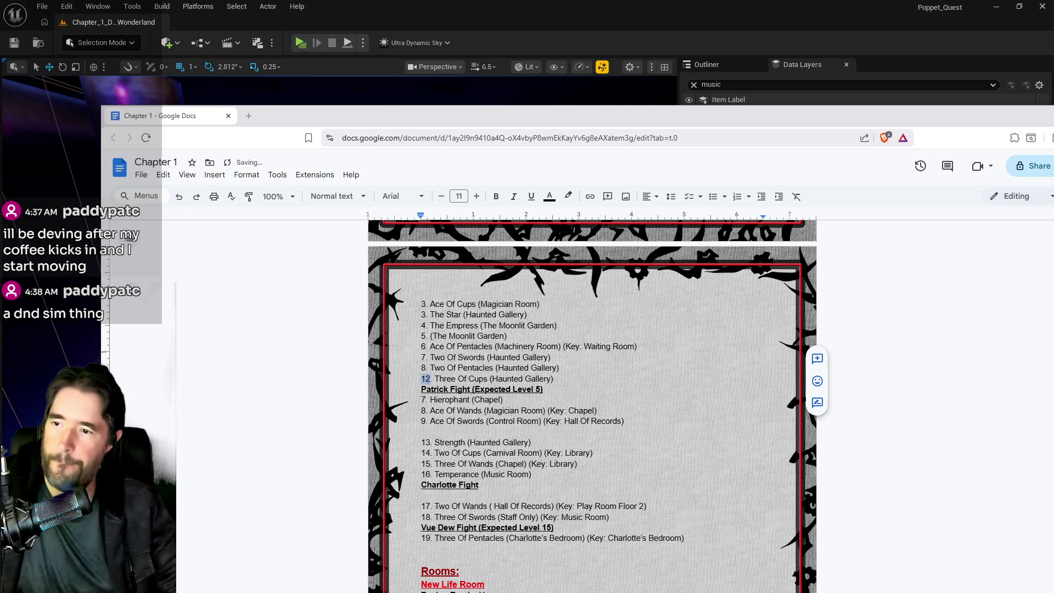
pyautogui.write('9')
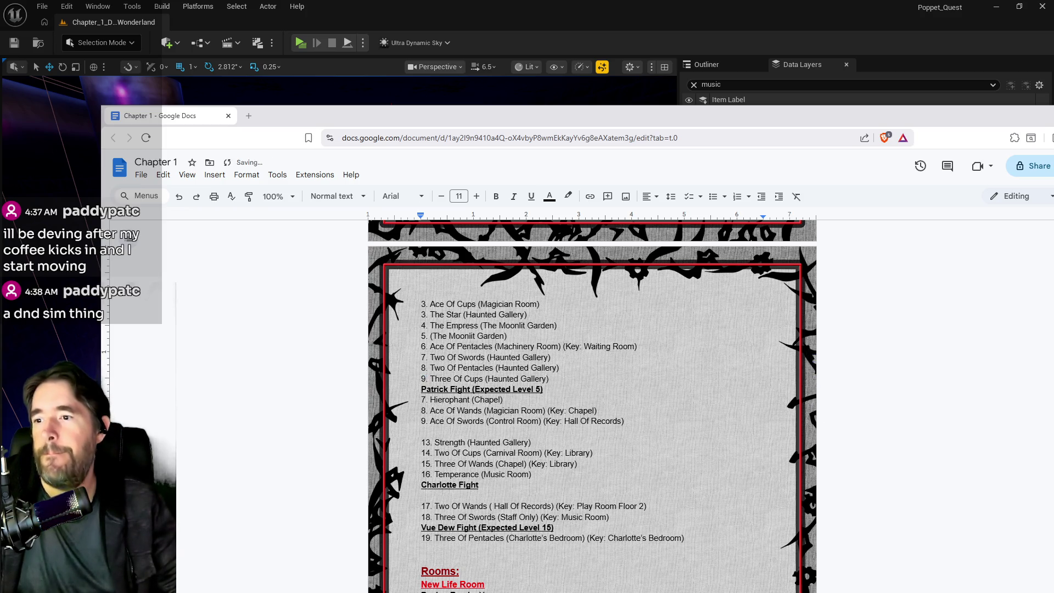
pyautogui.scroll(2, 511, 453)
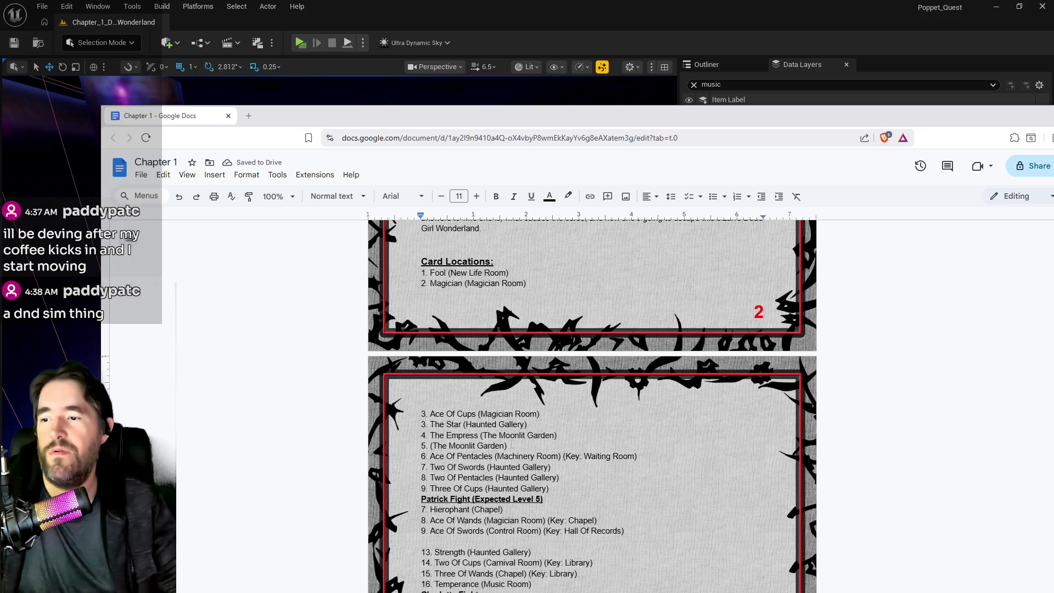
pyautogui.scroll(-2, 512, 446)
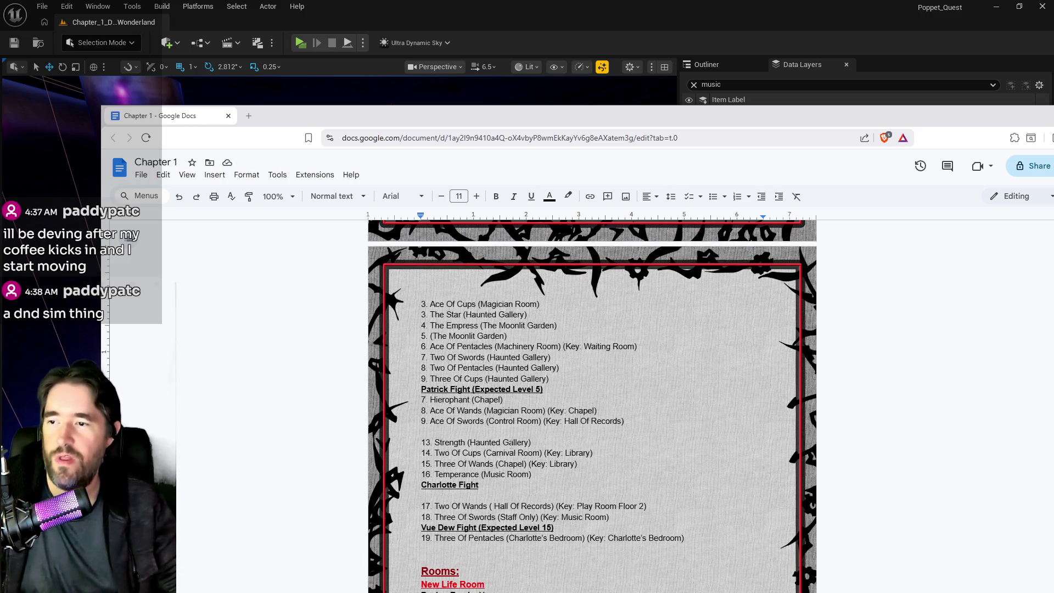
pyautogui.scroll(1, 496, 380)
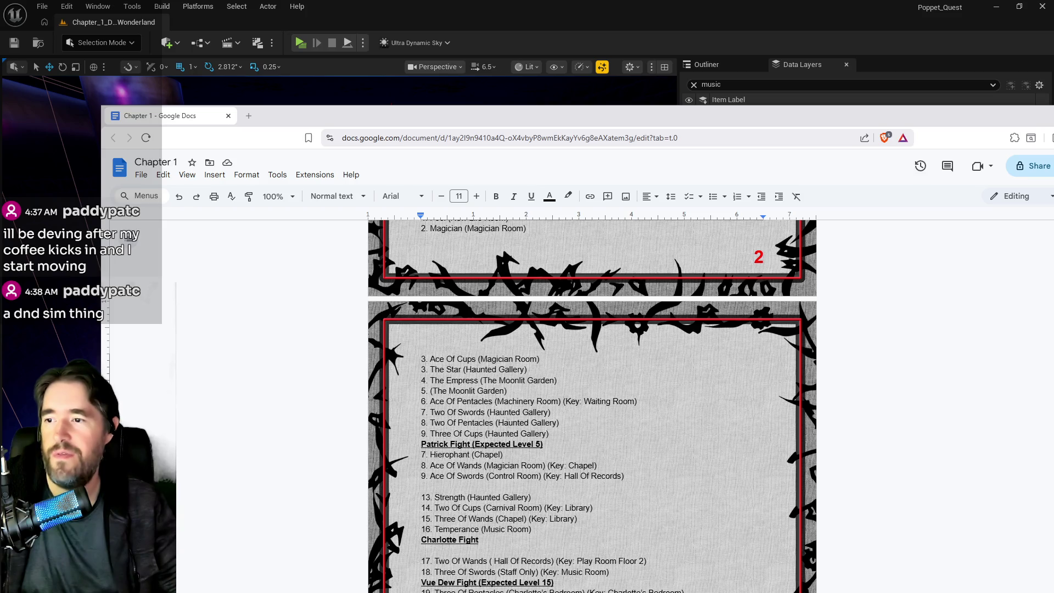
pyautogui.scroll(1, 515, 425)
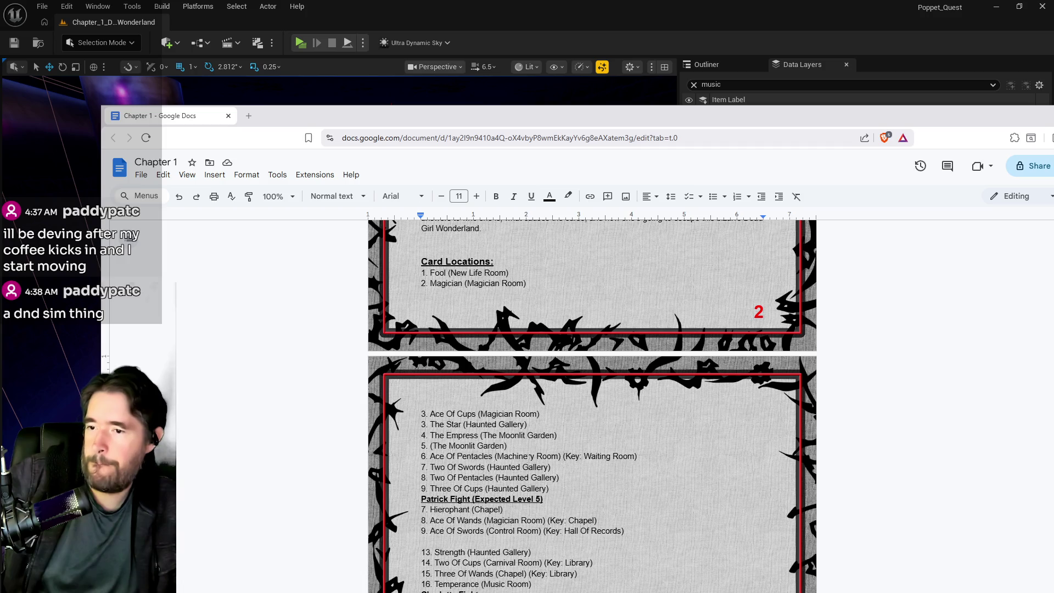
pyautogui.moveTo(508, 446); pyautogui.dragTo(414, 449)
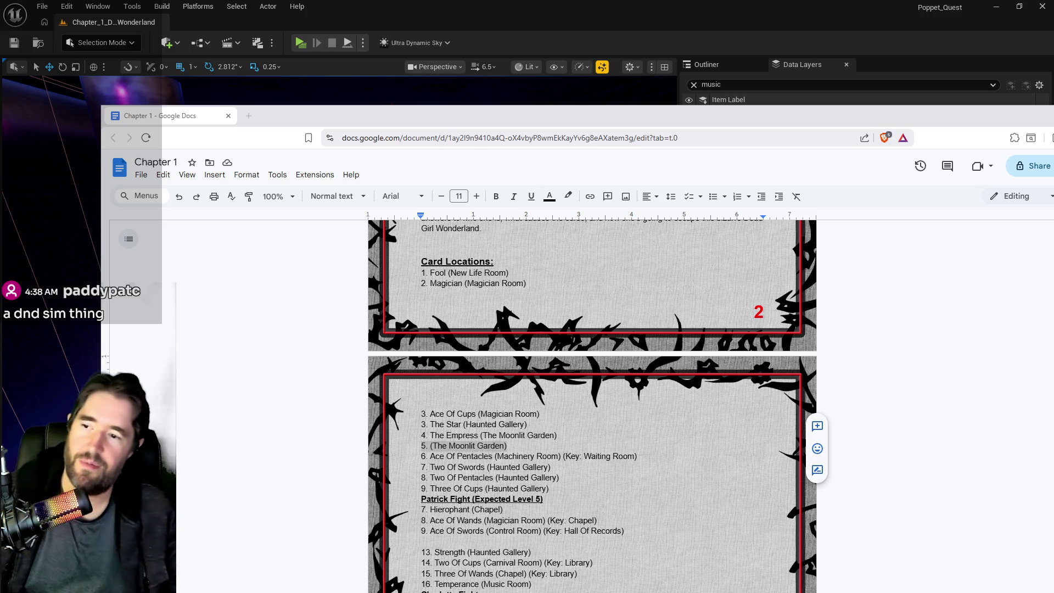
pyautogui.moveTo(515, 446); pyautogui.dragTo(410, 448)
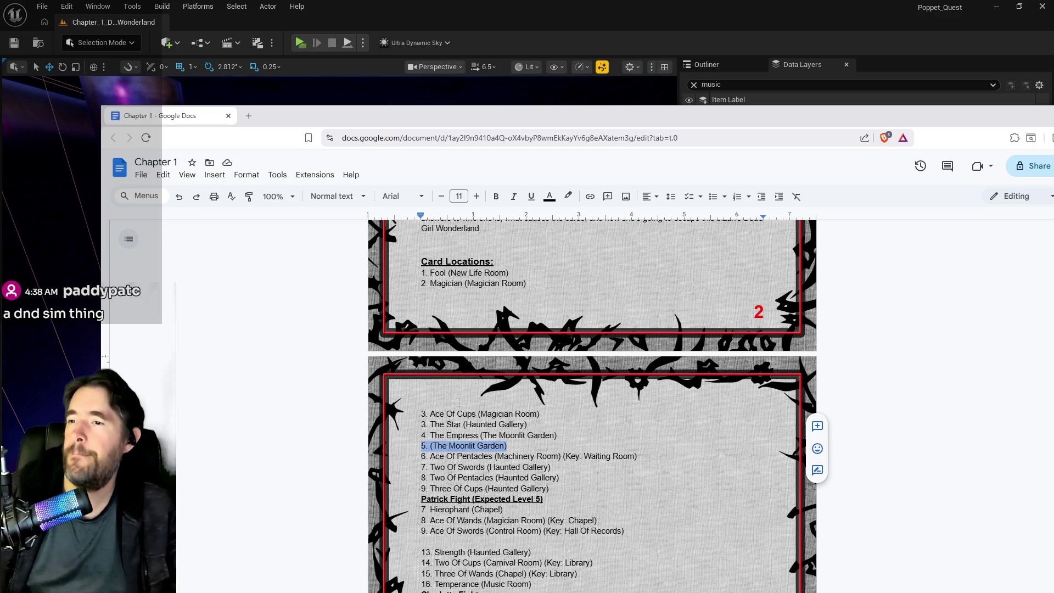
# - Cut the Ace Of Cups (Magician Room) text out of list item 3
pyautogui.moveTo(540, 414); pyautogui.dragTo(431, 414)
pyautogui.hotkey('ctrl', 'c')
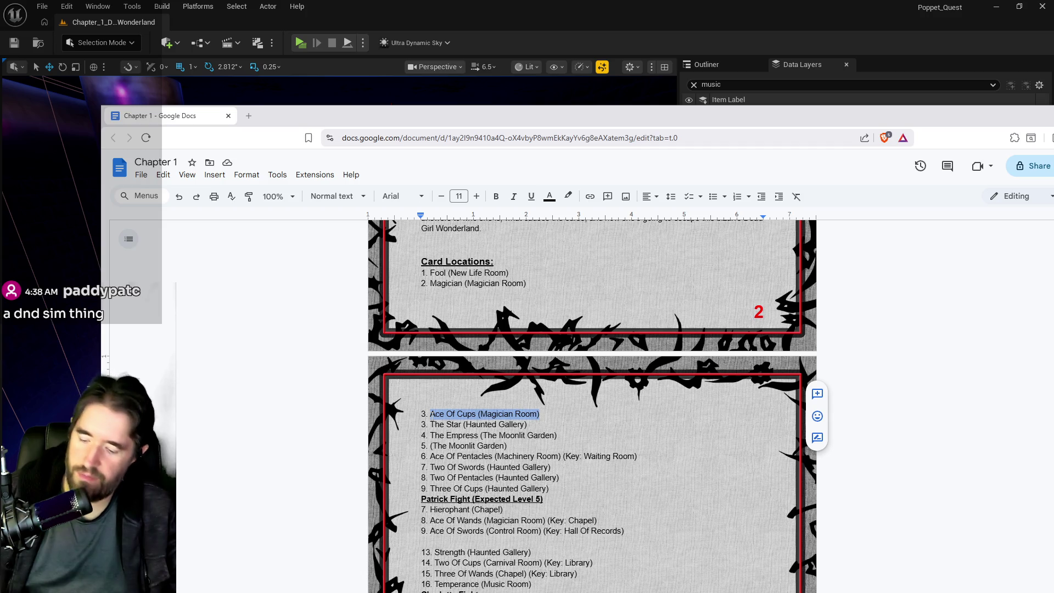
pyautogui.press('BackSpace')
pyautogui.scroll(-3, 432, 414)
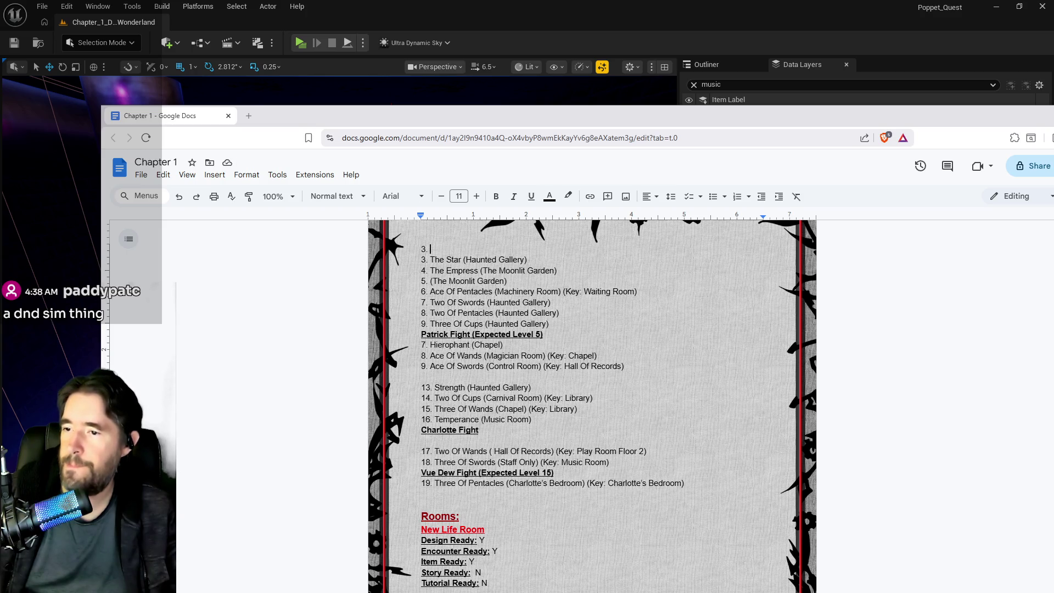
# - Replace Temperance (Music Room) on line 16 with the Ace Of Cups (Magician Room) entry
pyautogui.moveTo(479, 420); pyautogui.dragTo(435, 420)
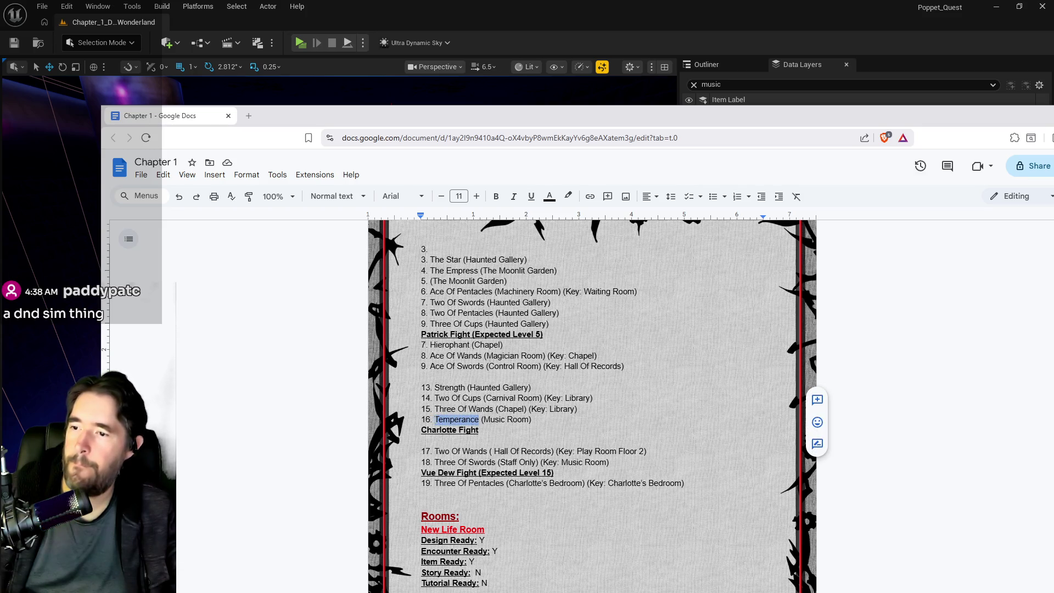
pyautogui.hotkey('ctrl', 'v')
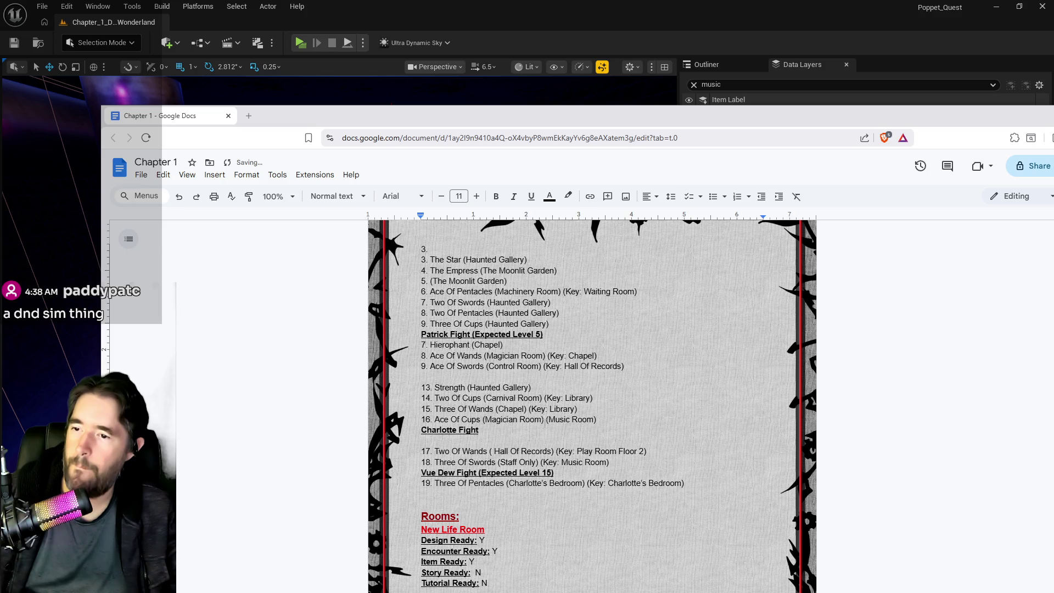
pyautogui.moveTo(543, 420); pyautogui.dragTo(597, 420)
pyautogui.press('BackSpace')
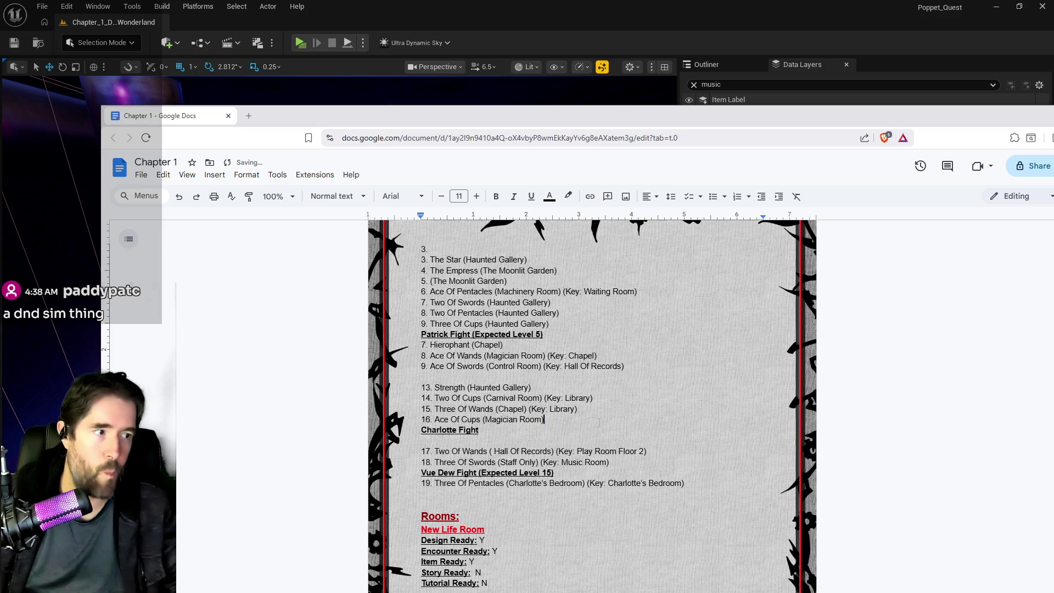
pyautogui.scroll(1, 549, 418)
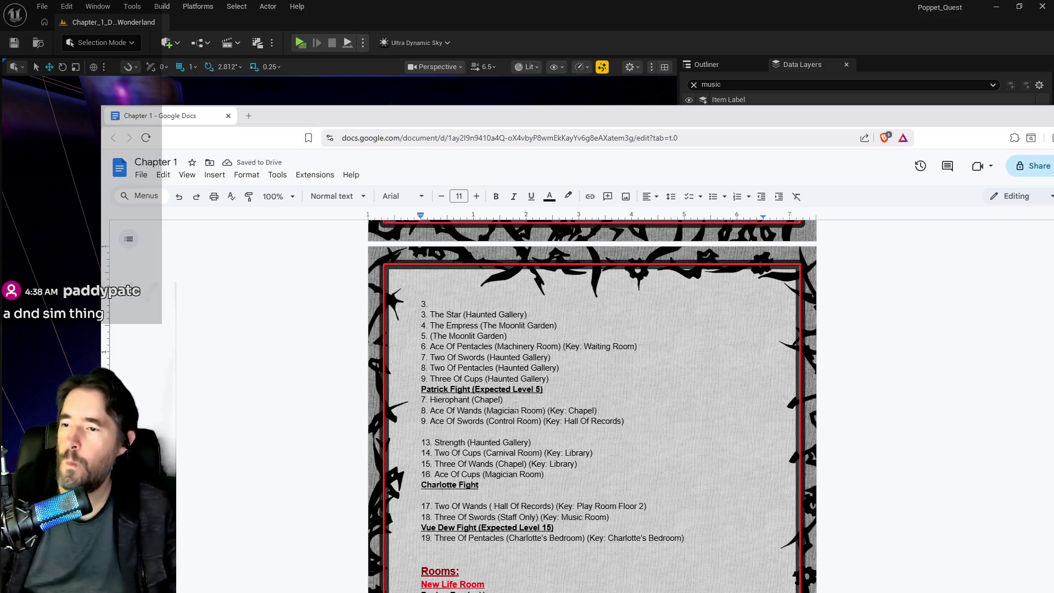
pyautogui.scroll(1, 516, 411)
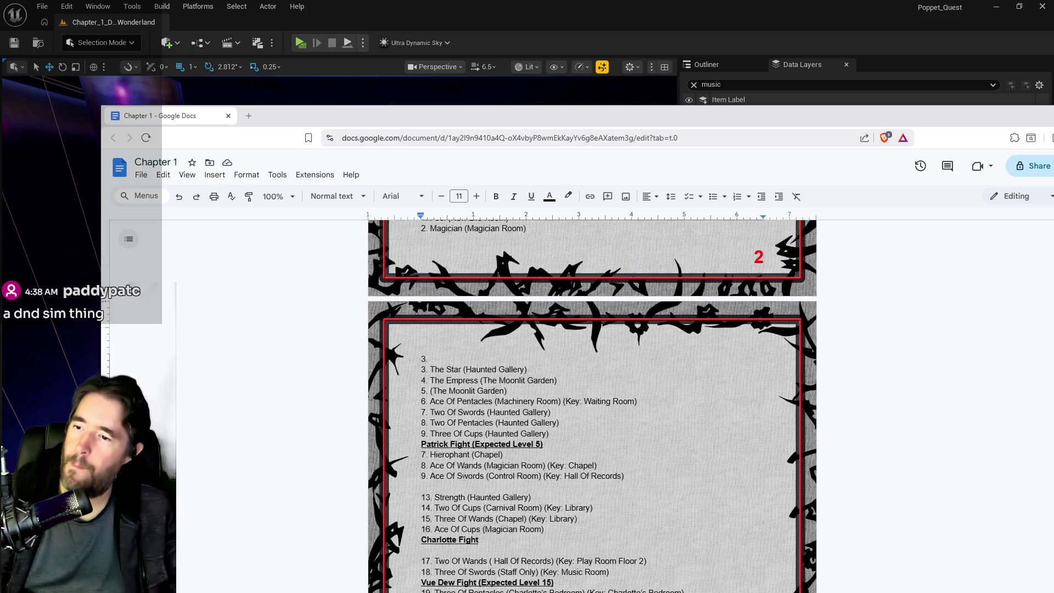
pyautogui.scroll(4, 592, 407)
pyautogui.scroll(-4, 592, 407)
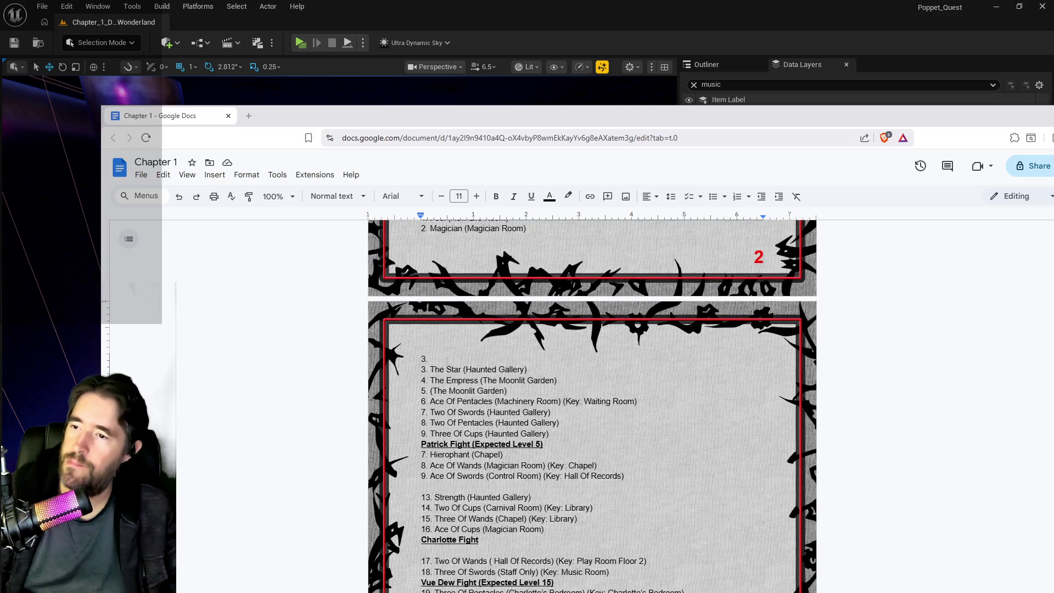
# - Delete the emptied item 3 line and cut The Star (Haunted Gallery) entry
pyautogui.press('BackSpace')
pyautogui.press('BackSpace')
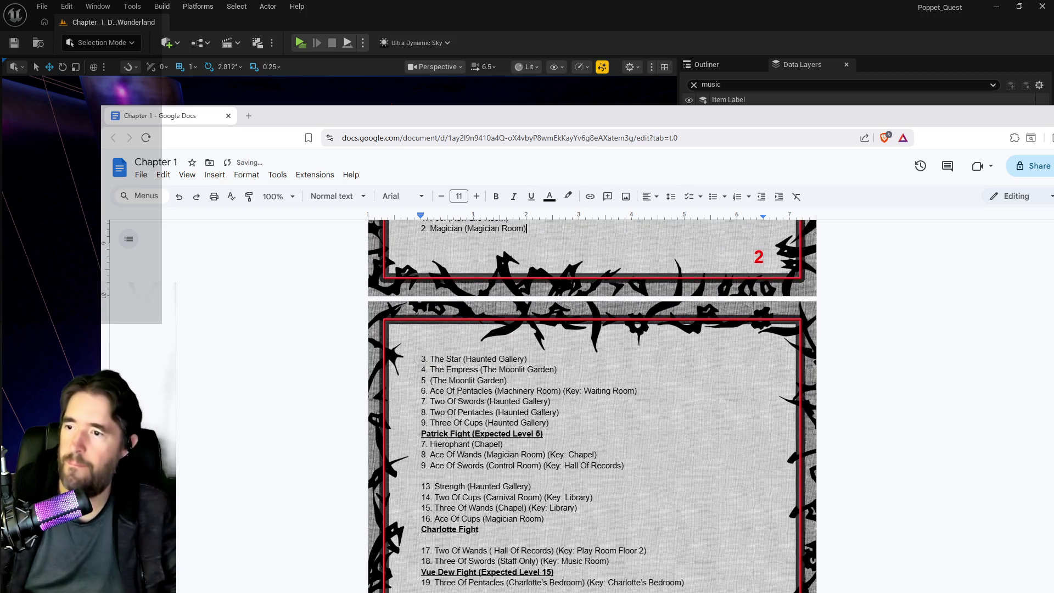
pyautogui.scroll(2, 592, 407)
pyautogui.scroll(-2, 592, 406)
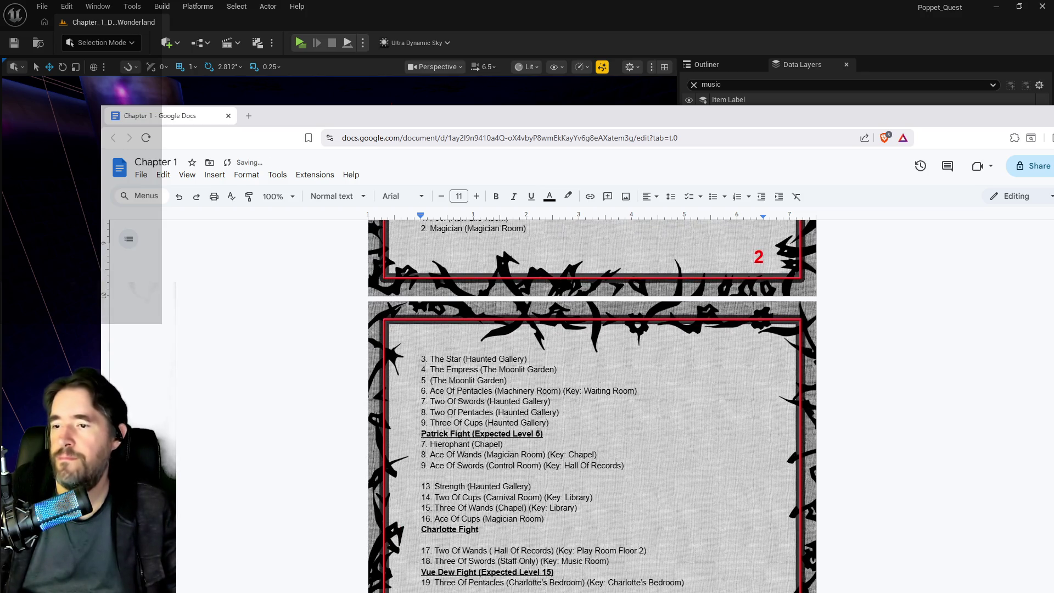
pyautogui.moveTo(527, 359); pyautogui.dragTo(430, 359)
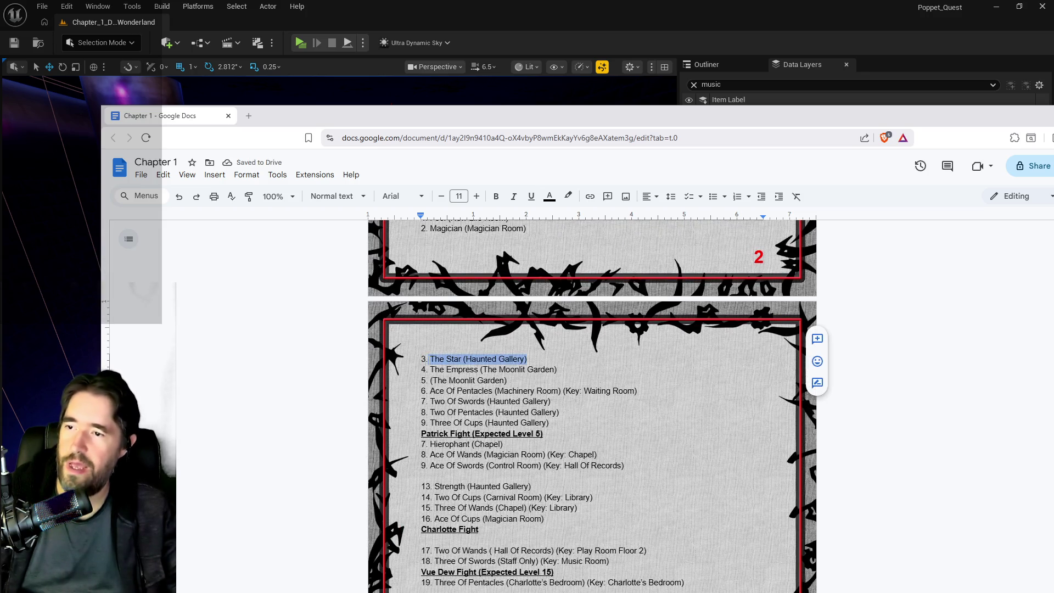
pyautogui.press('BackSpace')
# - Add a new line 16 for The Star (Haunted Gallery) after item 15, then return to Unreal
pyautogui.scroll(-3, 448, 405)
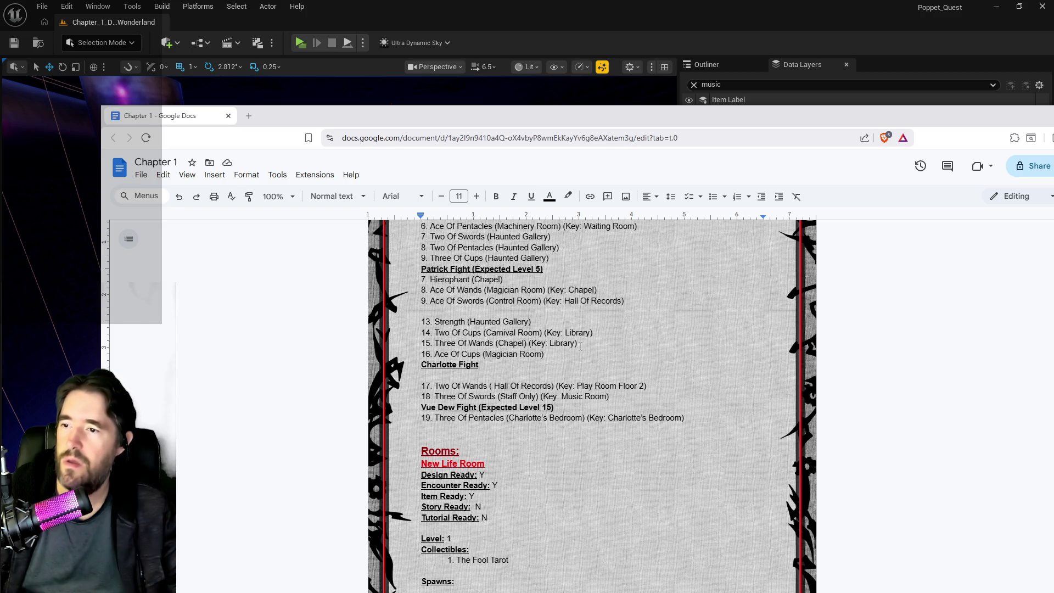
pyautogui.scroll(2, 581, 345)
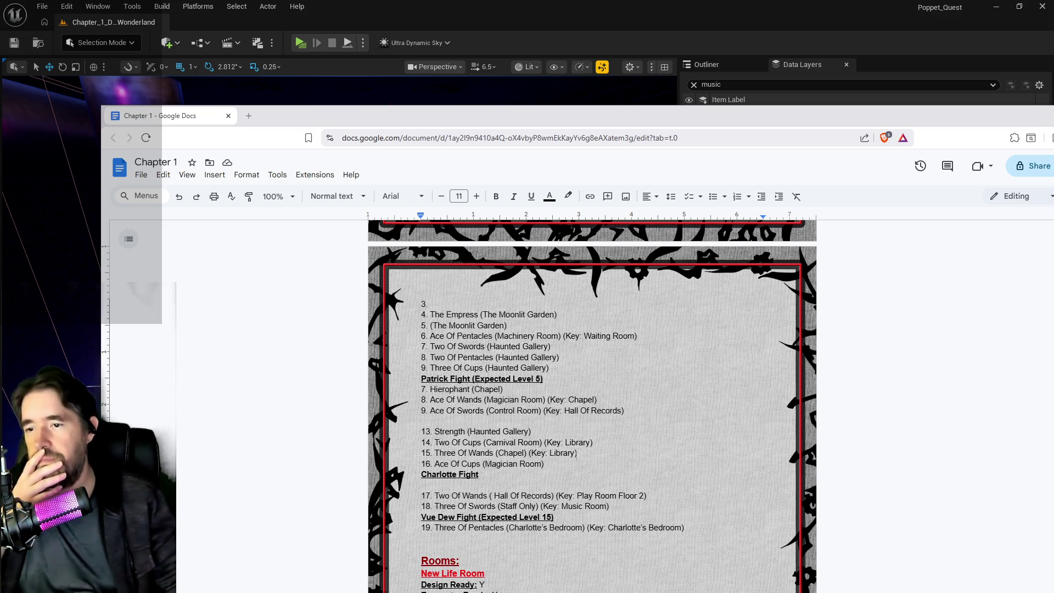
pyautogui.press('Return')
pyautogui.write('The Star (Haunted Gallery')
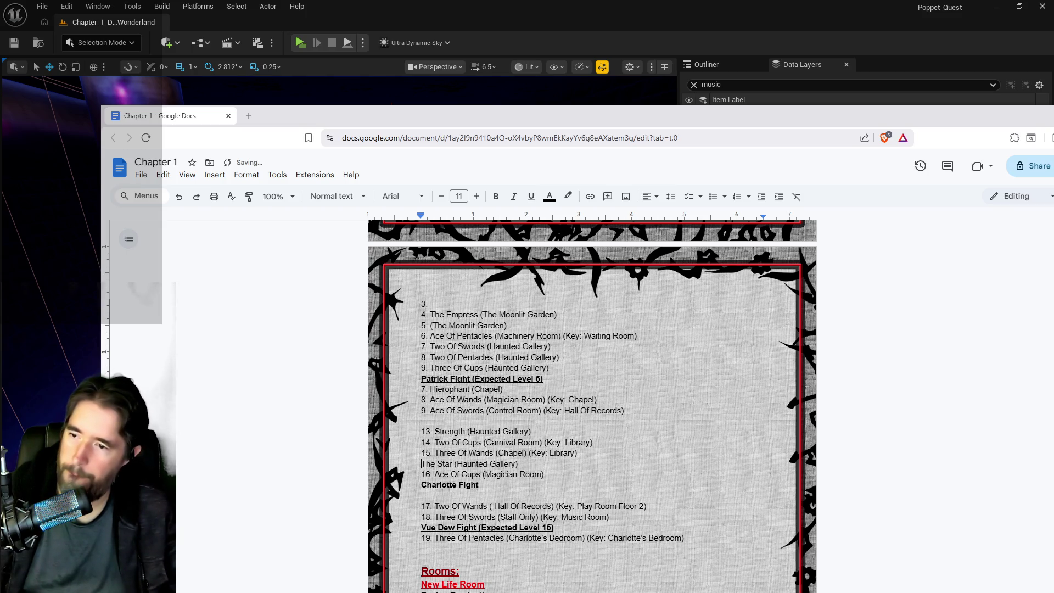
pyautogui.write('16.')
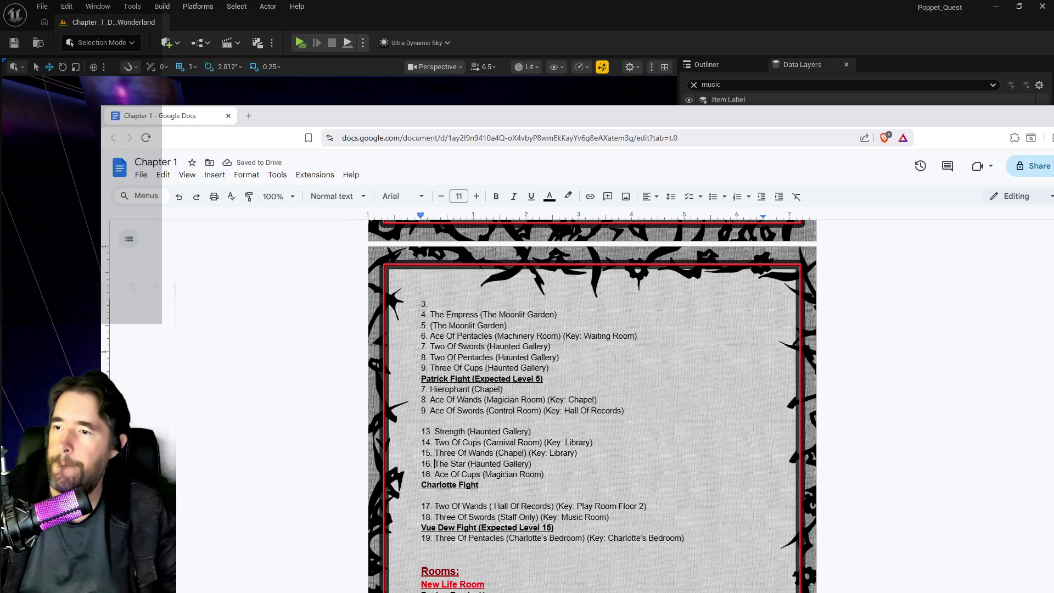
pyautogui.scroll(3, 592, 406)
pyautogui.scroll(-1, 592, 406)
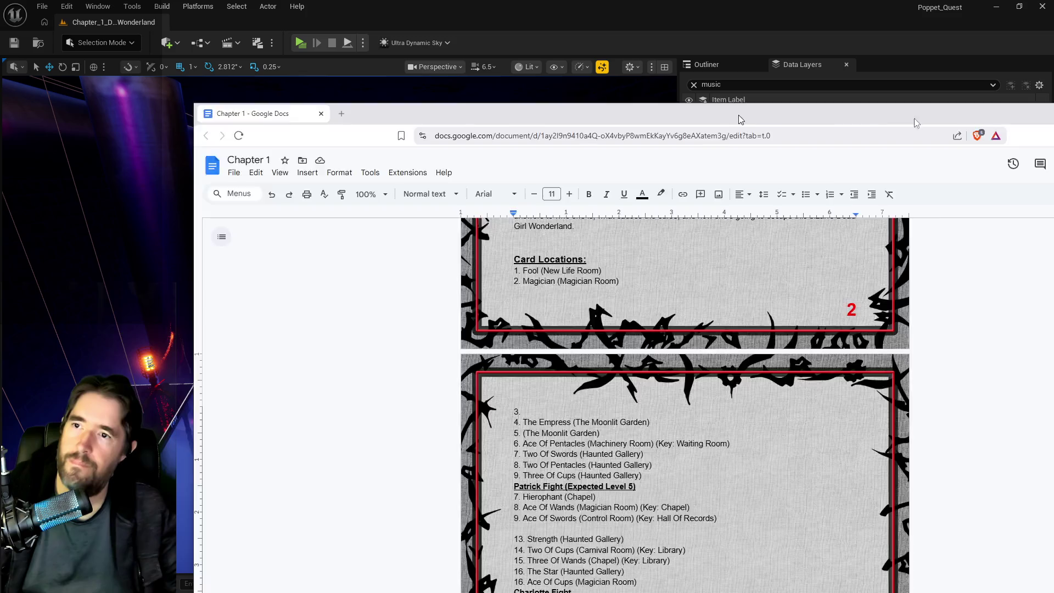
pyautogui.click(648, 95)
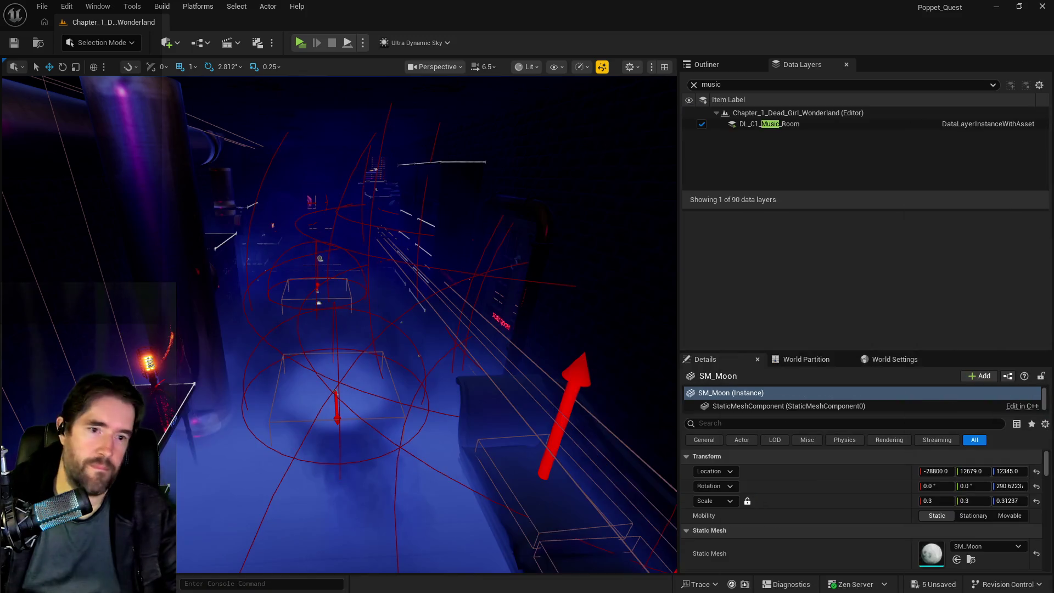
# - Fly to the Music Room and remove the Ace of Cups tarot card from its wall
pyautogui.moveTo(469, 393)
pyautogui.mouseDown()
pyautogui.moveTo(433, 313)
pyautogui.moveTo(400, 313)
pyautogui.moveTo(457, 386)
pyautogui.mouseUp()
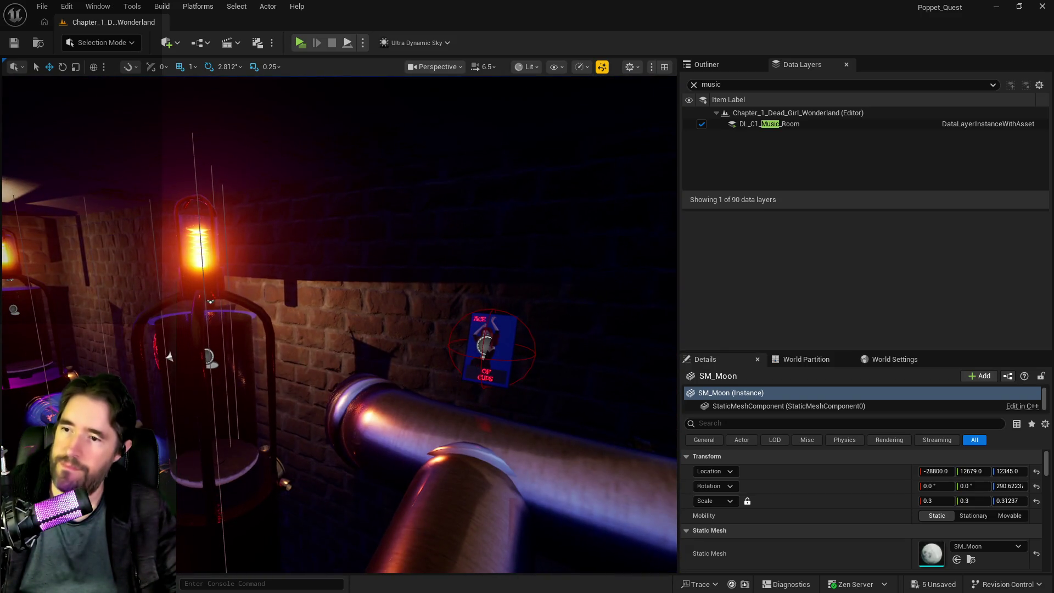
pyautogui.click(472, 366)
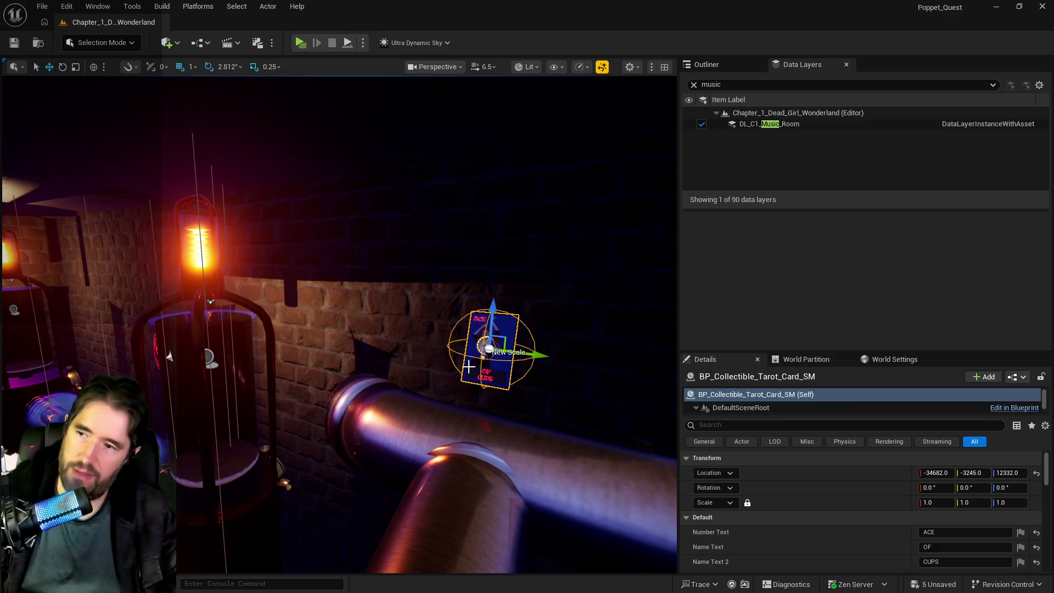
pyautogui.press('Delete')
pyautogui.moveTo(471, 365)
pyautogui.mouseDown()
pyautogui.moveTo(445, 346)
pyautogui.moveTo(422, 352)
pyautogui.moveTo(433, 360)
pyautogui.moveTo(428, 378)
pyautogui.mouseUp()
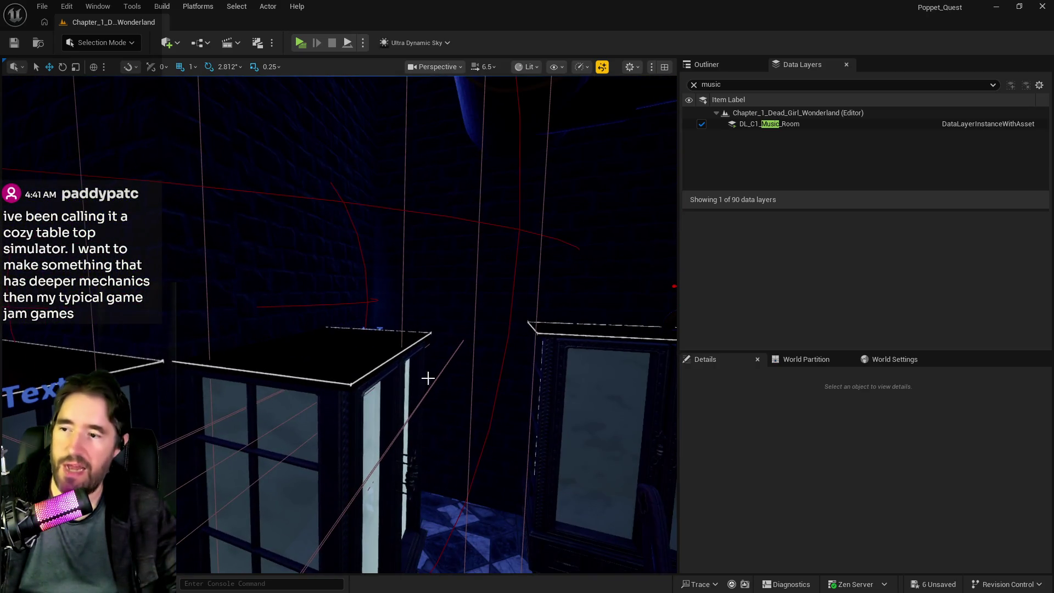
# - Paste the Ace of Cups card onto the cabinet top, raised slightly to -45456, 13790, 11480
pyautogui.rightClick(371, 364)
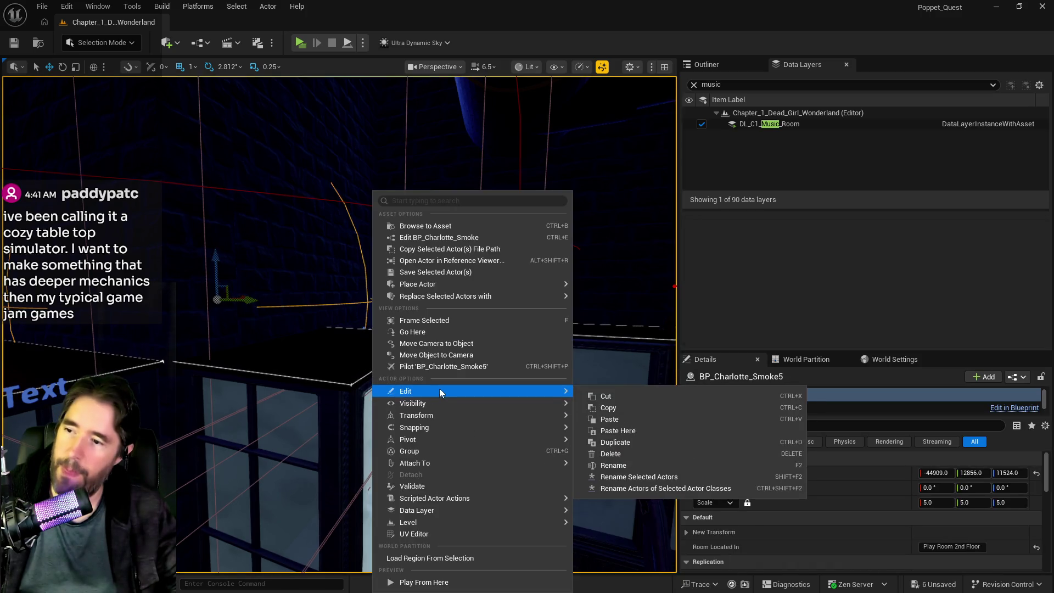
pyautogui.click(621, 434)
pyautogui.click(365, 335)
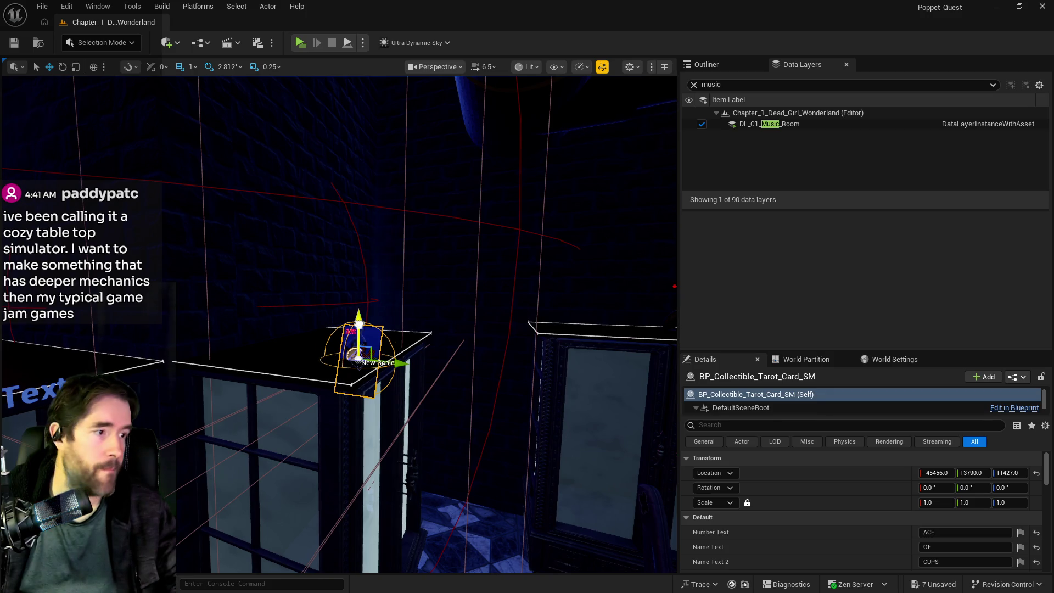
pyautogui.moveTo(359, 320); pyautogui.dragTo(363, 294)
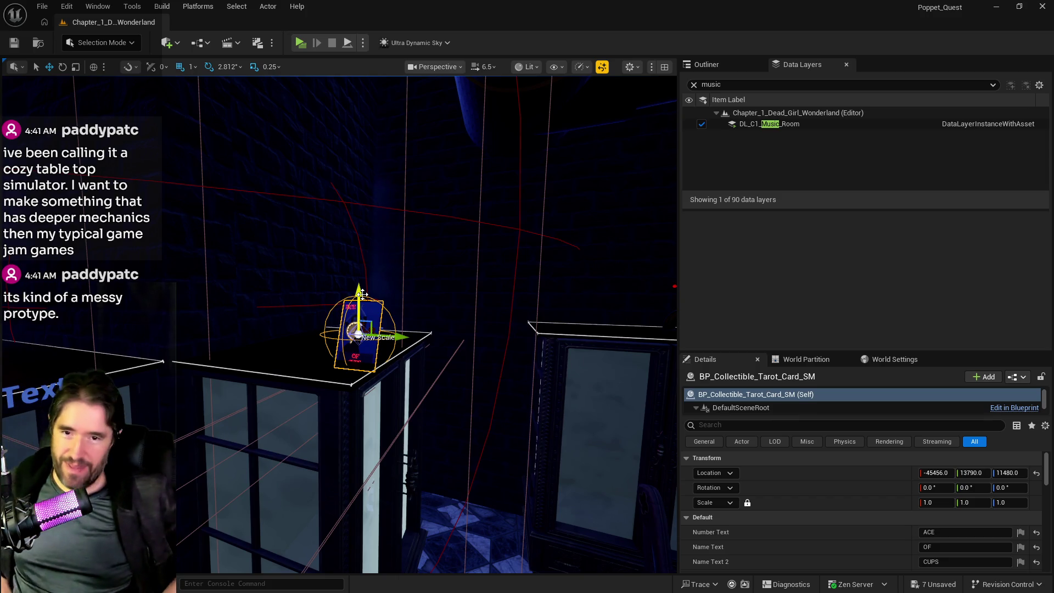
pyautogui.moveTo(369, 304); pyautogui.dragTo(368, 304)
pyautogui.click(711, 84)
# - Find the DL_C1_Staff_Only data layer and load it into the editor
pyautogui.write('sta')
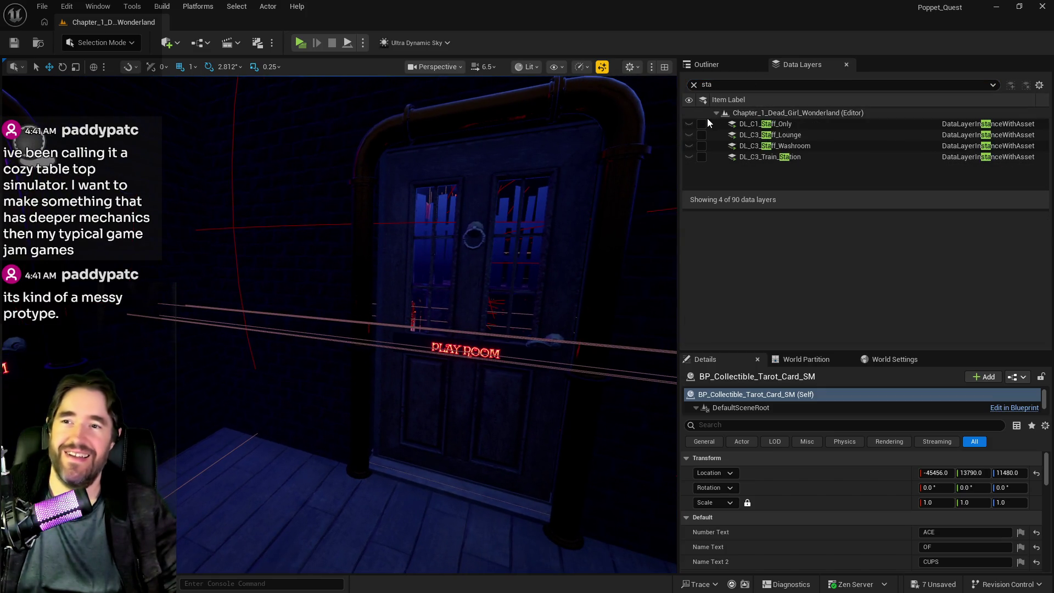
pyautogui.click(705, 120)
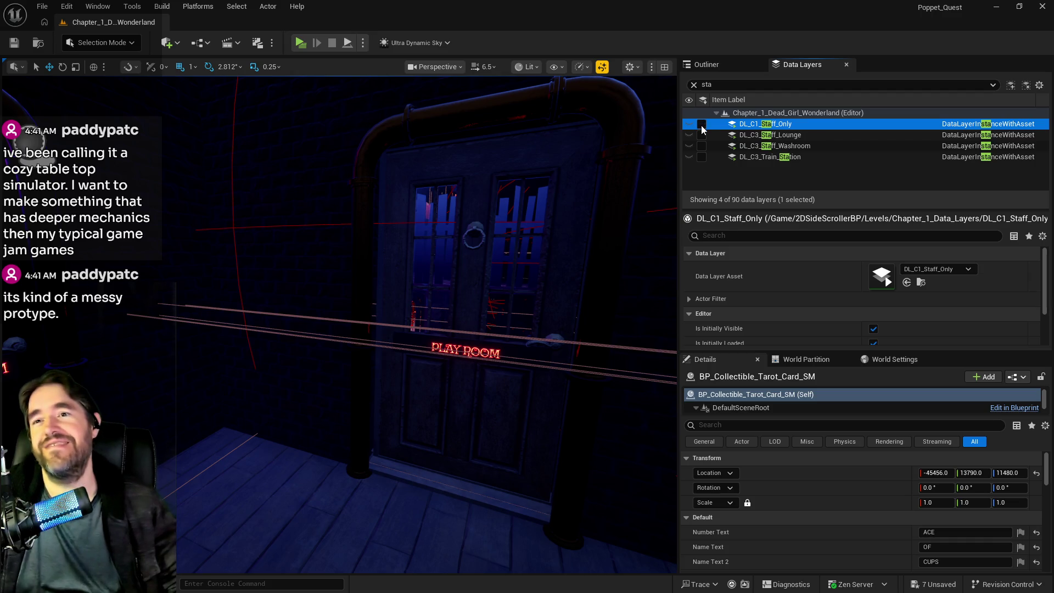
pyautogui.click(702, 123)
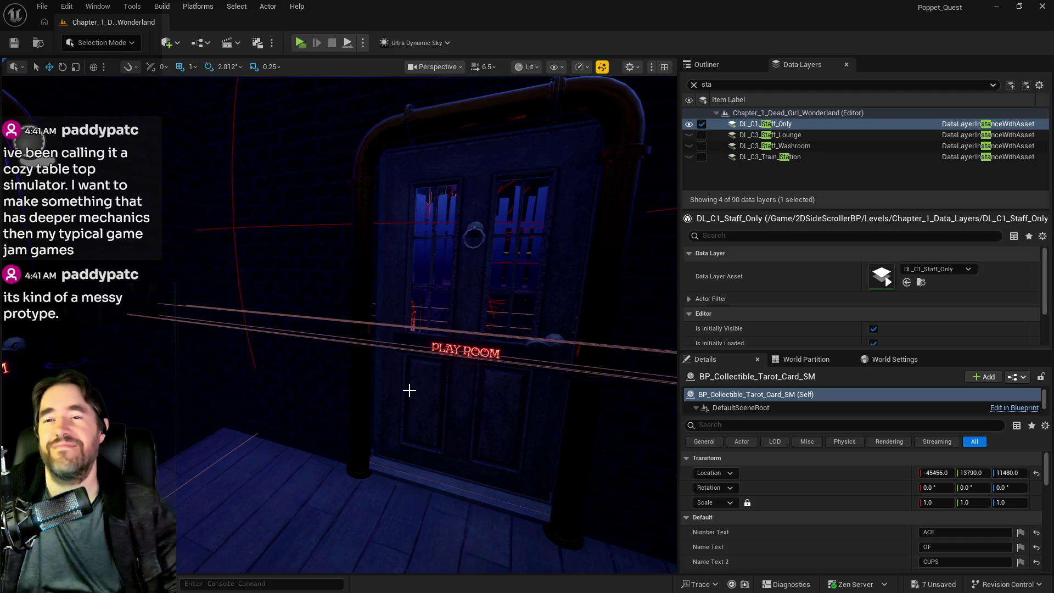
# - Paste a copy of the GOODIES cabinet (BP_Toy_Prison41) among the glass display cabinets
pyautogui.click(297, 357)
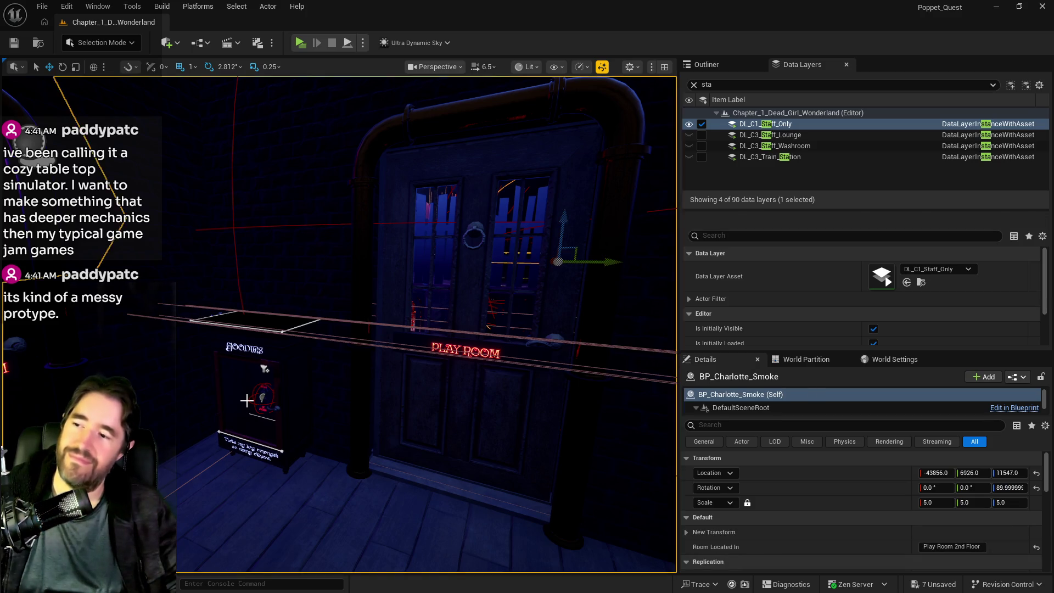
pyautogui.scroll(6, 297, 358)
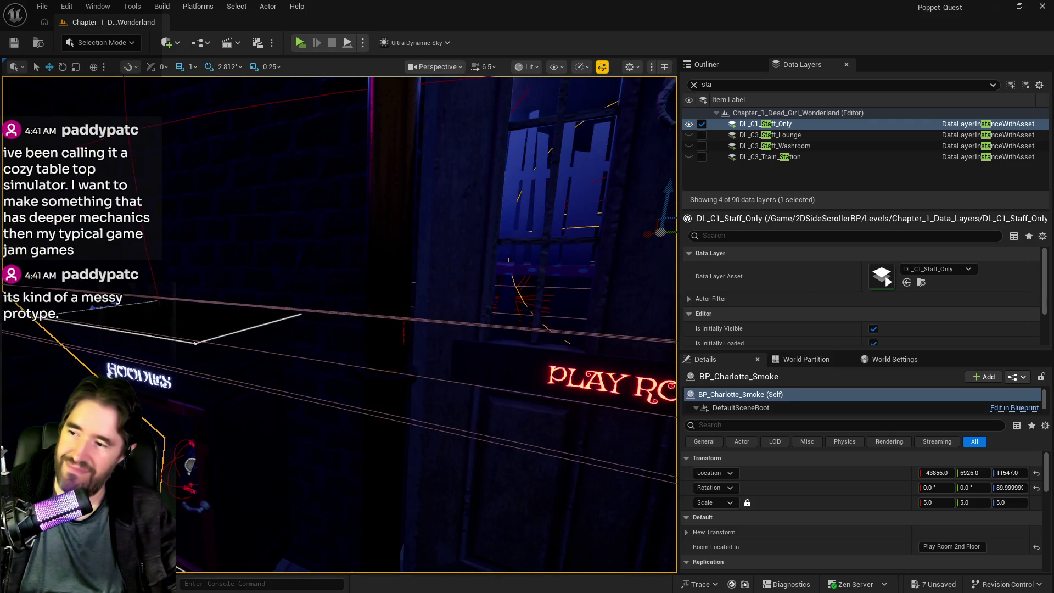
pyautogui.click(238, 418)
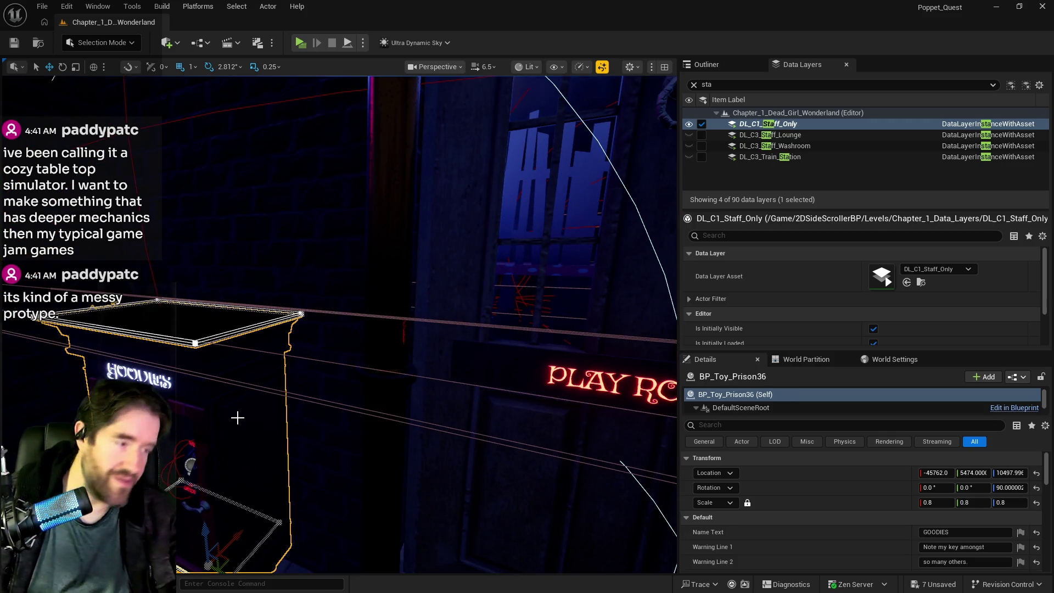
pyautogui.moveTo(414, 381)
pyautogui.mouseDown()
pyautogui.moveTo(578, 385)
pyautogui.moveTo(579, 272)
pyautogui.moveTo(469, 283)
pyautogui.mouseUp()
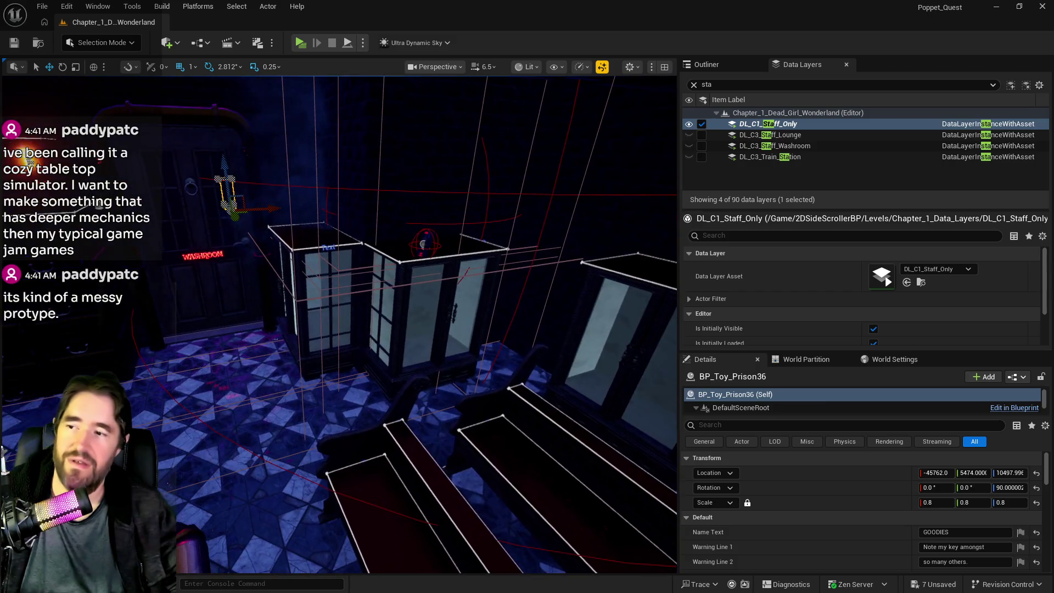
pyautogui.rightClick(345, 405)
pyautogui.moveTo(384, 391)
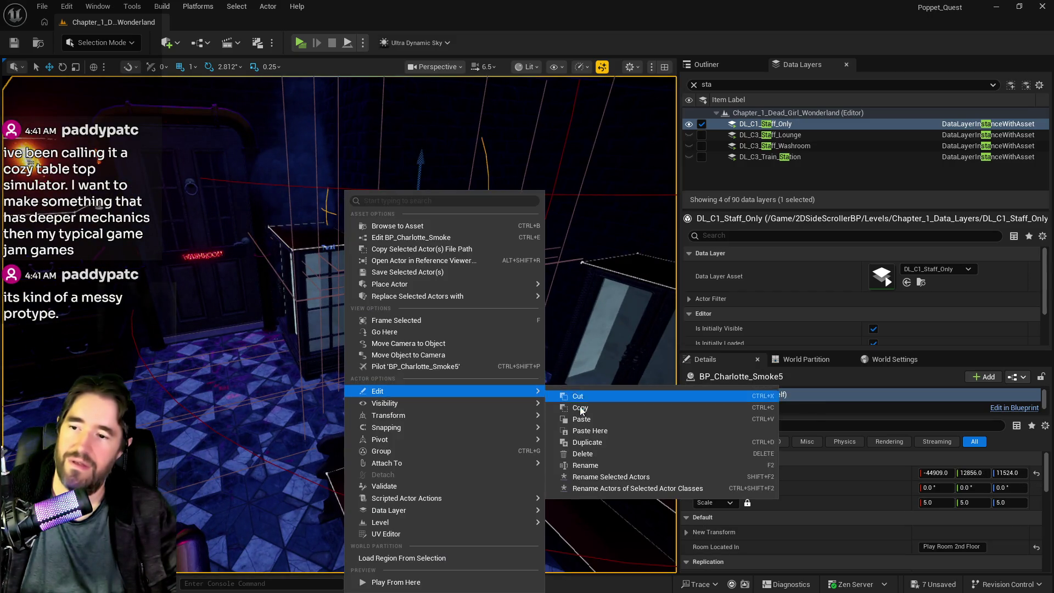
pyautogui.click(569, 434)
pyautogui.hotkey('ctrl', 'v')
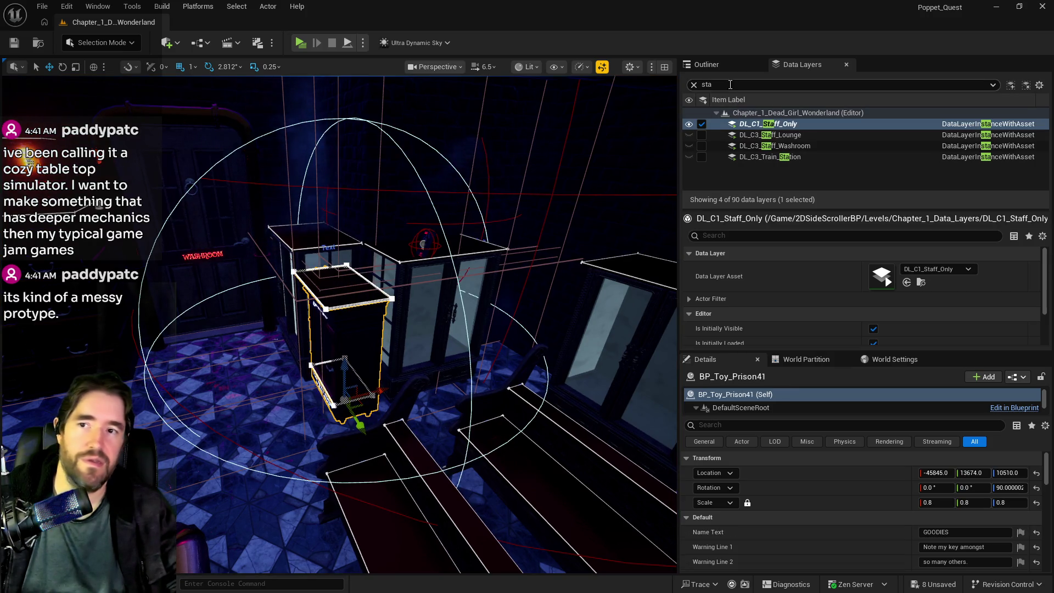
pyautogui.write('play')
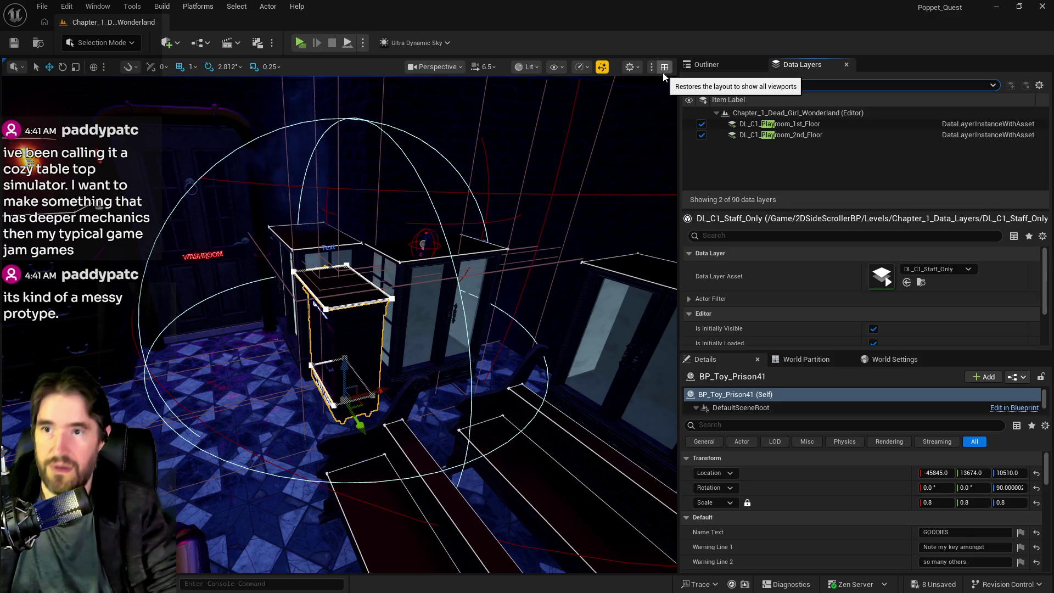
# - Hide the Playroom 1st and 2nd Floor layers and slide BP_Toy_Prison41 to X -44521 by the glass cabinets
pyautogui.click(701, 124)
pyautogui.click(701, 135)
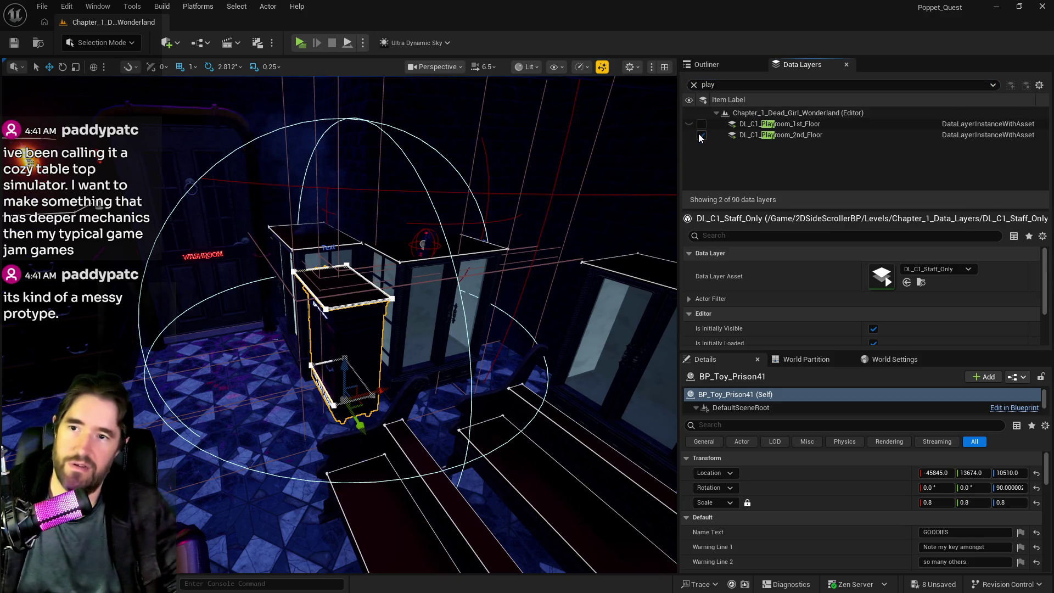
pyautogui.moveTo(355, 311)
pyautogui.mouseDown()
pyautogui.moveTo(368, 263)
pyautogui.moveTo(412, 307)
pyautogui.mouseUp()
pyautogui.moveTo(297, 360); pyautogui.dragTo(297, 360)
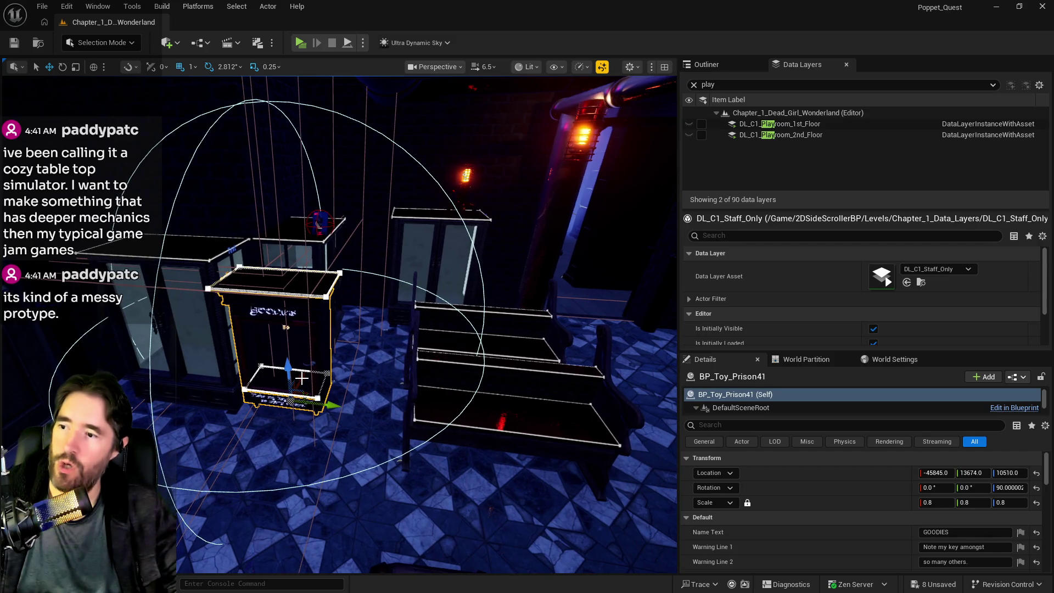
pyautogui.moveTo(303, 377)
pyautogui.mouseDown()
pyautogui.moveTo(375, 287)
pyautogui.moveTo(349, 305)
pyautogui.mouseUp()
pyautogui.click(451, 241)
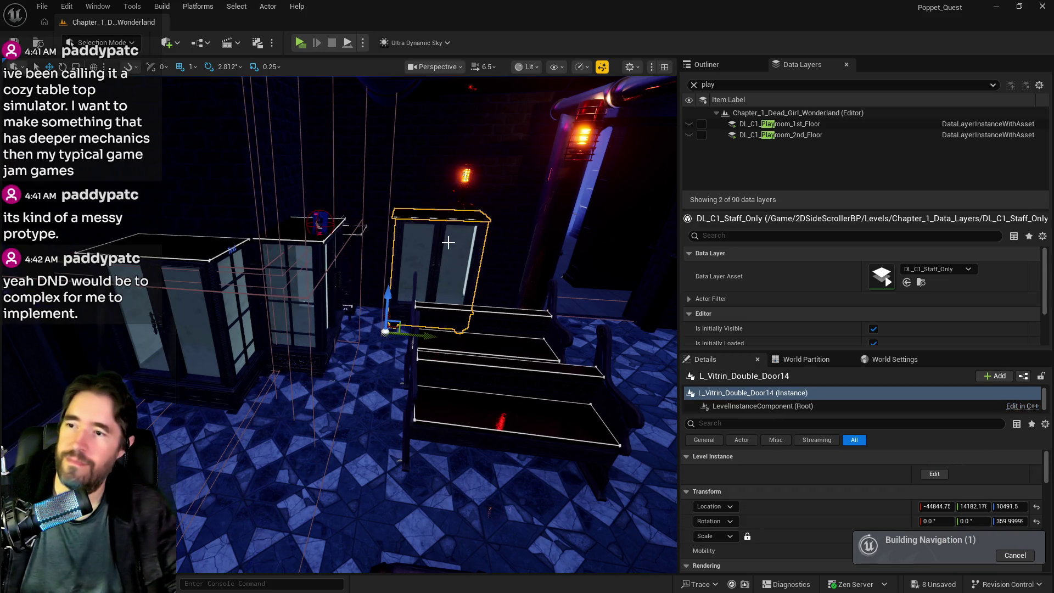
pyautogui.press('Escape')
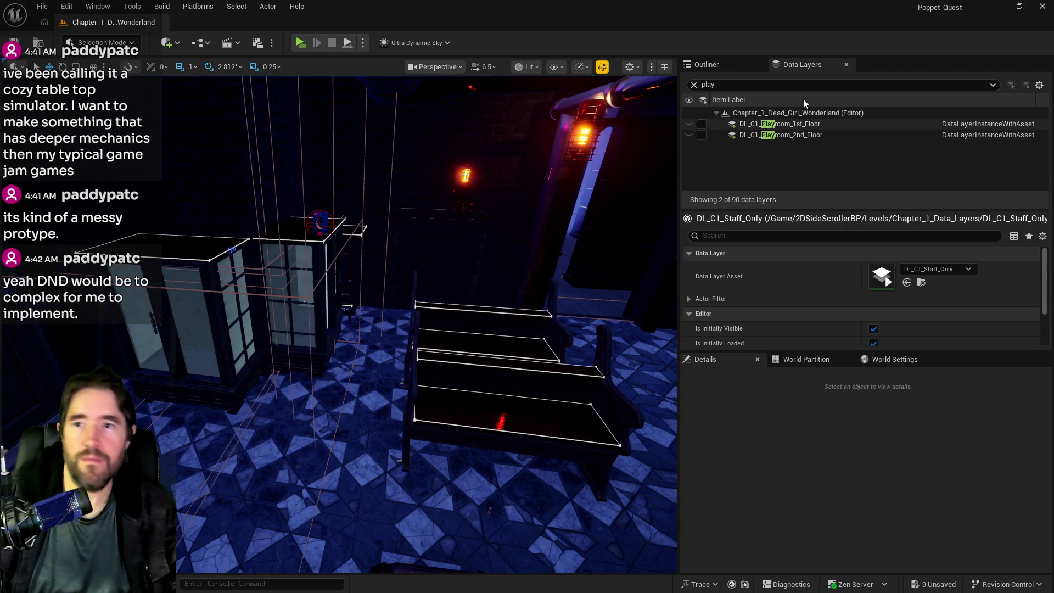
pyautogui.click(707, 64)
pyautogui.click(733, 82)
# - Set Ultra_Dynamic_Sky's Time of Day to 960, then reselect the GOODIES cabinet
pyautogui.write('ultra')
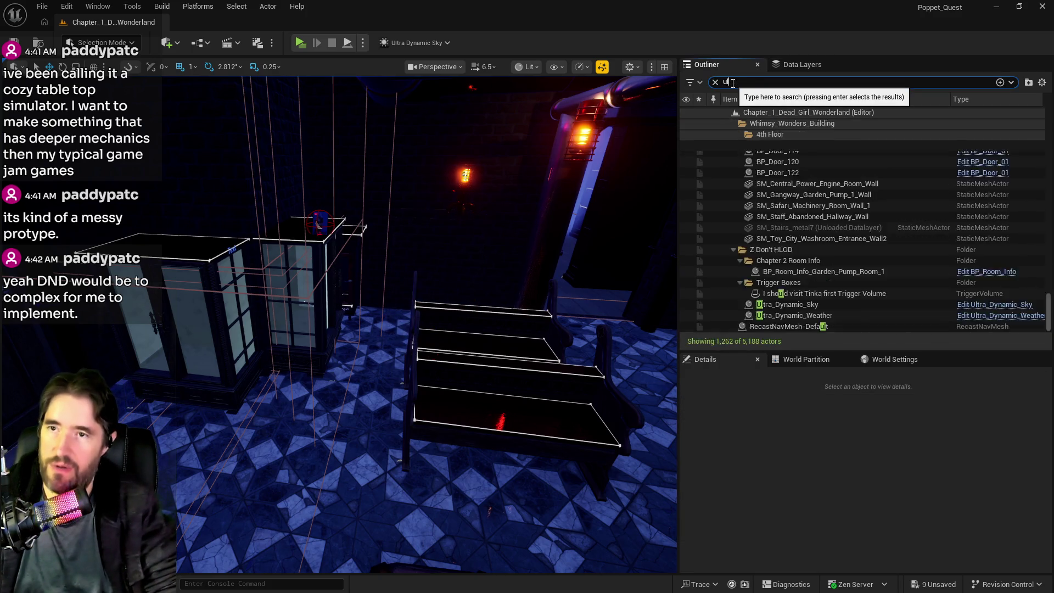
pyautogui.click(793, 134)
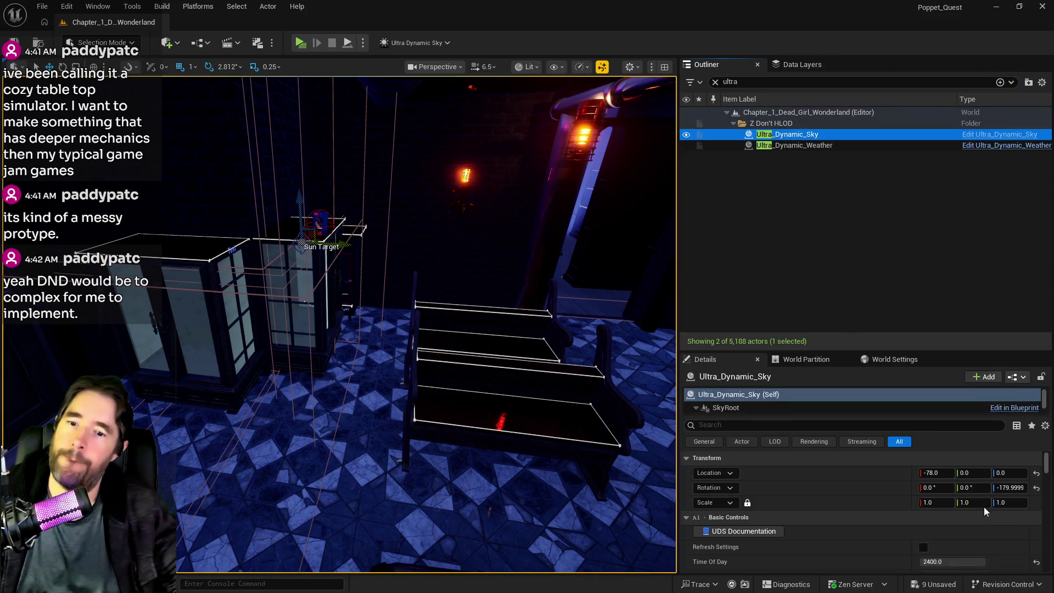
pyautogui.press('f')
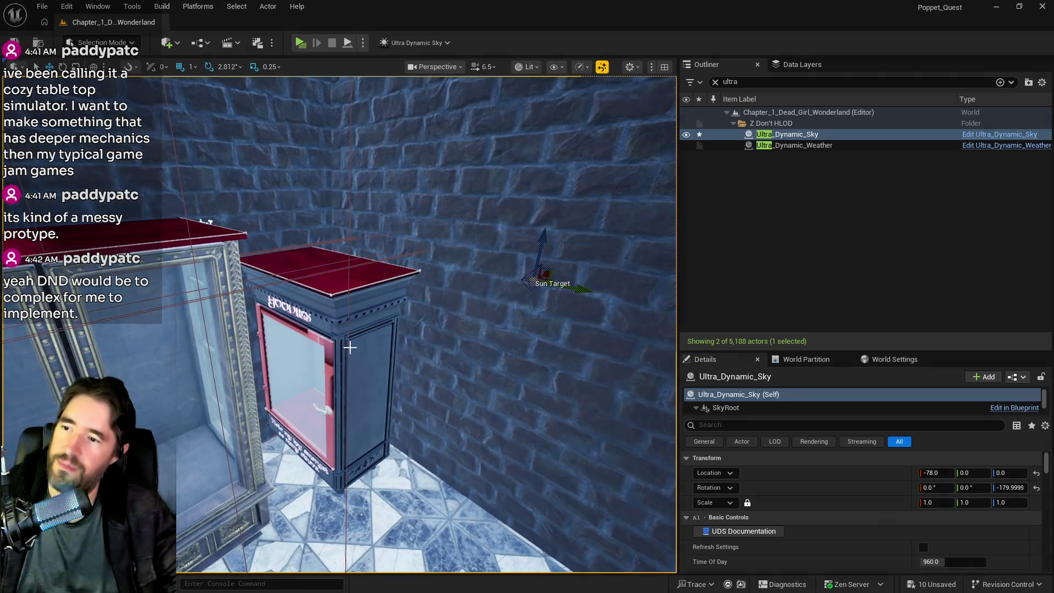
pyautogui.click(348, 348)
pyautogui.moveTo(387, 481)
pyautogui.mouseDown()
pyautogui.moveTo(378, 470)
pyautogui.moveTo(446, 492)
pyautogui.moveTo(536, 498)
pyautogui.mouseUp()
pyautogui.keyDown('ctrl'); pyautogui.click(494, 483); pyautogui.keyUp('ctrl')
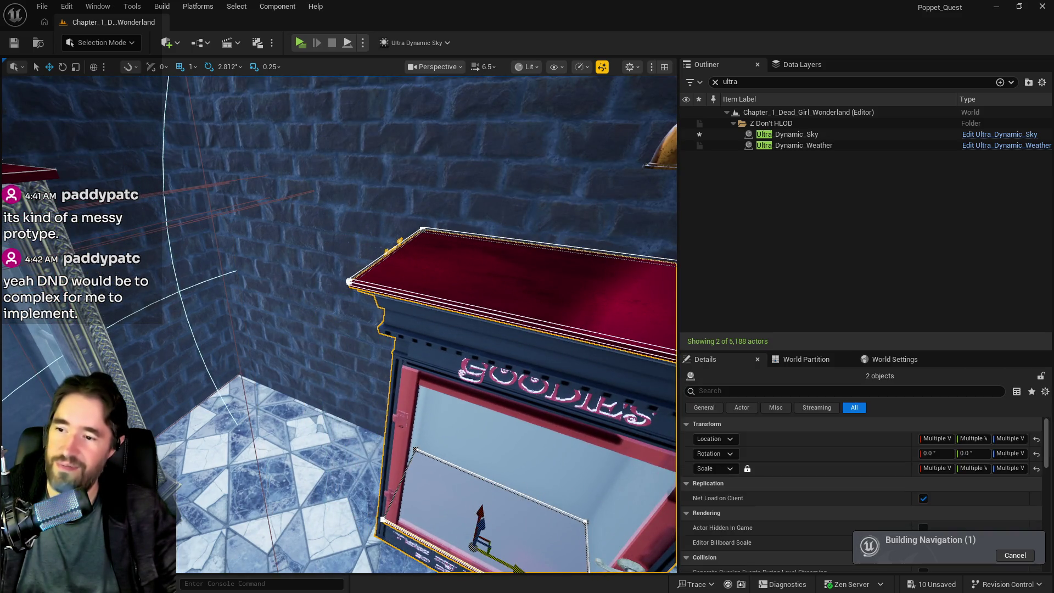
# - Push the GOODIES cabinet along X until it sits against the Music Room wall
pyautogui.scroll(-1, 692, 541)
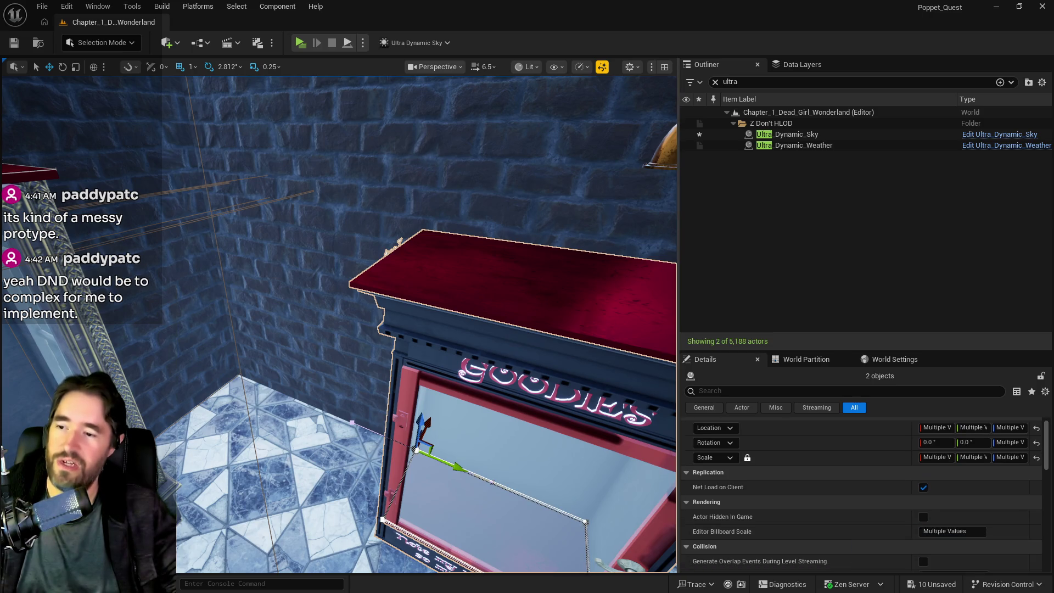
pyautogui.press('f')
pyautogui.click(440, 418)
pyautogui.scroll(-5, 439, 418)
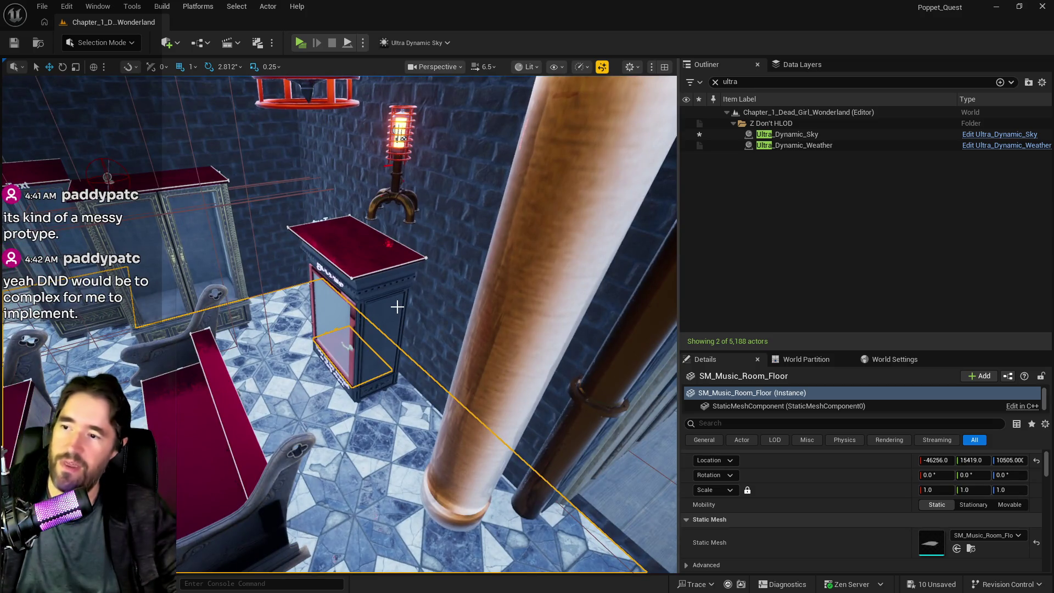
pyautogui.click(397, 307)
pyautogui.scroll(5, 436, 301)
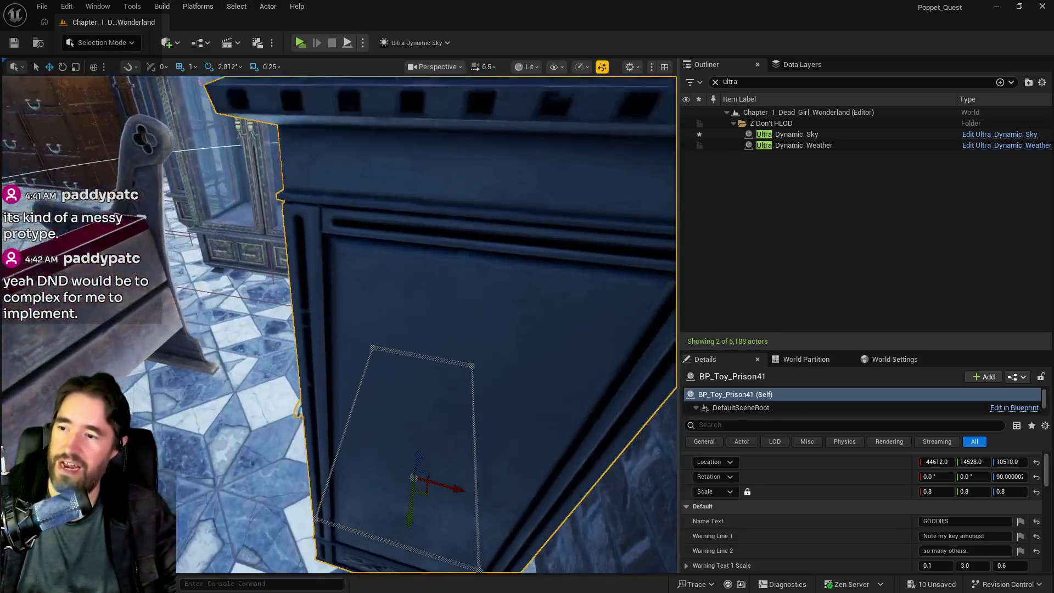
pyautogui.scroll(-5, 422, 323)
pyautogui.moveTo(379, 356); pyautogui.dragTo(404, 355)
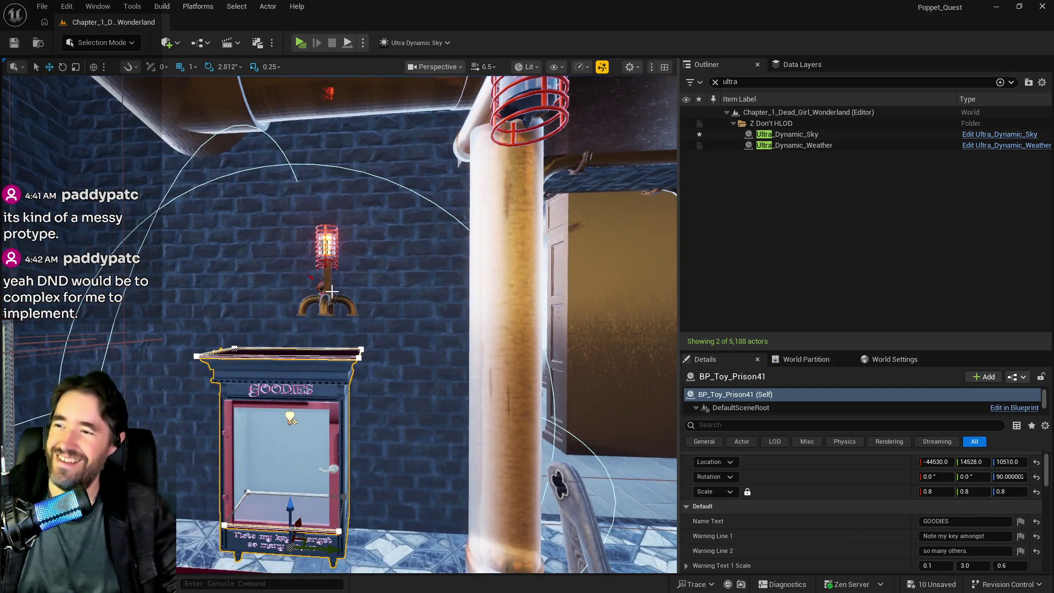
# - Snap BP_Steampunk_Lamp42 onto the cabinet top and centre it, then select the cabinet and blue object
pyautogui.click(366, 291)
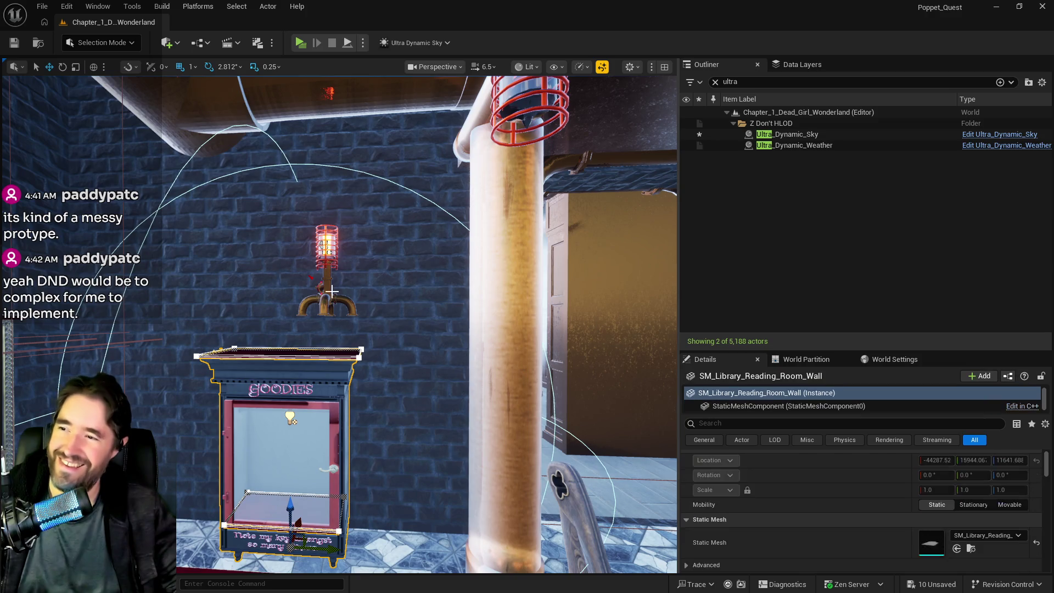
pyautogui.click(330, 290)
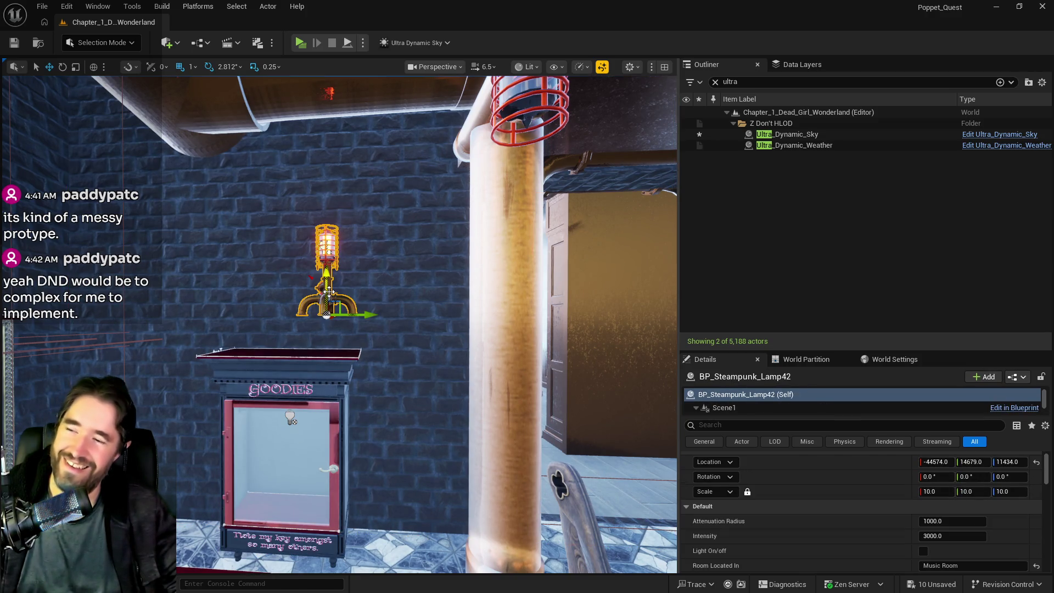
pyautogui.press('End')
pyautogui.moveTo(361, 380); pyautogui.dragTo(280, 367)
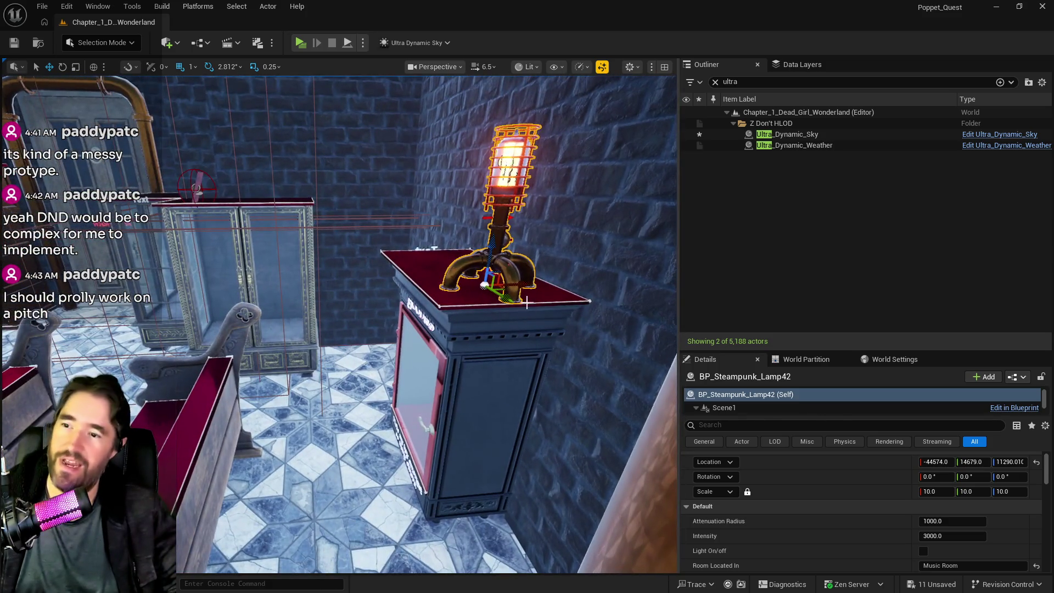
pyautogui.moveTo(485, 285)
pyautogui.mouseDown()
pyautogui.moveTo(385, 274)
pyautogui.moveTo(362, 291)
pyautogui.moveTo(316, 263)
pyautogui.mouseUp()
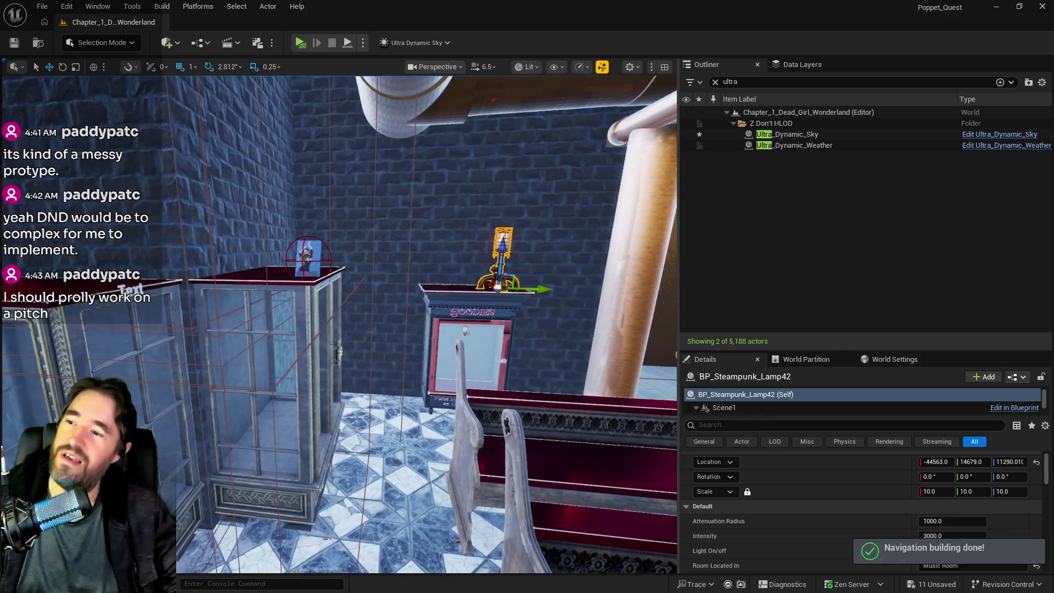
pyautogui.click(461, 299)
pyautogui.keyDown('ctrl'); pyautogui.click(311, 265); pyautogui.keyUp('ctrl')
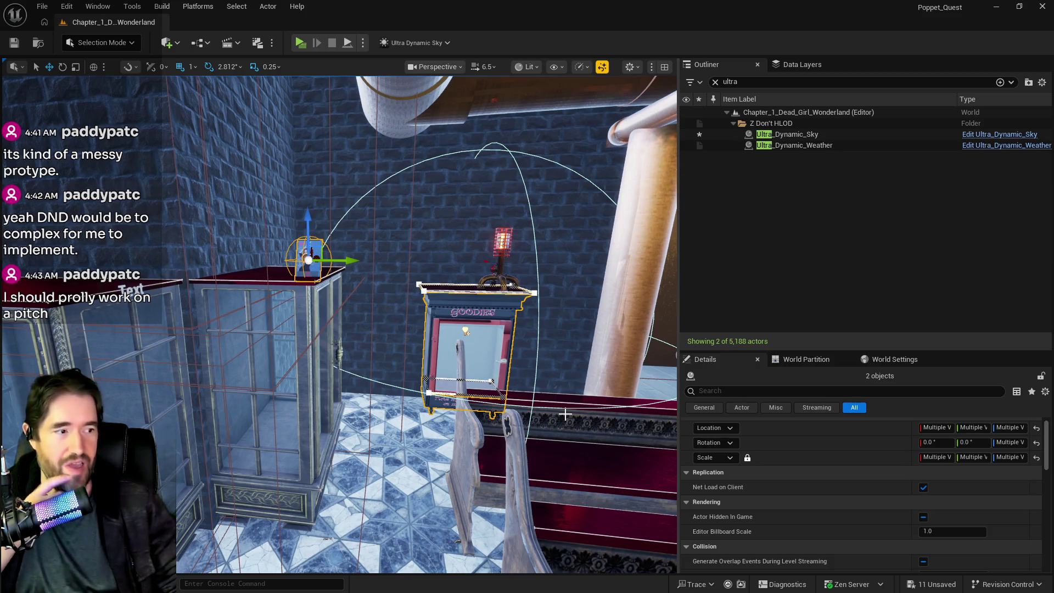
pyautogui.click(780, 66)
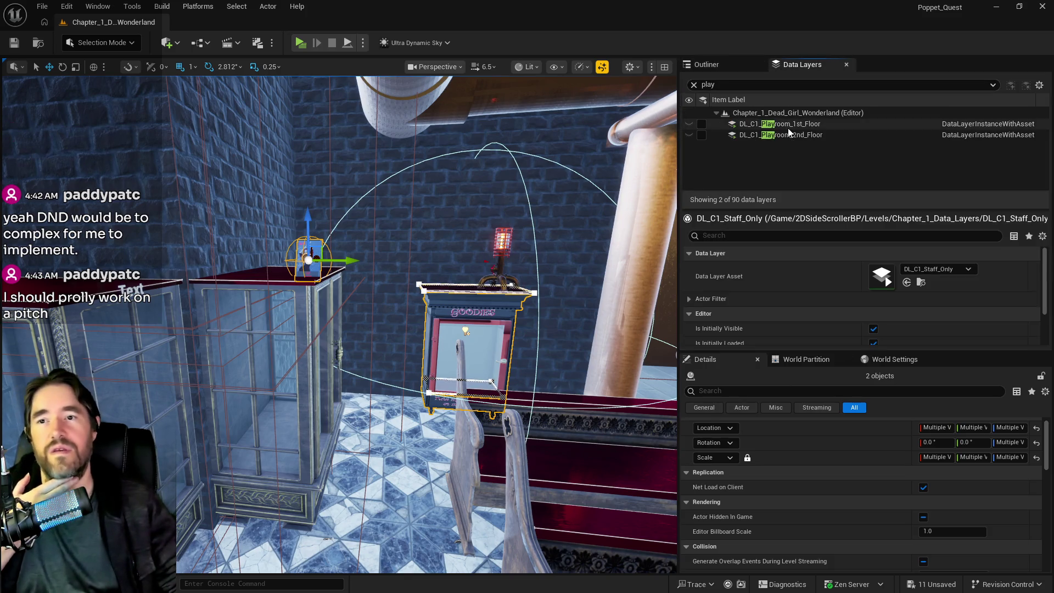
# - Clear the layer filter and apply Remove Selected Actor(s) from Selected Data Layer(s) on DL_C1_Staff_Only
pyautogui.click(694, 85)
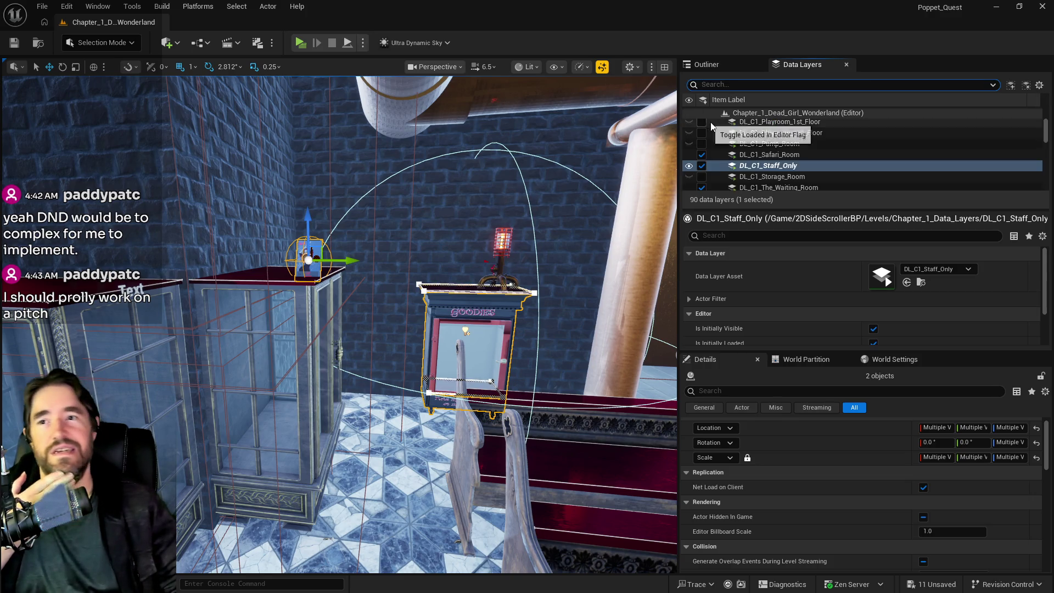
pyautogui.rightClick(782, 167)
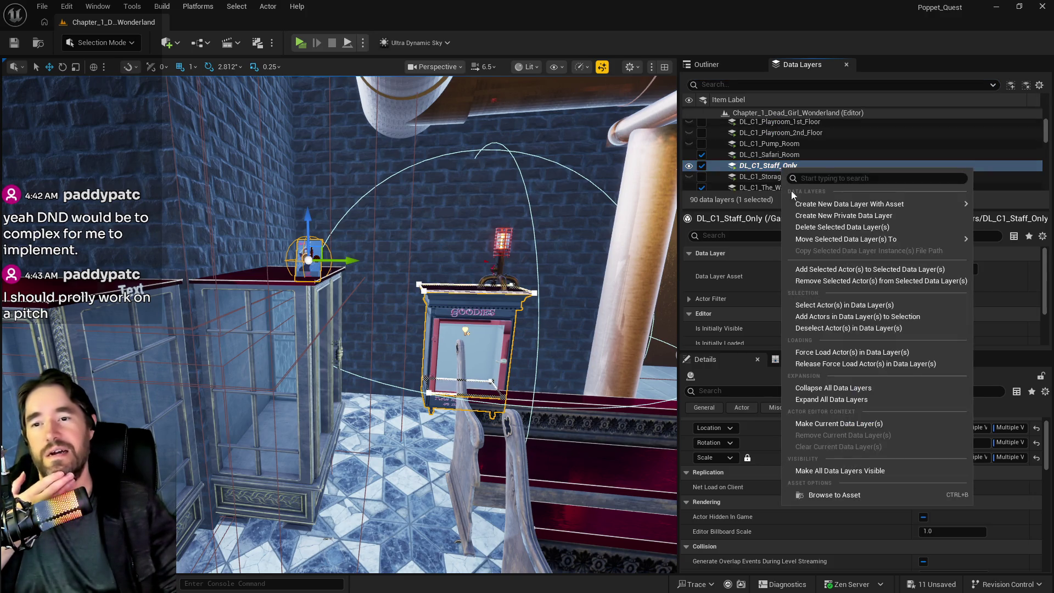
pyautogui.click(816, 281)
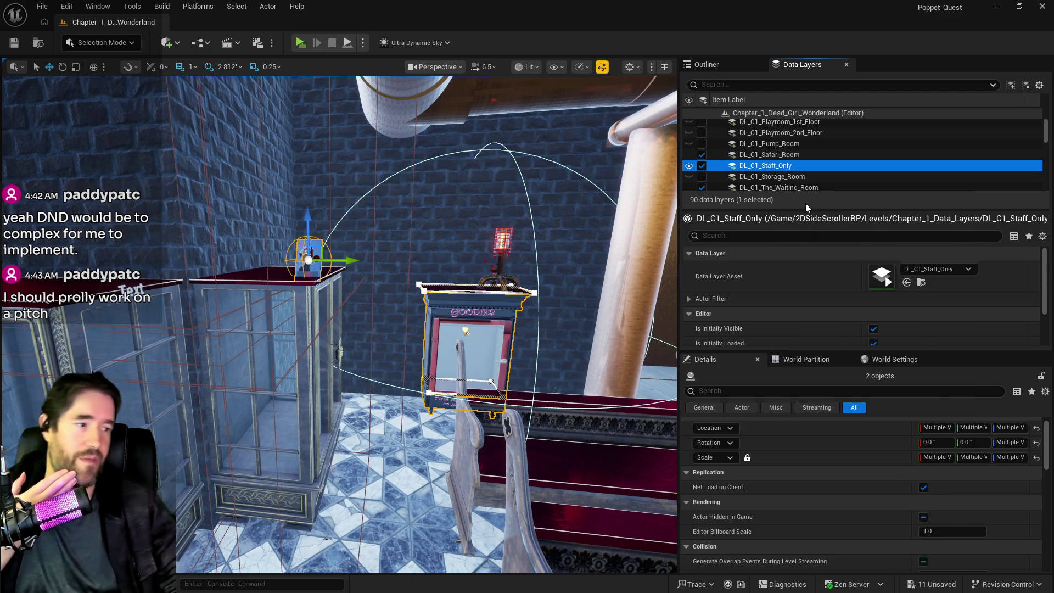
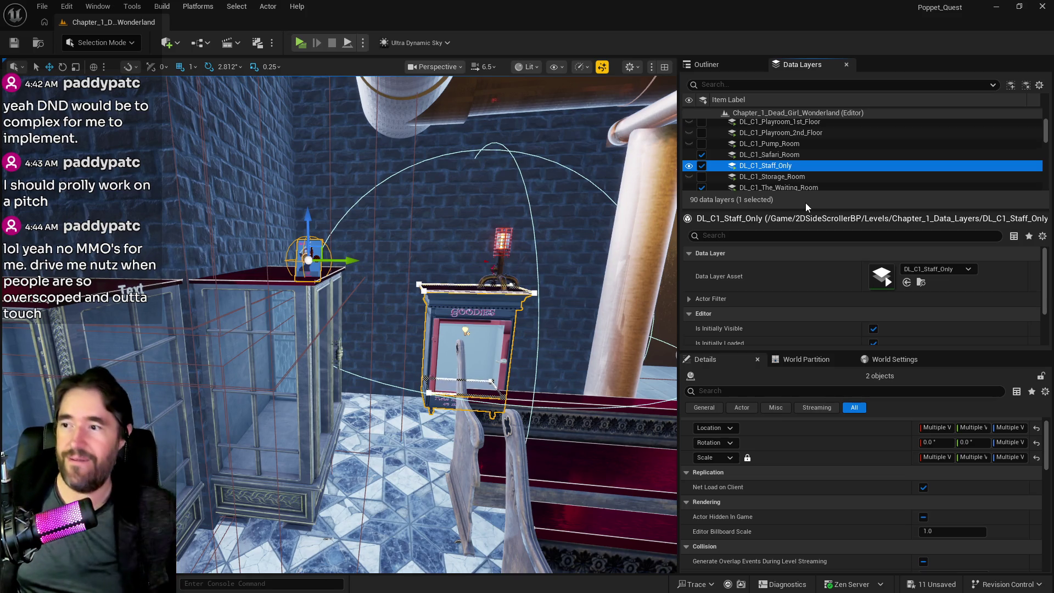
# - Undo the accidental actor move and select only the ACE OF CUPS tarot card
pyautogui.moveTo(340, 261)
pyautogui.mouseDown()
pyautogui.moveTo(437, 258)
pyautogui.moveTo(387, 258)
pyautogui.mouseUp()
pyautogui.hotkey('ctrl', 'z')
pyautogui.scroll(5, 763, 170)
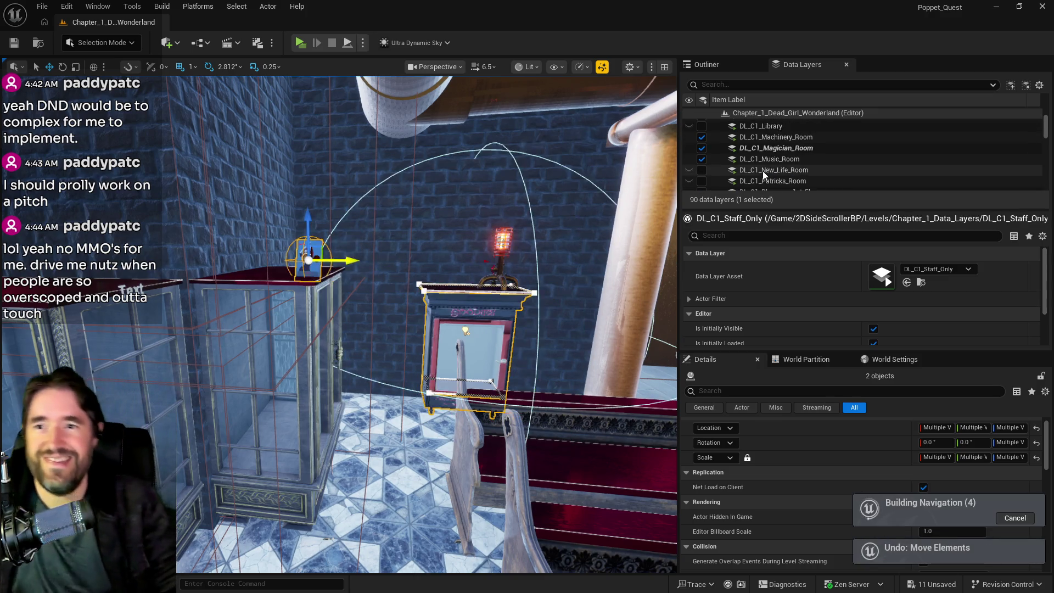
pyautogui.click(769, 182)
pyautogui.rightClick(769, 183)
pyautogui.click(838, 289)
pyautogui.click(333, 264)
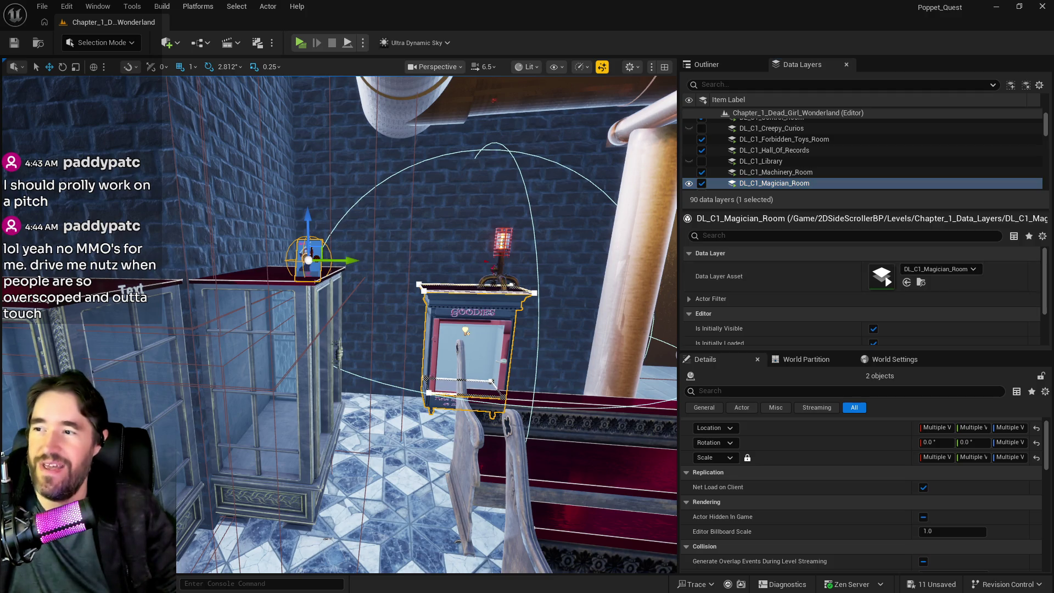
# - Move the tarot card sideways and down into the GOODIES cabinet, ending at Z 10784.0
pyautogui.moveTo(334, 264); pyautogui.dragTo(519, 269)
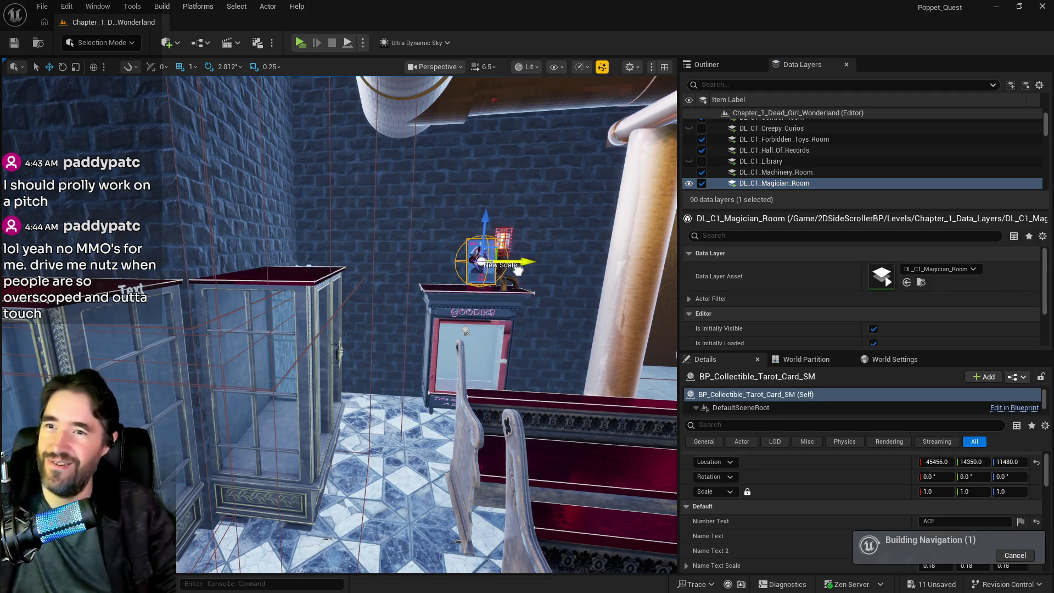
pyautogui.click(715, 66)
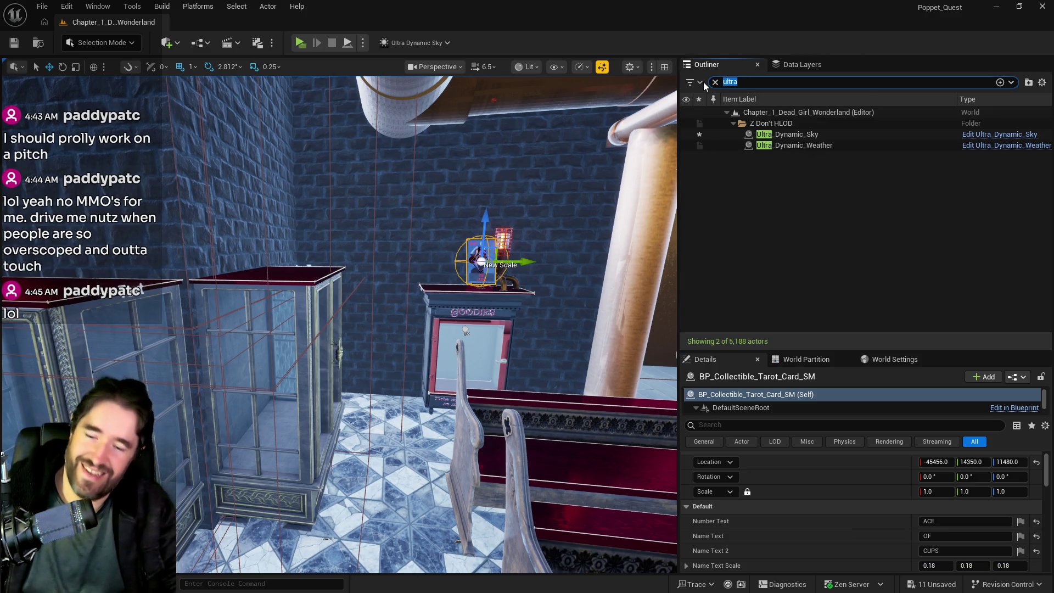
pyautogui.moveTo(487, 228); pyautogui.dragTo(475, 338)
pyautogui.moveTo(464, 384)
pyautogui.mouseDown()
pyautogui.moveTo(472, 418)
pyautogui.moveTo(505, 379)
pyautogui.moveTo(460, 424)
pyautogui.mouseUp()
pyautogui.moveTo(310, 241)
pyautogui.mouseDown()
pyautogui.moveTo(538, 267)
pyautogui.moveTo(497, 274)
pyautogui.mouseUp()
pyautogui.moveTo(417, 246)
pyautogui.mouseDown()
pyautogui.moveTo(404, 246)
pyautogui.moveTo(491, 245)
pyautogui.mouseUp()
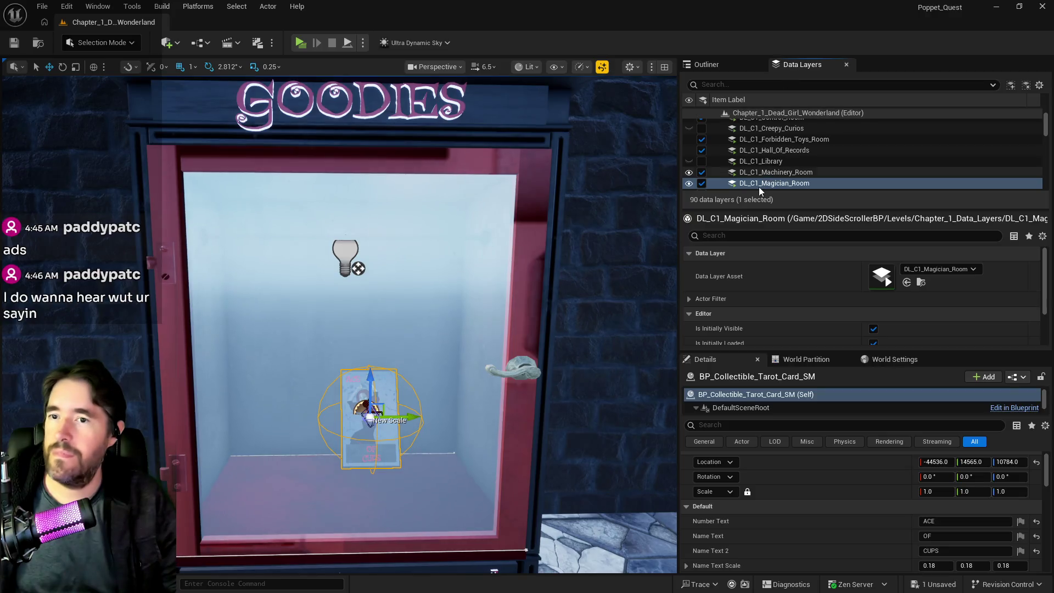
# - Add the GOODIES cabinet to the selection and assign both actors to DL_C1_Music_Room
pyautogui.keyDown('ctrl'); pyautogui.click(552, 218); pyautogui.keyUp('ctrl')
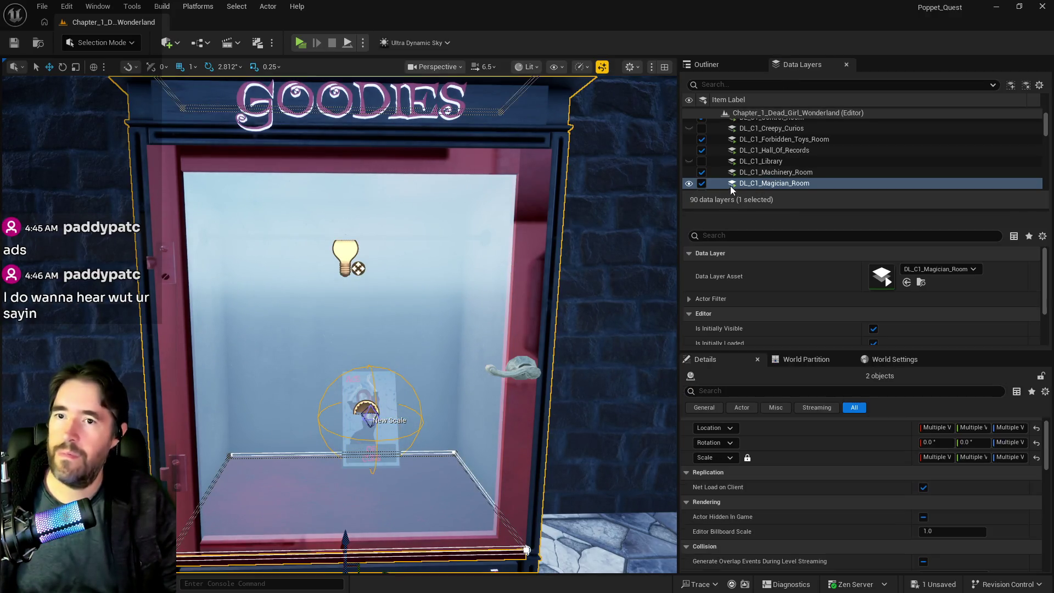
pyautogui.scroll(-2, 777, 164)
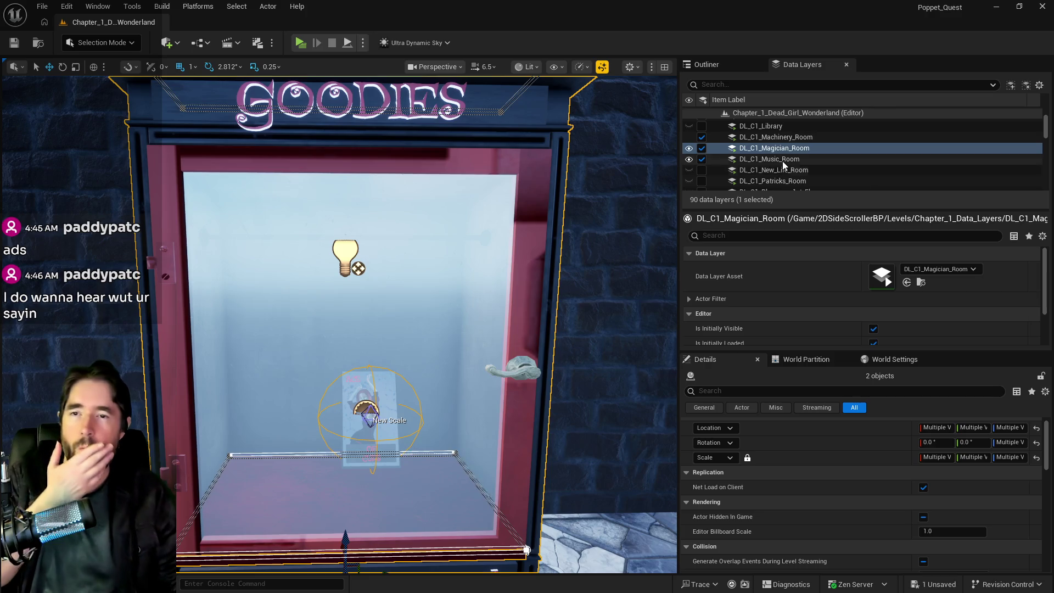
pyautogui.click(783, 159)
pyautogui.rightClick(782, 161)
pyautogui.click(814, 264)
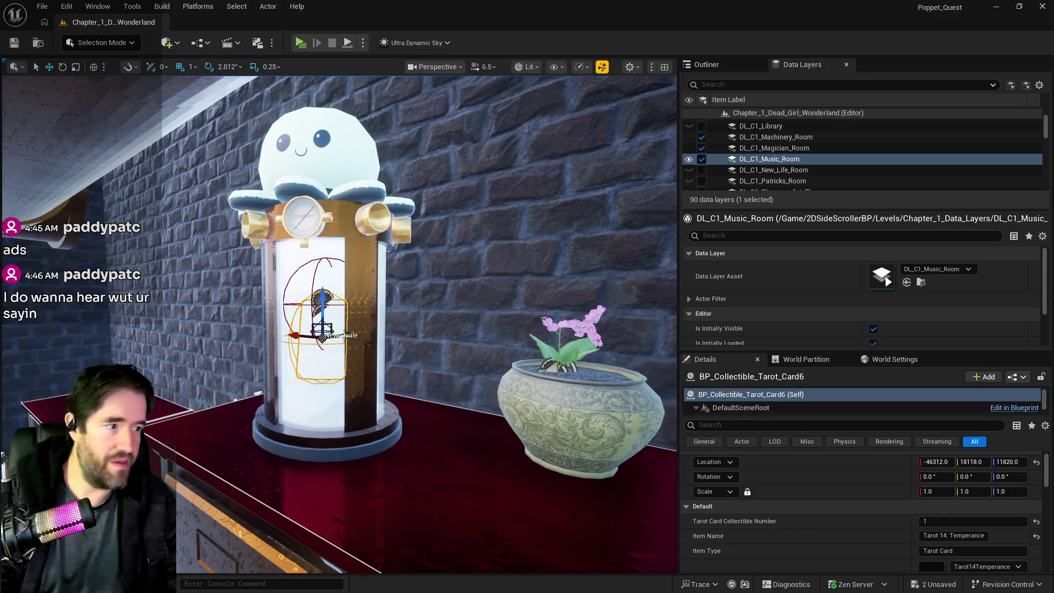
pyautogui.click(344, 334)
pyautogui.press('h')
pyautogui.click(328, 179)
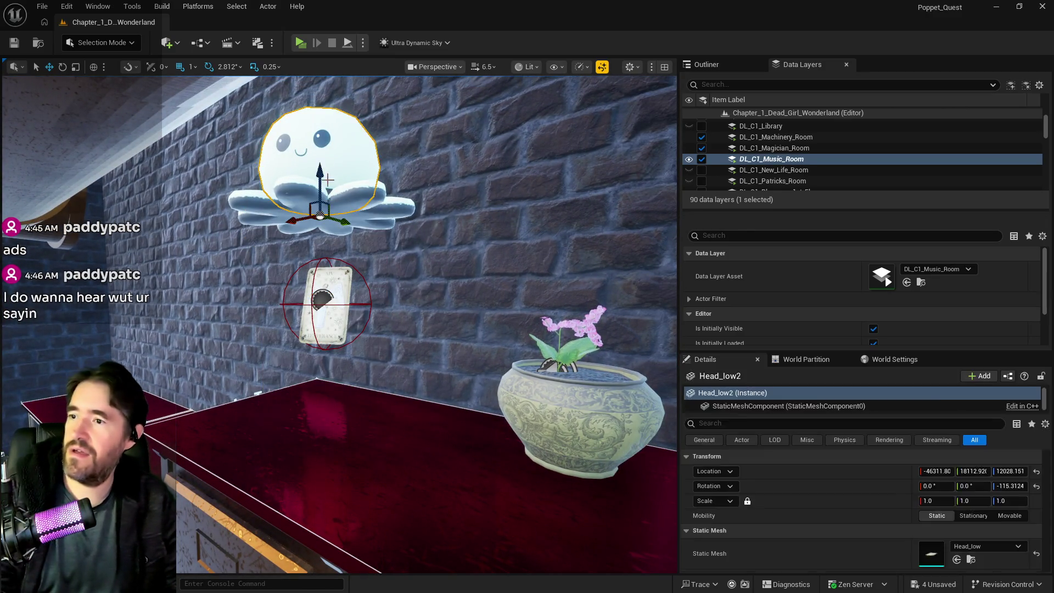
pyautogui.press('h')
pyautogui.click(330, 202)
pyautogui.press('h')
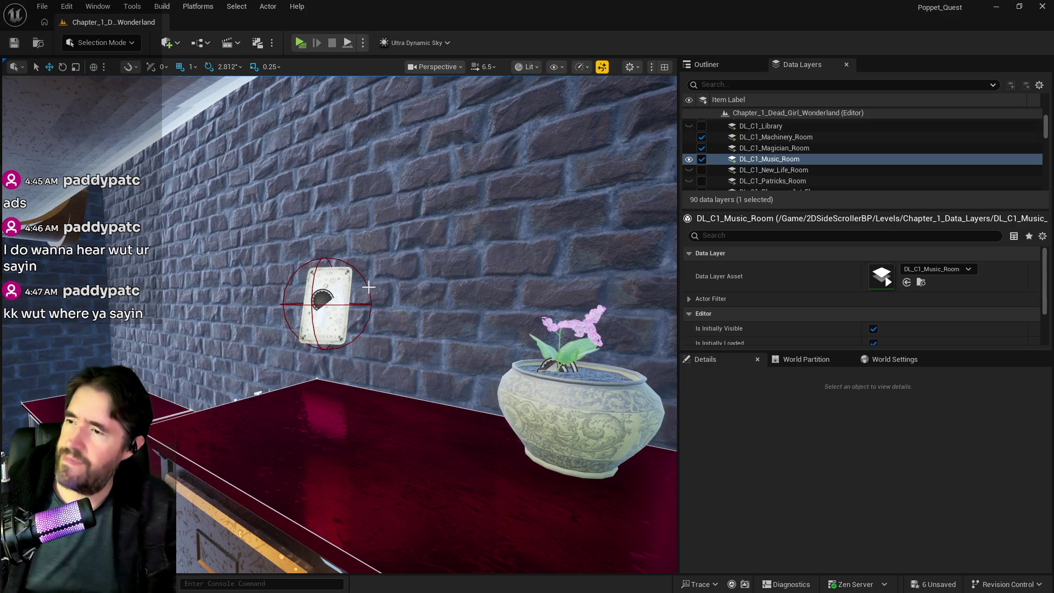
pyautogui.hotkey('ctrl', 'z')
pyautogui.hotkey('ctrl', 'z')
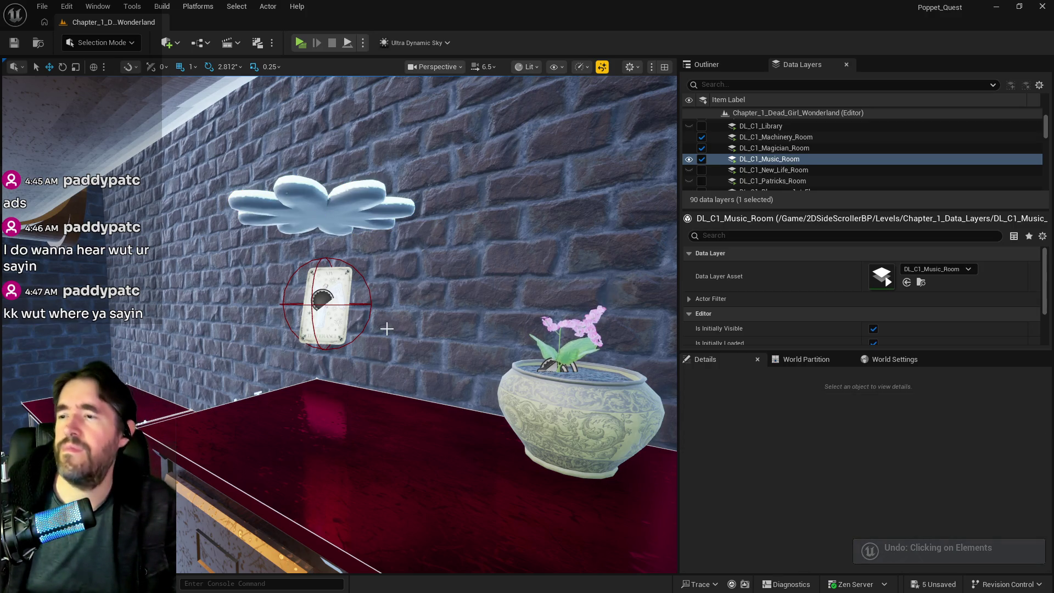
pyautogui.hotkey('ctrl', 'z')
pyautogui.hotkey('ctrl', 'z')
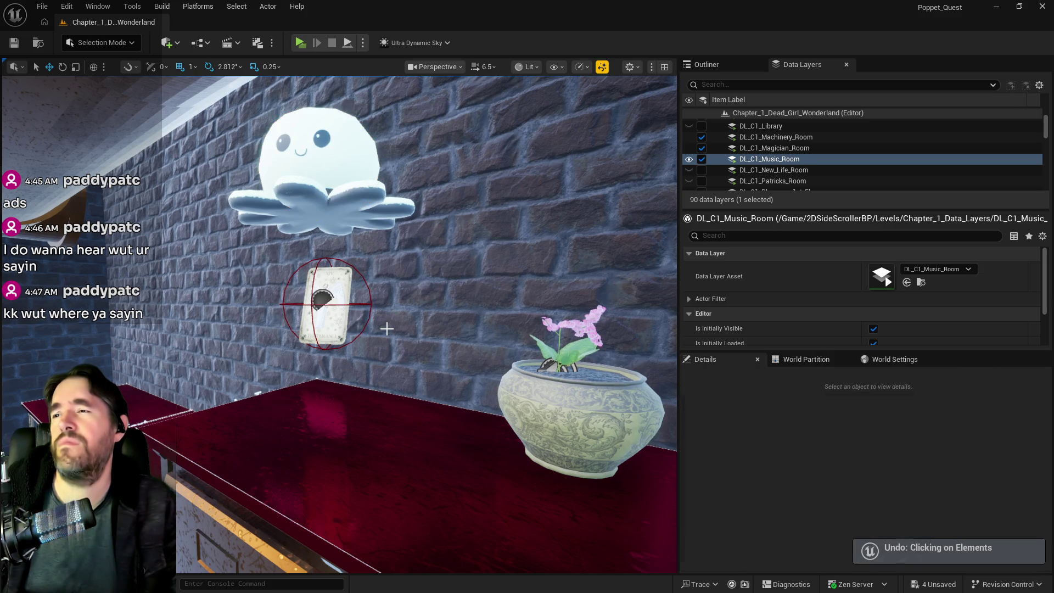
pyautogui.hotkey('ctrl', 'z')
pyautogui.hotkey('ctrl', 'z')
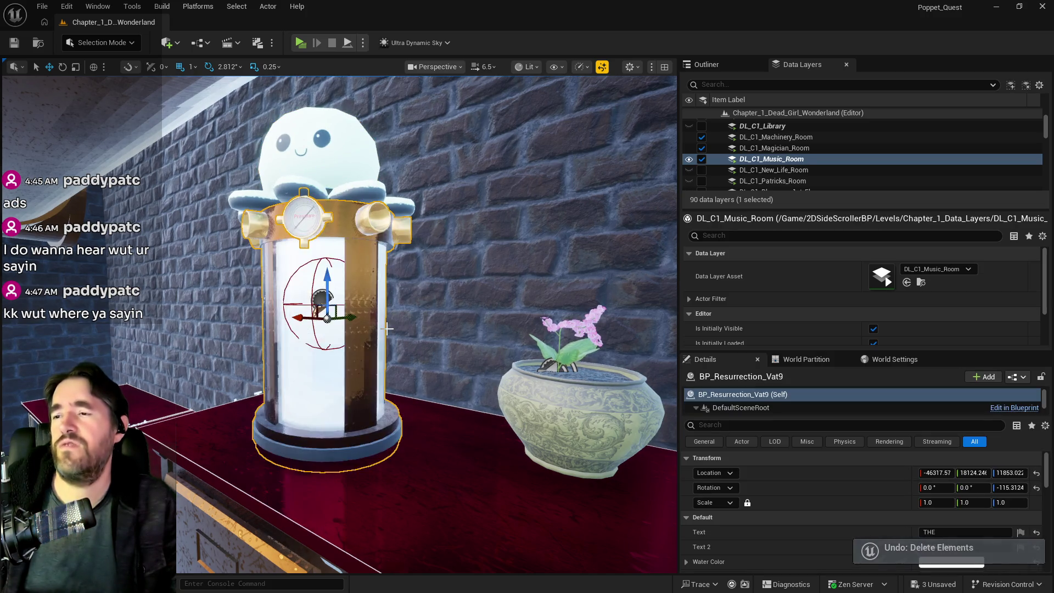
pyautogui.moveTo(292, 405); pyautogui.dragTo(291, 405)
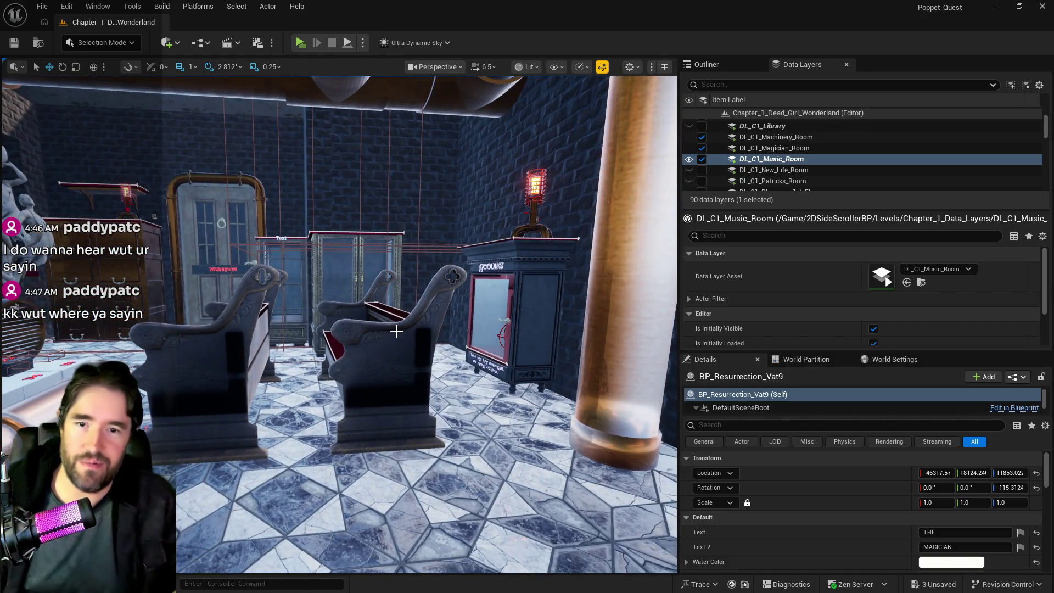
pyautogui.press('f')
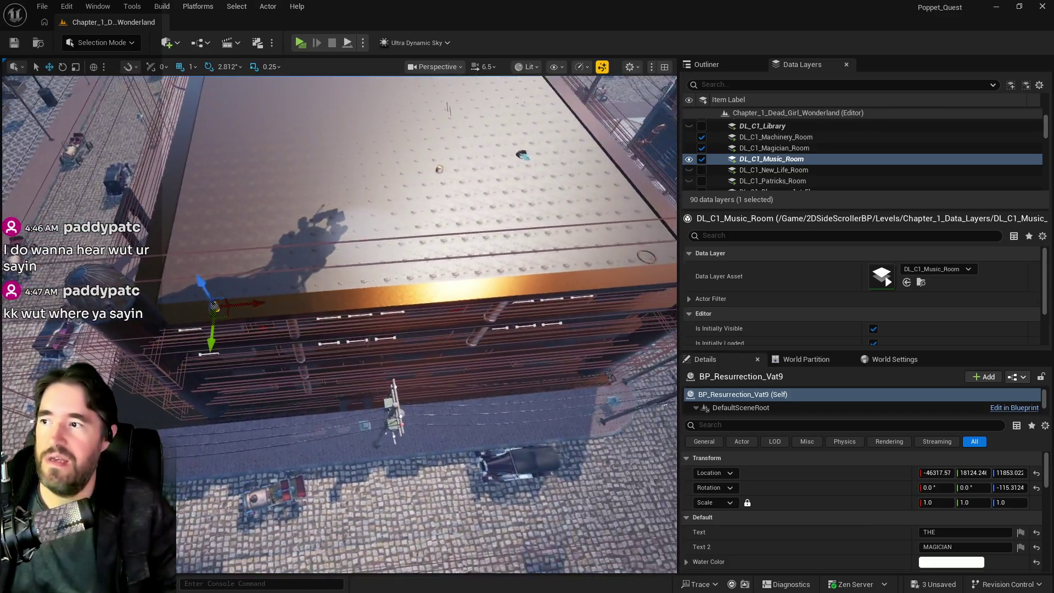
pyautogui.moveTo(246, 457); pyautogui.dragTo(256, 362)
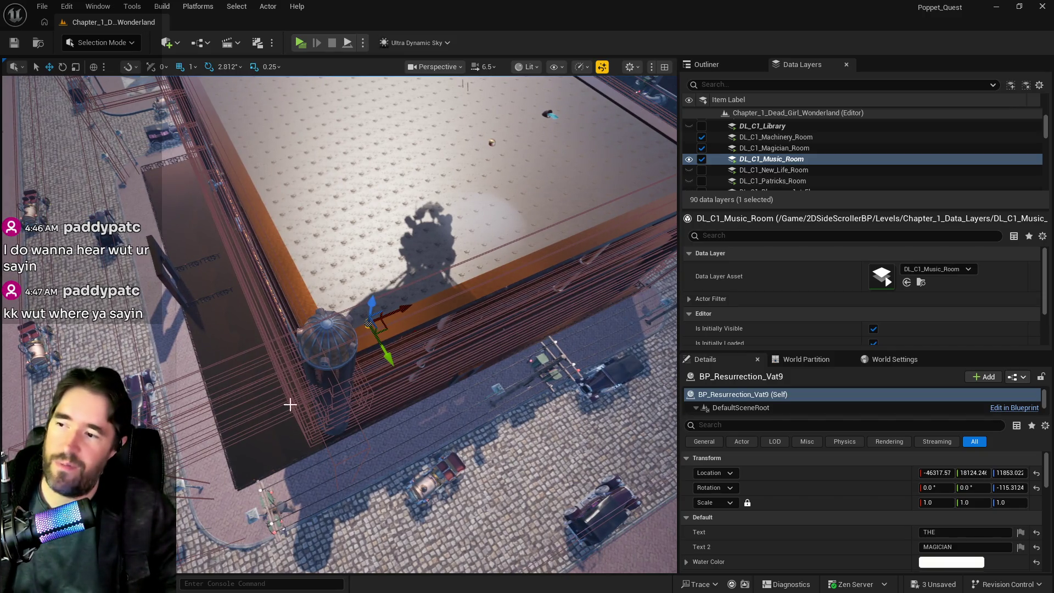
pyautogui.moveTo(492, 145); pyautogui.dragTo(491, 145)
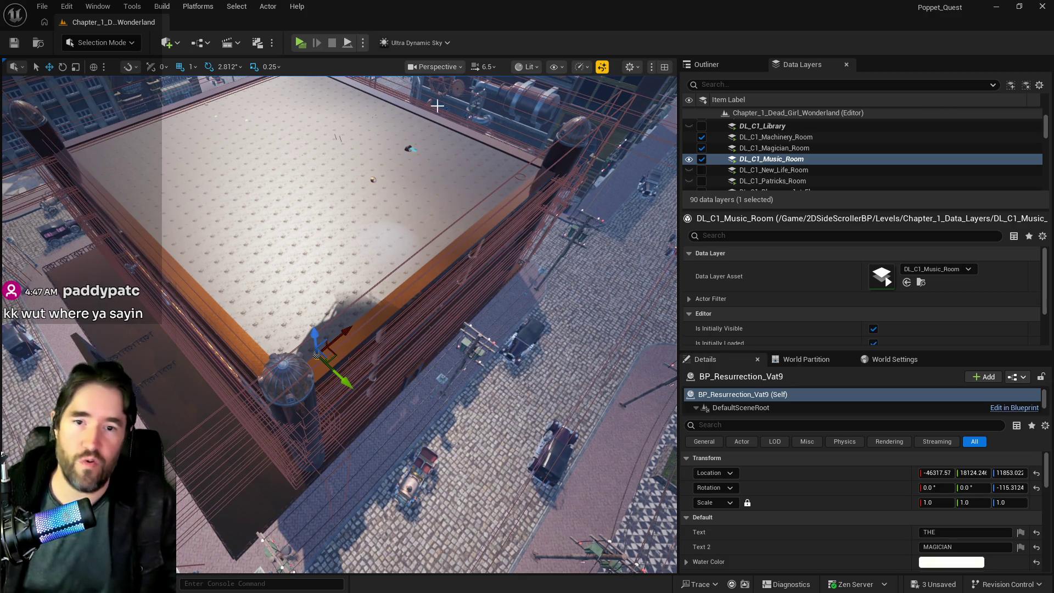
pyautogui.moveTo(501, 203)
pyautogui.mouseDown()
pyautogui.moveTo(472, 209)
pyautogui.moveTo(453, 288)
pyautogui.mouseUp()
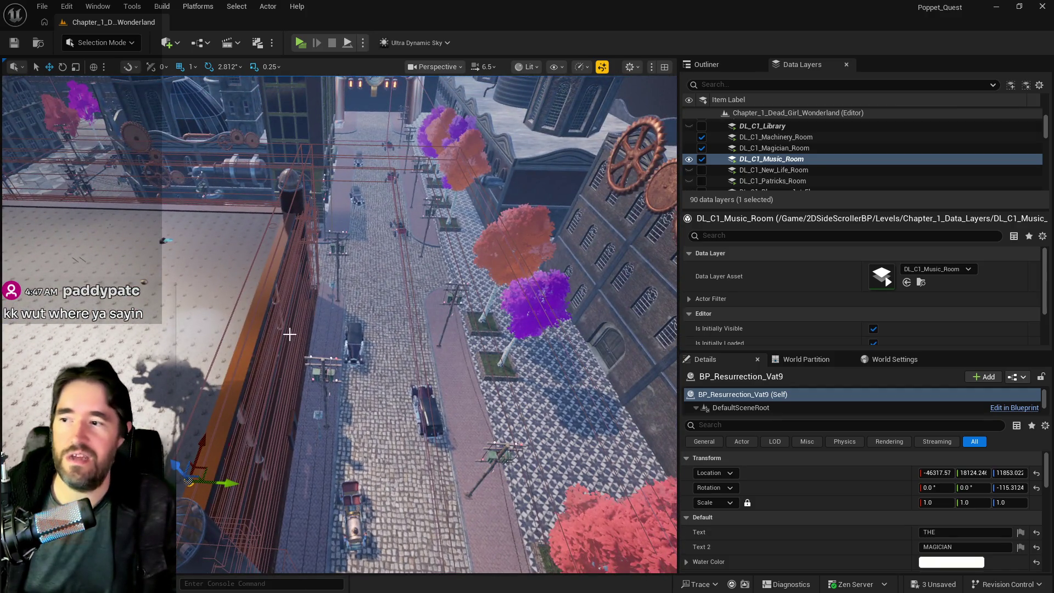
pyautogui.moveTo(346, 305)
pyautogui.mouseDown()
pyautogui.moveTo(329, 296)
pyautogui.moveTo(385, 266)
pyautogui.moveTo(280, 227)
pyautogui.mouseUp()
pyautogui.scroll(-2, 280, 227)
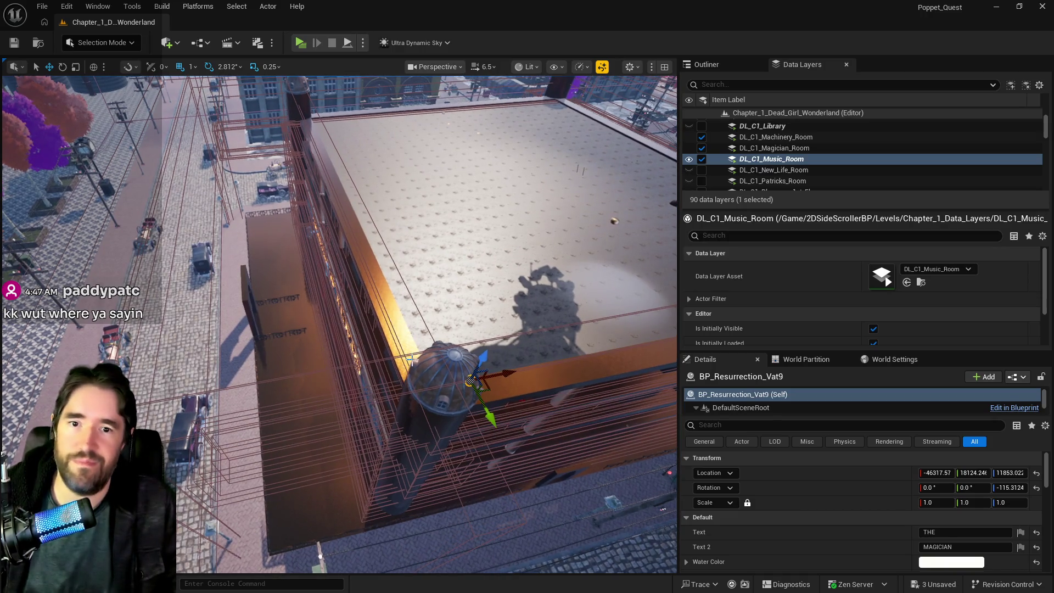
pyautogui.scroll(-2, 426, 336)
pyautogui.moveTo(426, 336); pyautogui.dragTo(530, 208)
pyautogui.moveTo(623, 188); pyautogui.dragTo(571, 211)
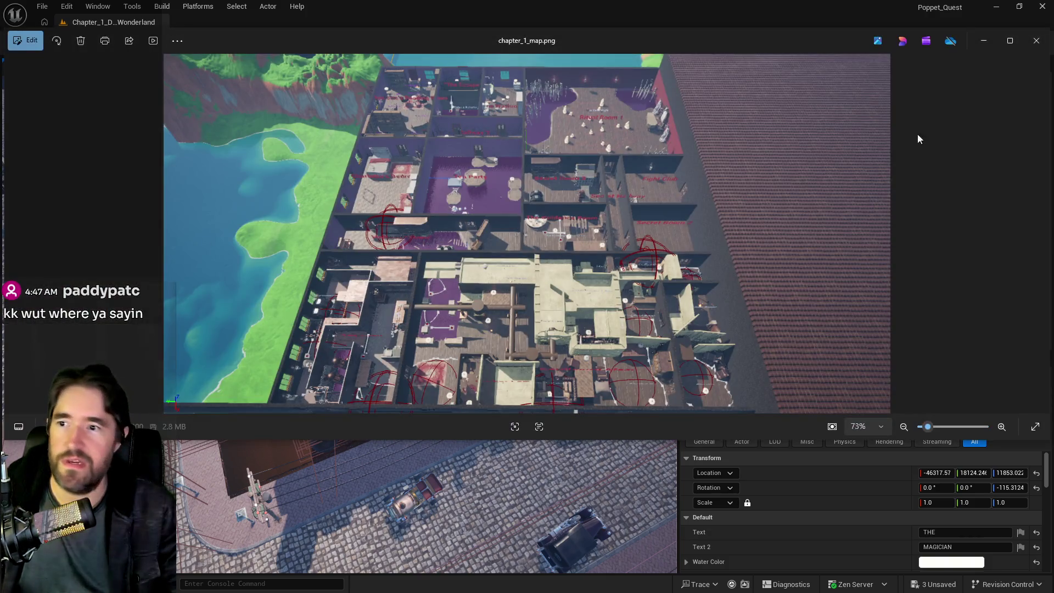
# - Open chapter_1_map.png, return to it, and move the chapter_2_map window aside
pyautogui.click(1011, 41)
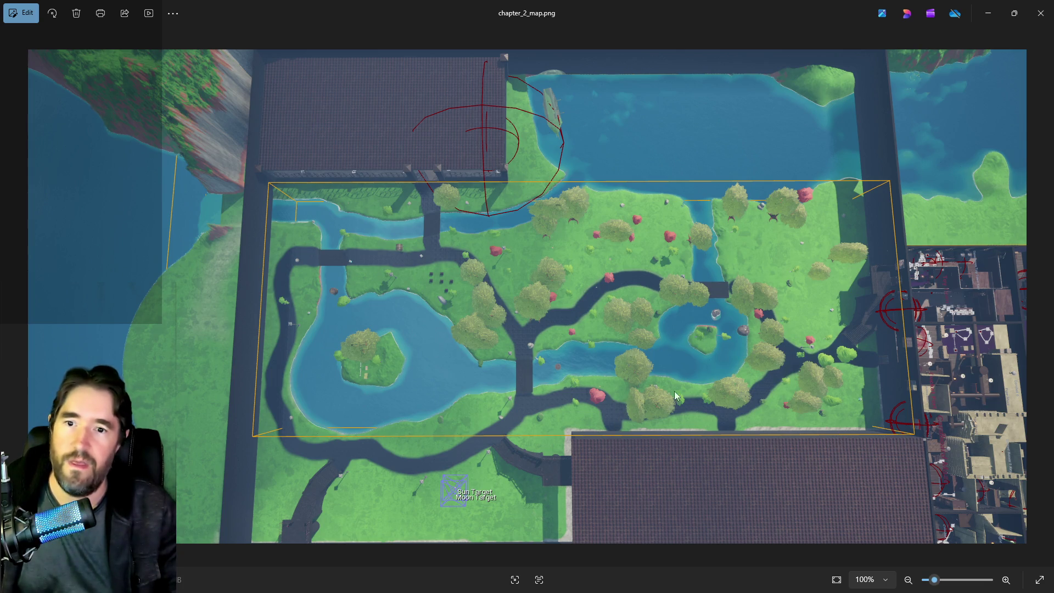
pyautogui.press('Left')
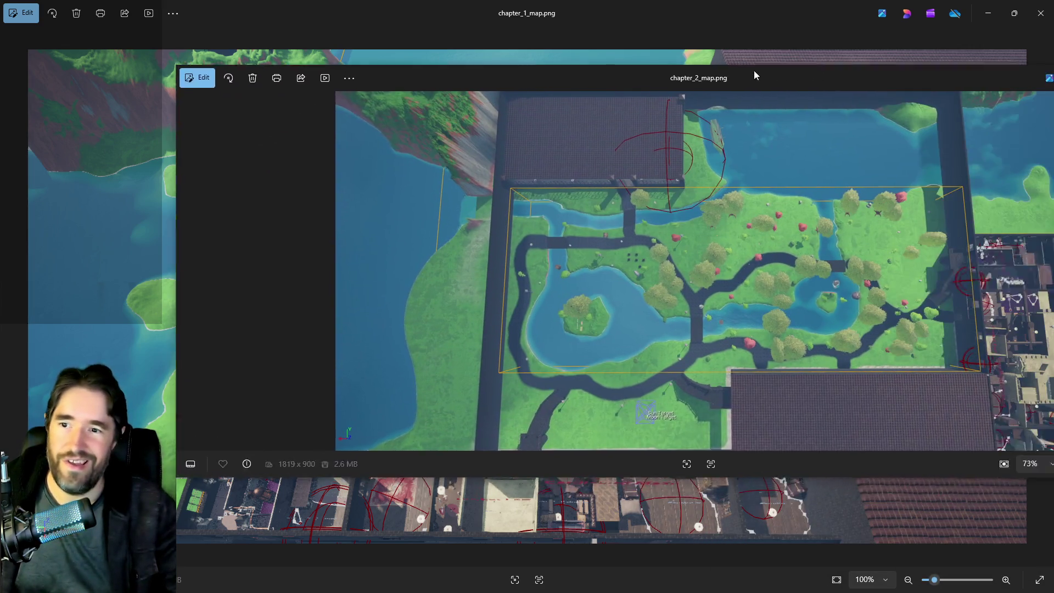
pyautogui.moveTo(755, 75); pyautogui.dragTo(512, 98)
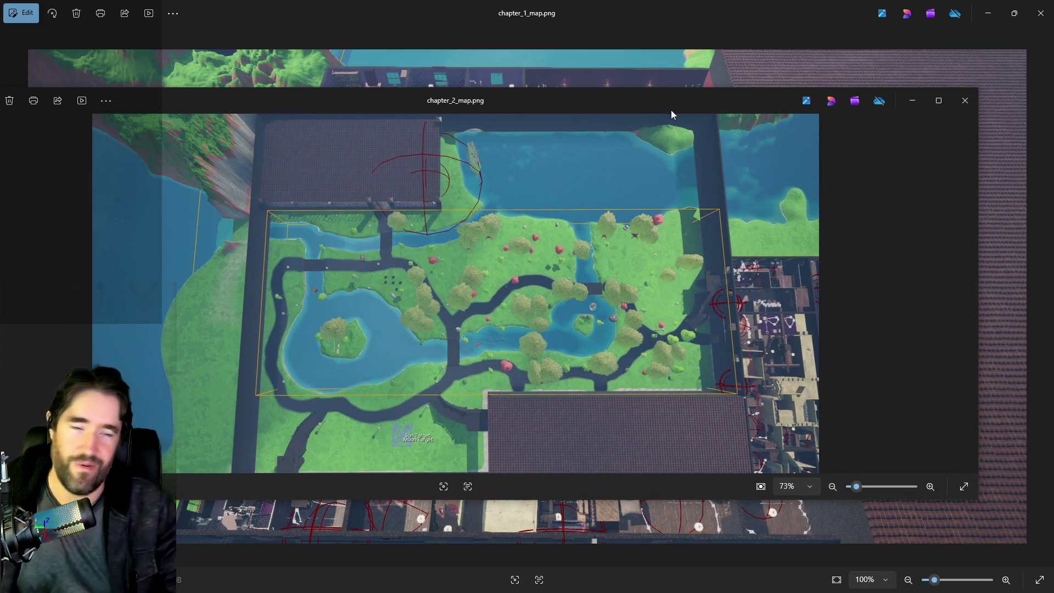
# - Push the chapter 2 map window off-screen and step from combat_1.jpg to chapter_1_map.png
pyautogui.moveTo(667, 95)
pyautogui.mouseDown()
pyautogui.moveTo(796, 110)
pyautogui.moveTo(1053, 274)
pyautogui.mouseUp()
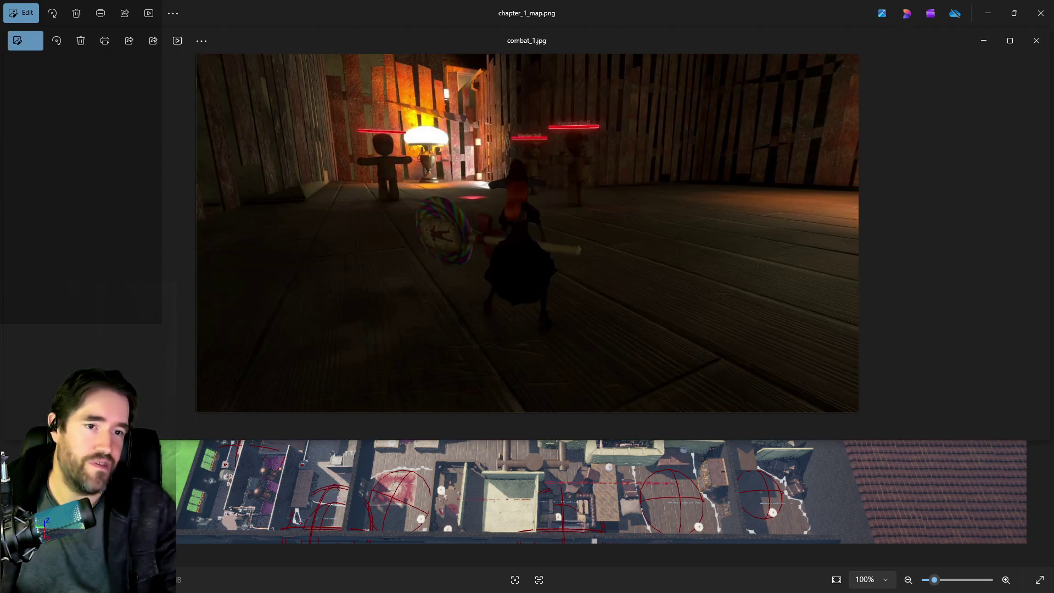
pyautogui.click(1013, 40)
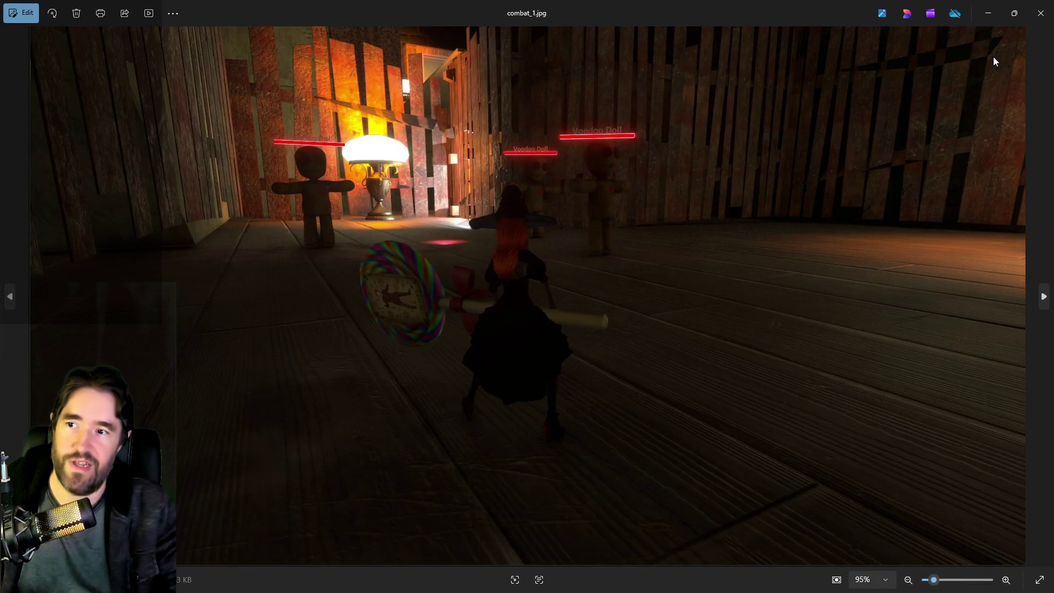
pyautogui.press('Right')
pyautogui.press('Right')
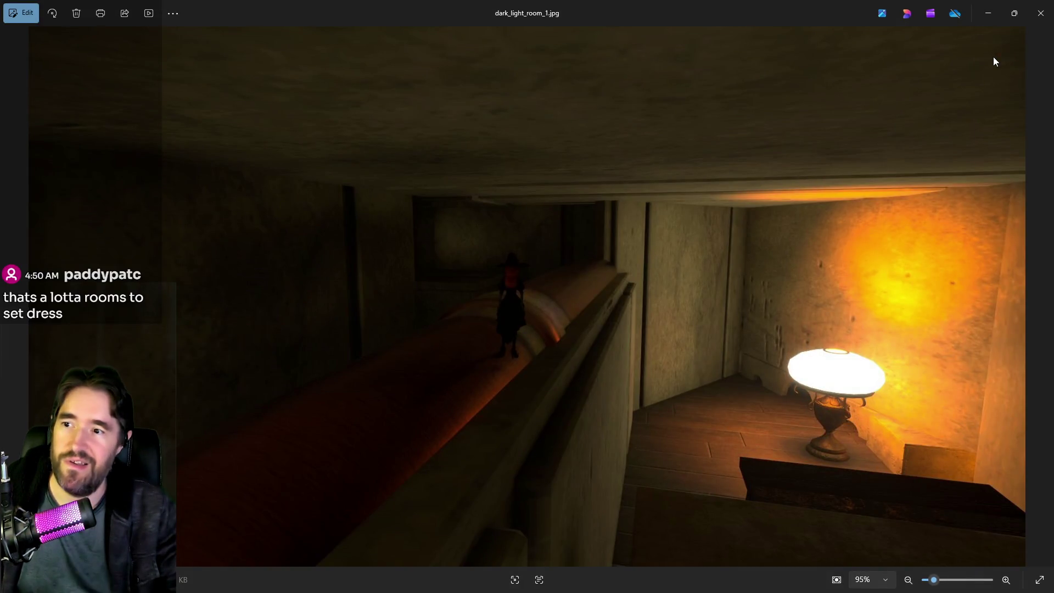
pyautogui.press('Right')
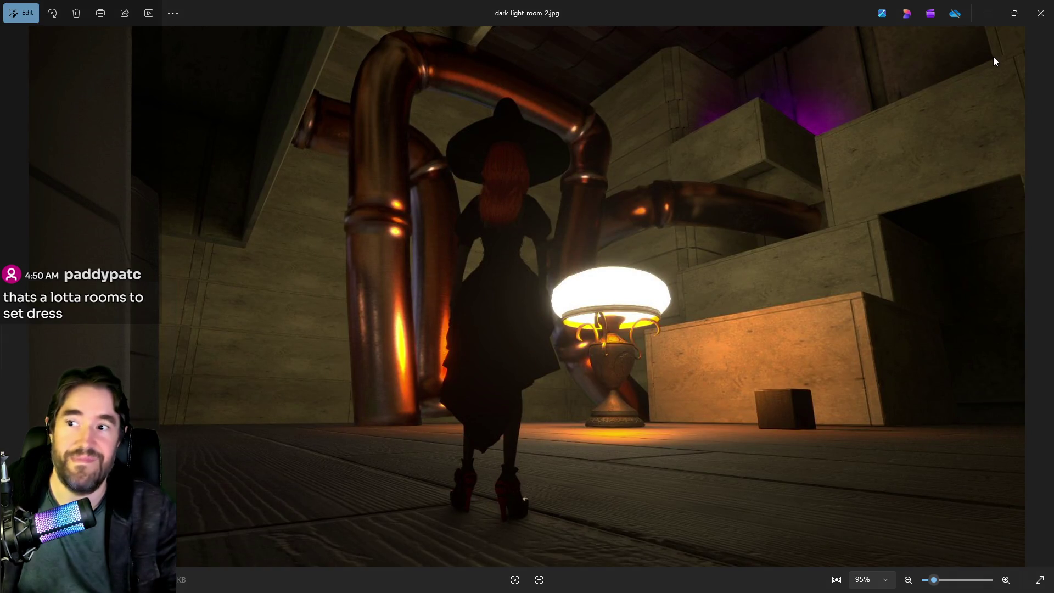
pyautogui.press('Right')
pyautogui.press('Right')
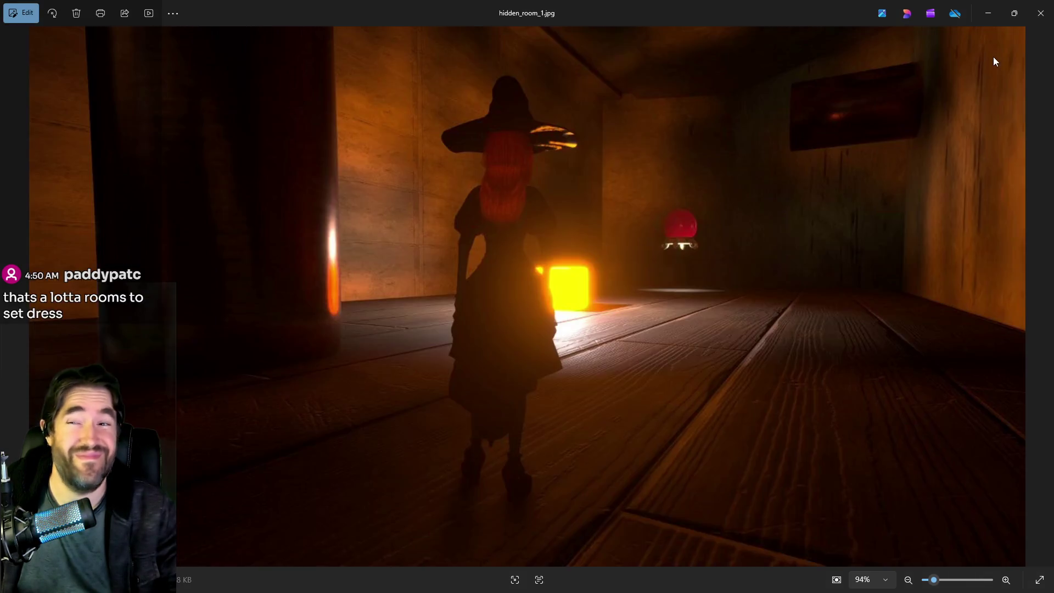
pyautogui.press('Right')
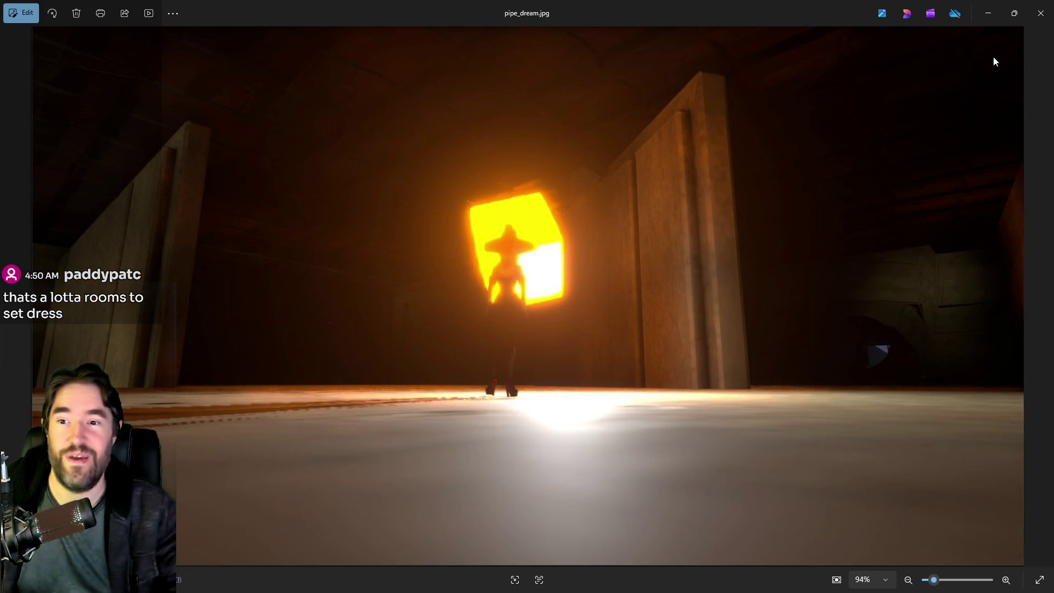
pyautogui.press('Right')
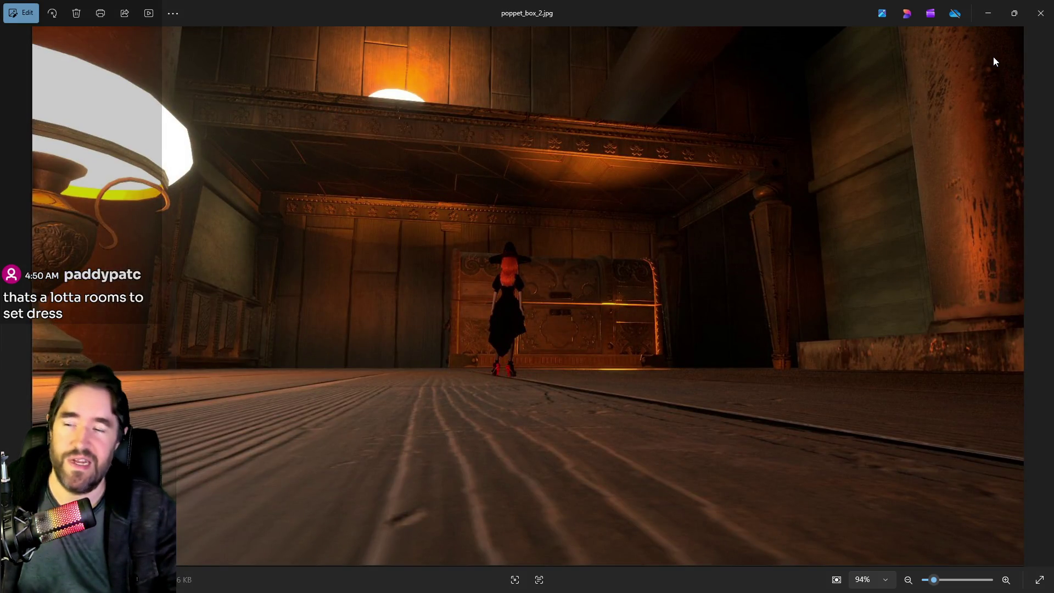
pyautogui.press('Right')
pyautogui.press('Right')
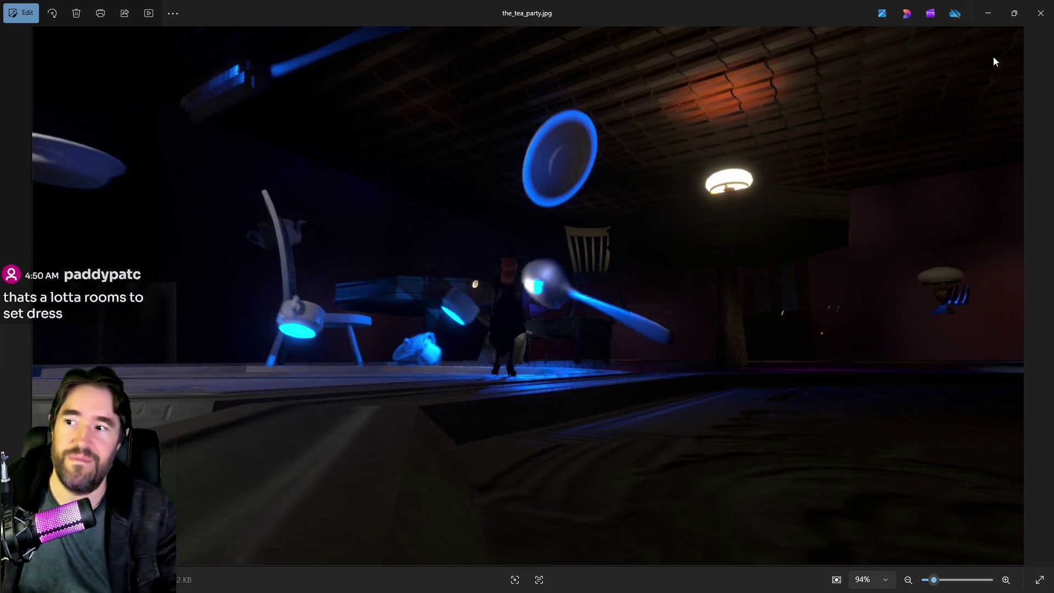
pyautogui.press('Right')
pyautogui.press('Right')
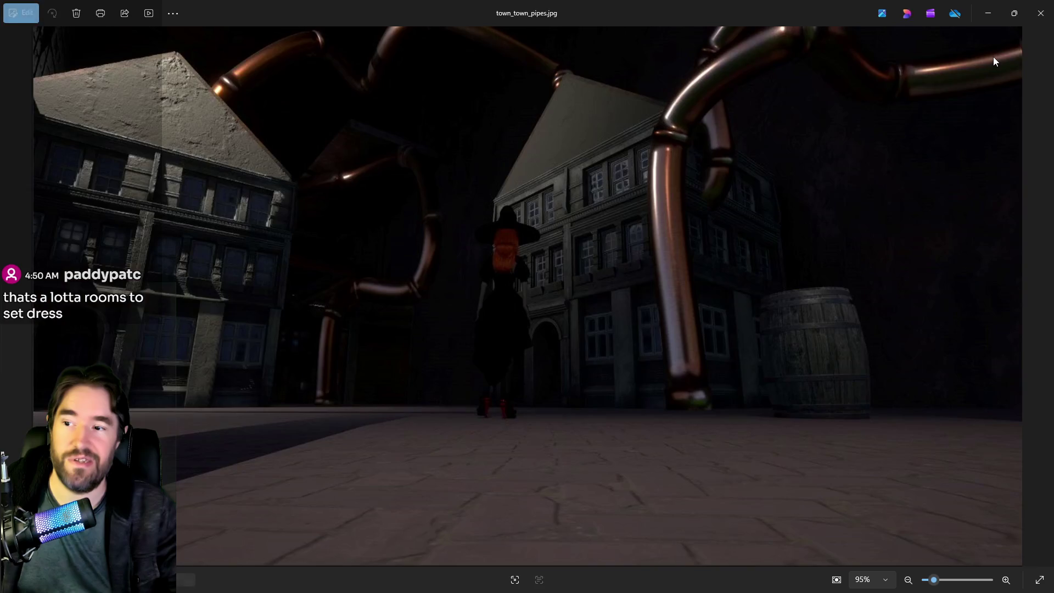
pyautogui.press('Right')
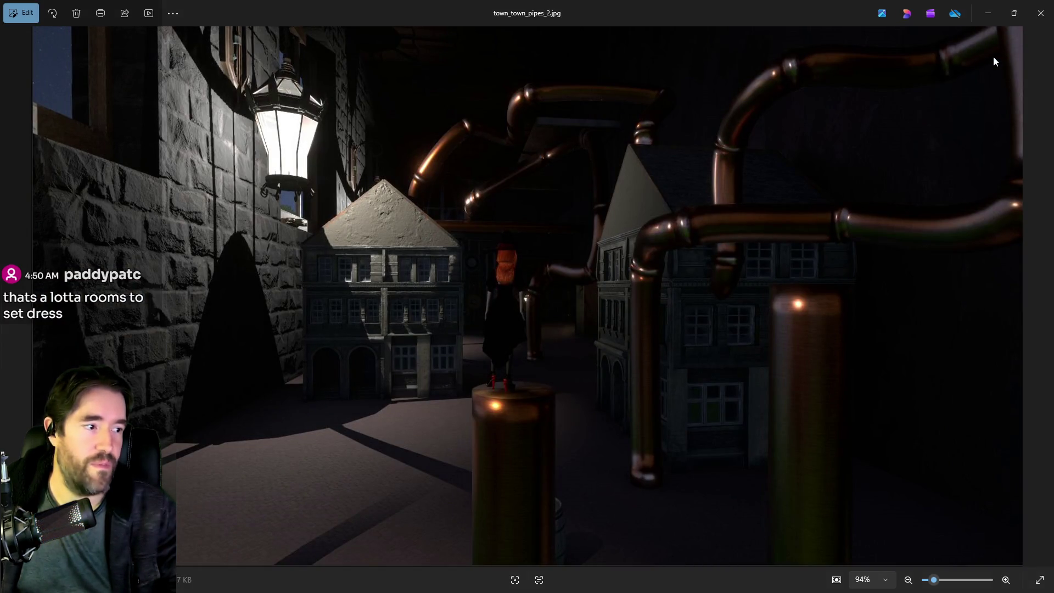
pyautogui.press('Right')
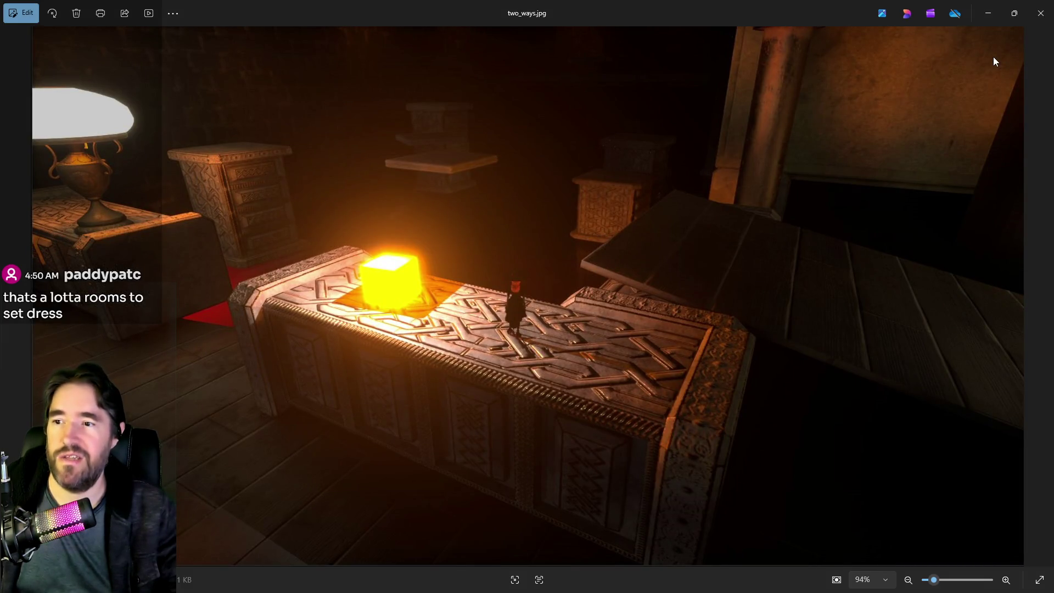
pyautogui.press('Right')
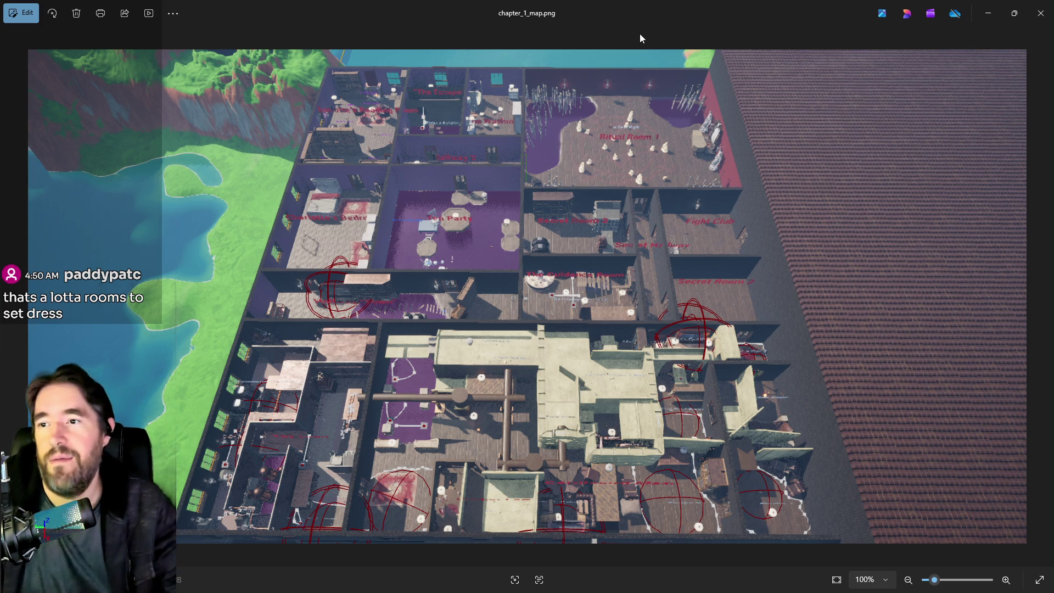
# - Restore and move the Photos window aside, then switch to the game design document
pyautogui.doubleClick(670, 17)
pyautogui.moveTo(671, 16)
pyautogui.mouseDown()
pyautogui.moveTo(713, 112)
pyautogui.moveTo(818, 132)
pyautogui.mouseUp()
pyautogui.hotkey('alt', 'Tab')
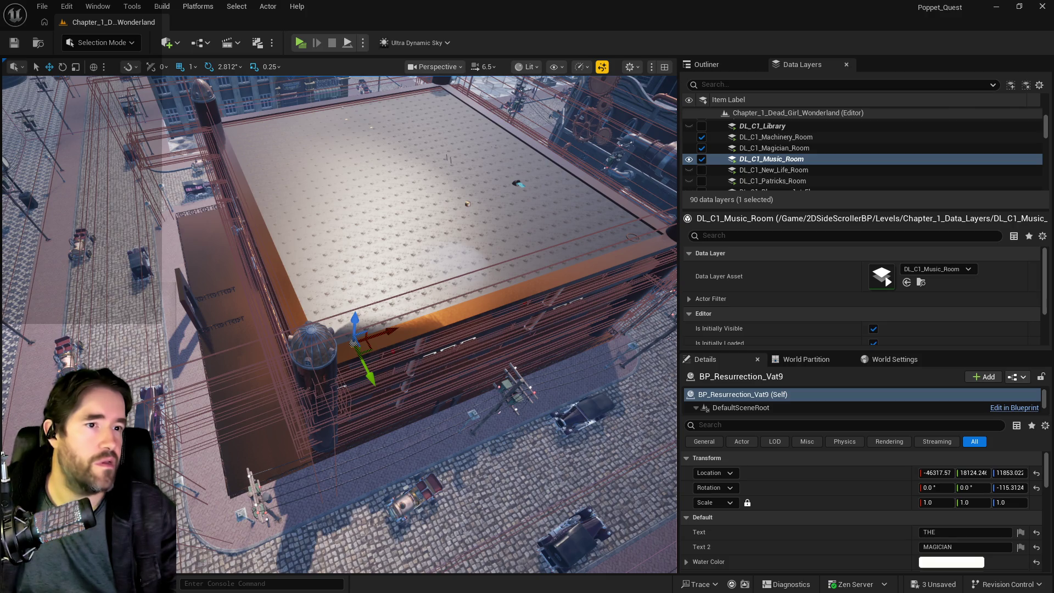
pyautogui.hotkey('alt', 'Tab')
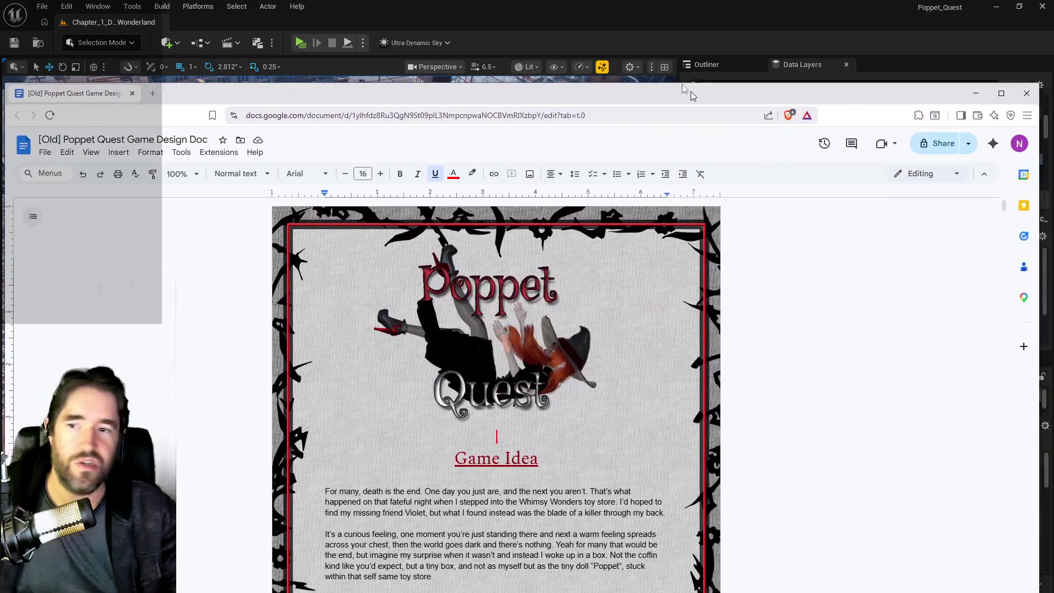
# - Scroll down the Poppet Quest design doc to the Prologue: Lost Not Found chapter
pyautogui.scroll(-5, 480, 457)
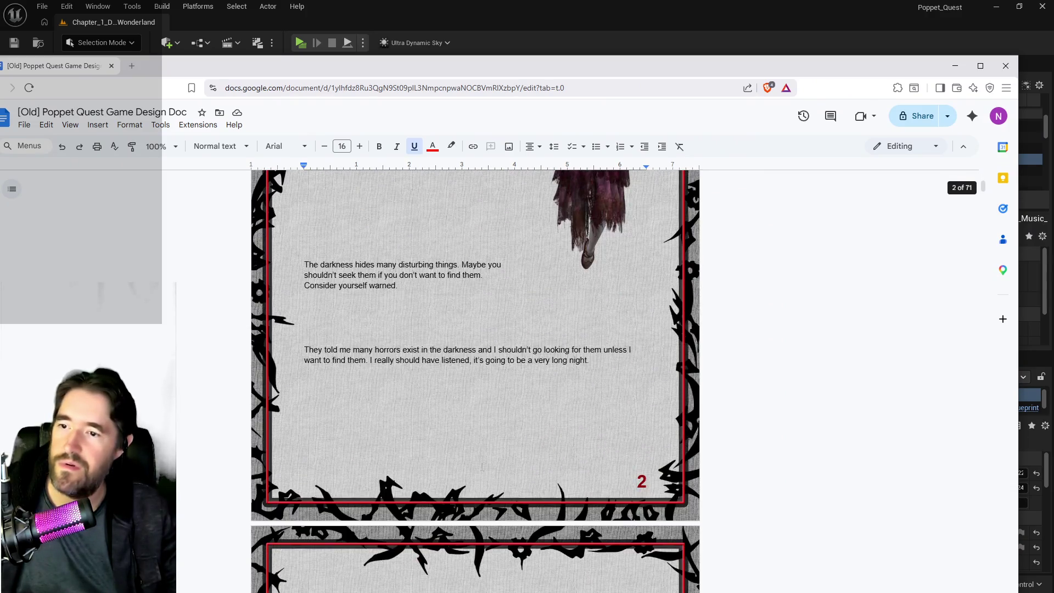
pyautogui.scroll(-5, 483, 466)
pyautogui.scroll(-7, 482, 466)
pyautogui.scroll(-8, 484, 466)
pyautogui.scroll(-10, 483, 466)
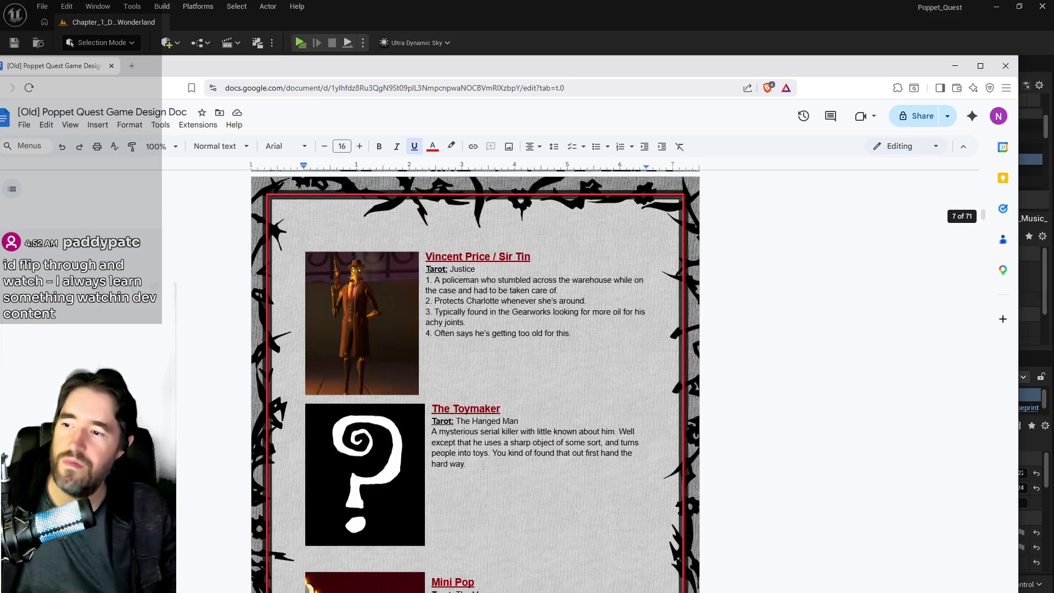
pyautogui.scroll(-4, 483, 466)
pyautogui.scroll(-10, 483, 464)
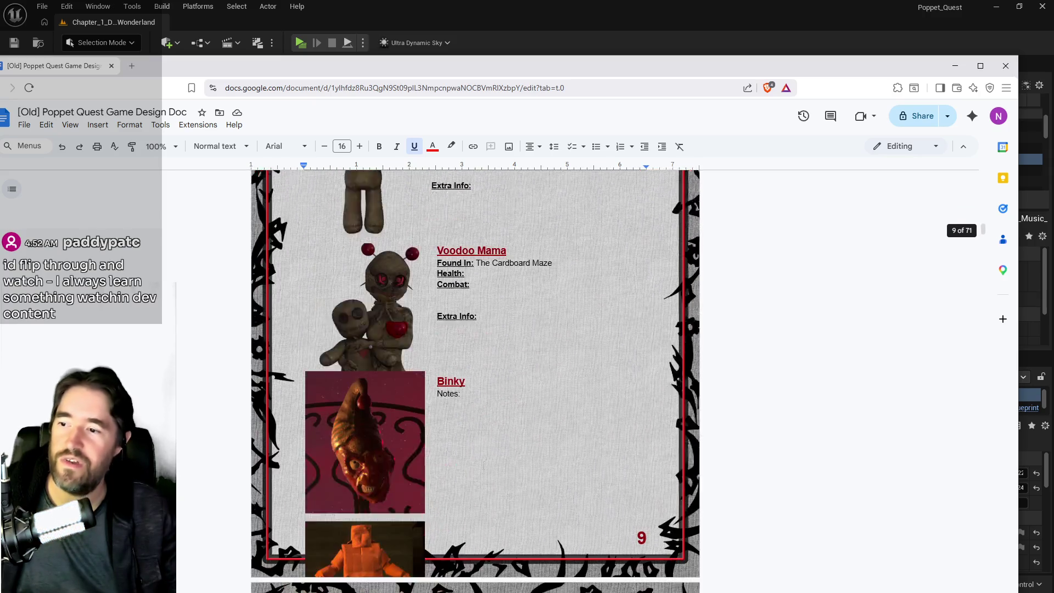
pyautogui.scroll(-20, 483, 465)
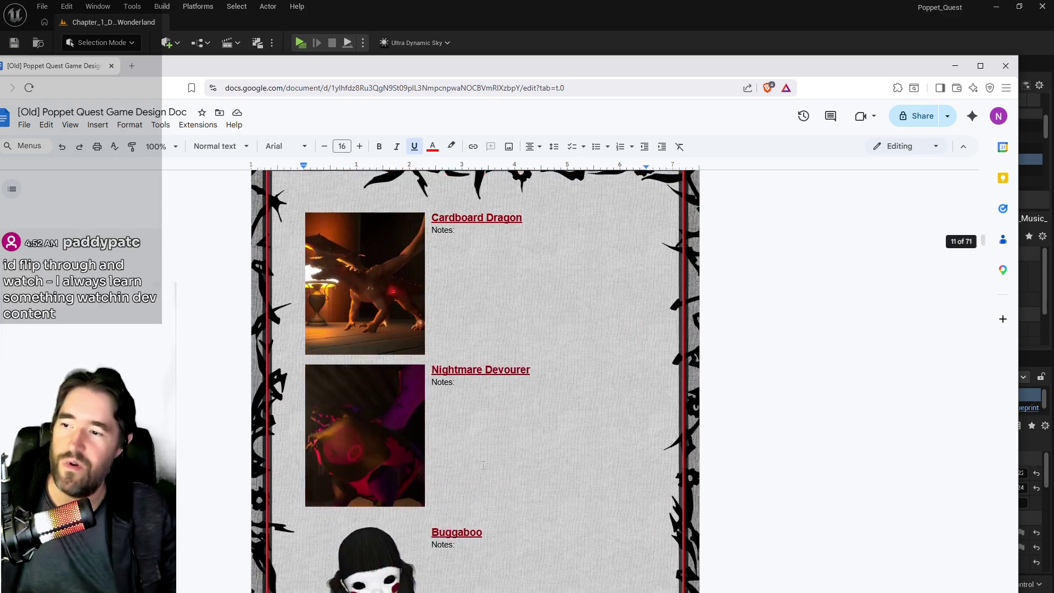
pyautogui.scroll(-20, 483, 466)
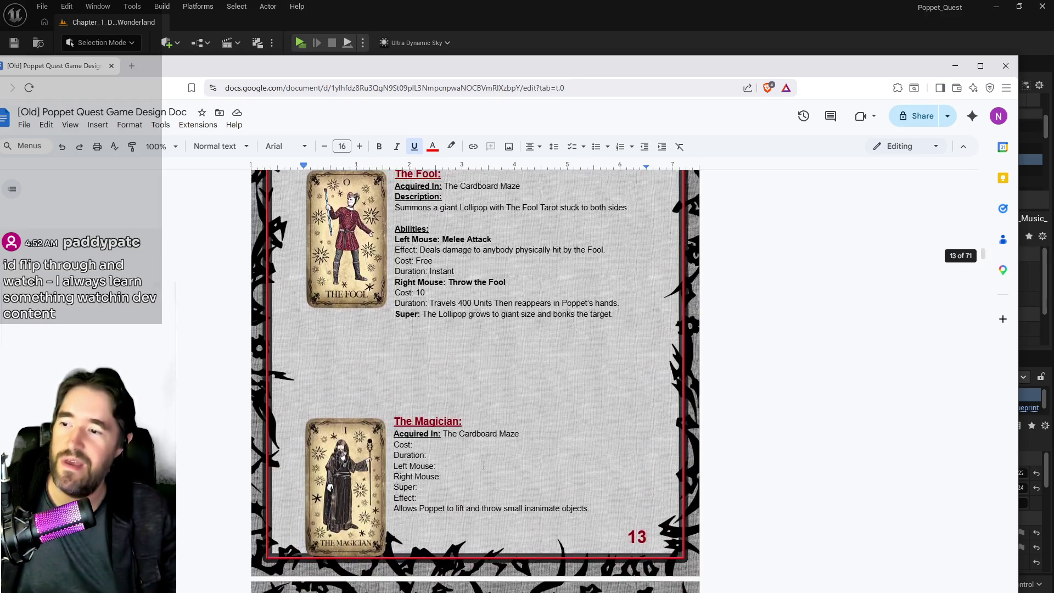
pyautogui.scroll(-20, 483, 466)
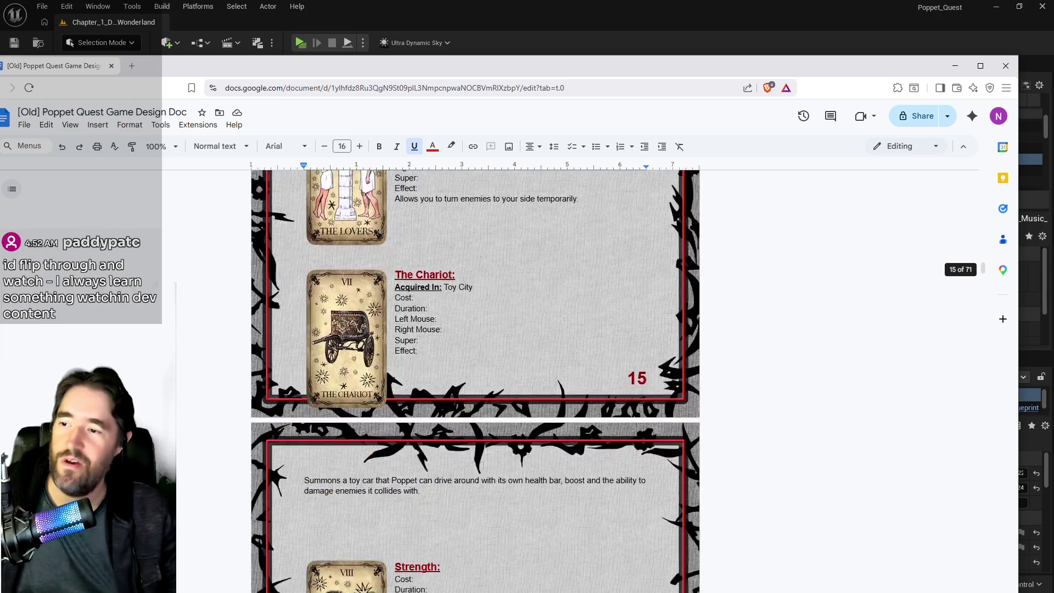
pyautogui.scroll(-20, 483, 465)
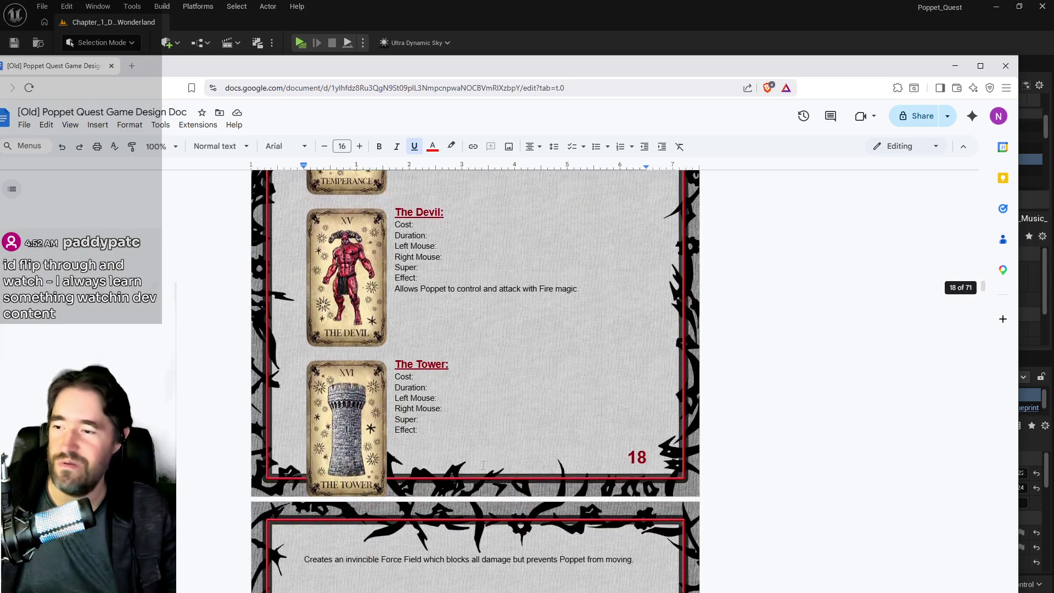
pyautogui.scroll(-20, 483, 466)
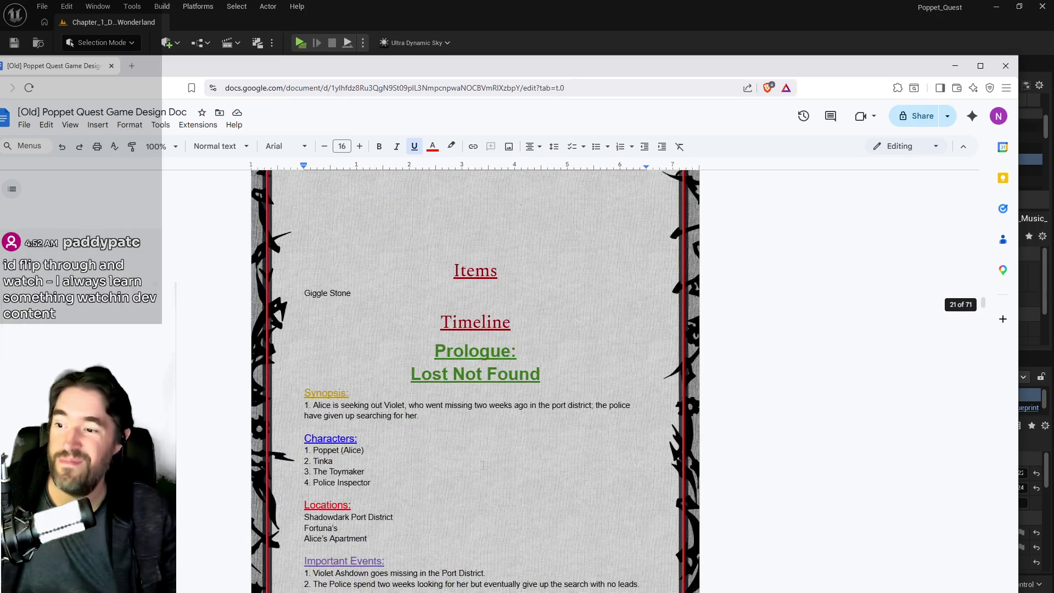
pyautogui.scroll(-18, 483, 465)
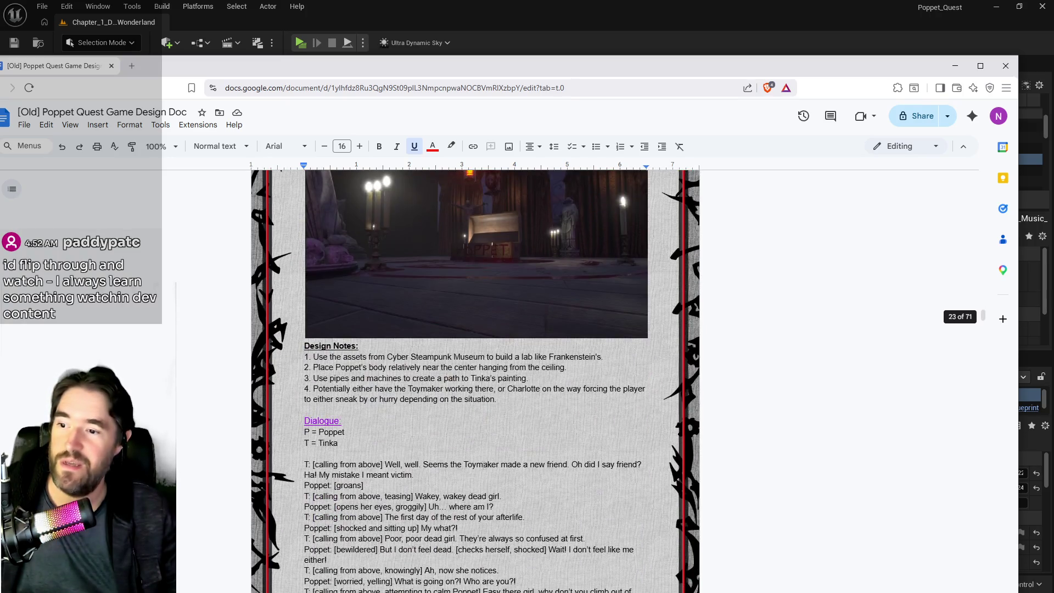
# - Scroll to Chapter 6: The Blood Circus on page 61, then minimize the browser
pyautogui.scroll(3, 484, 466)
pyautogui.scroll(-18, 519, 353)
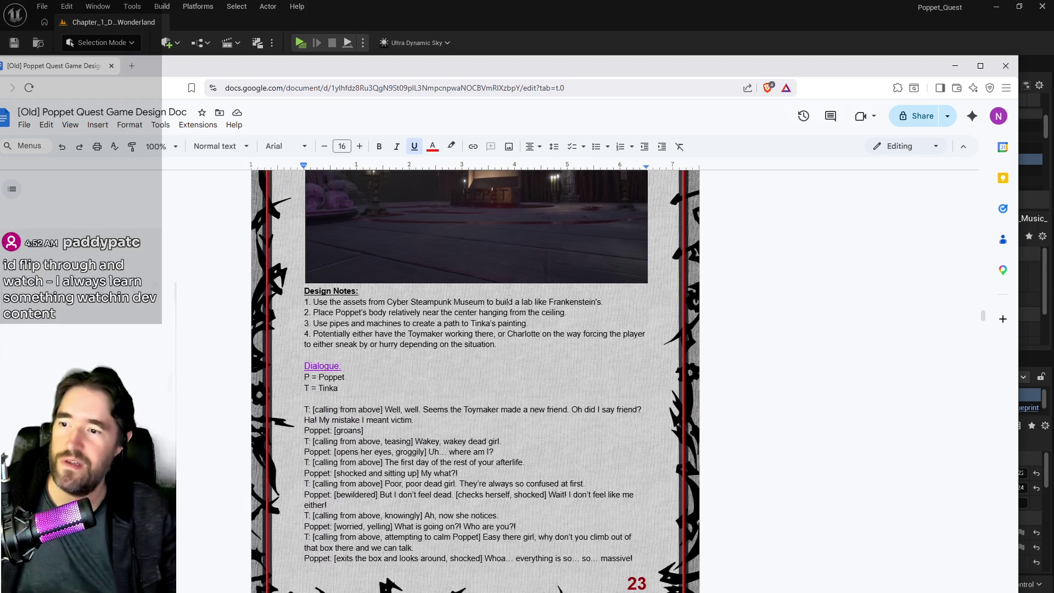
pyautogui.scroll(-20, 512, 332)
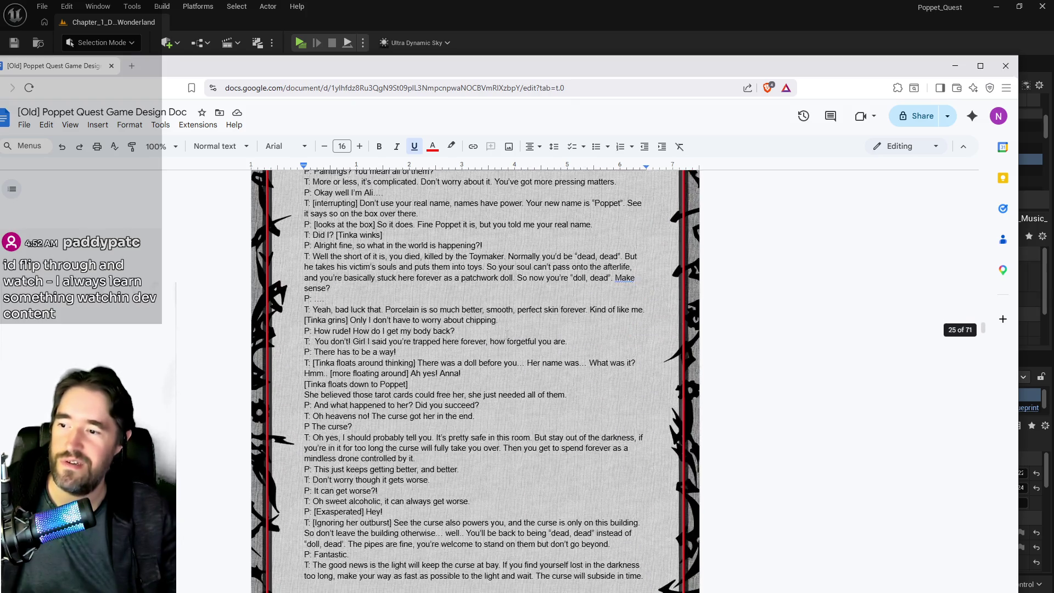
pyautogui.scroll(-4, 512, 332)
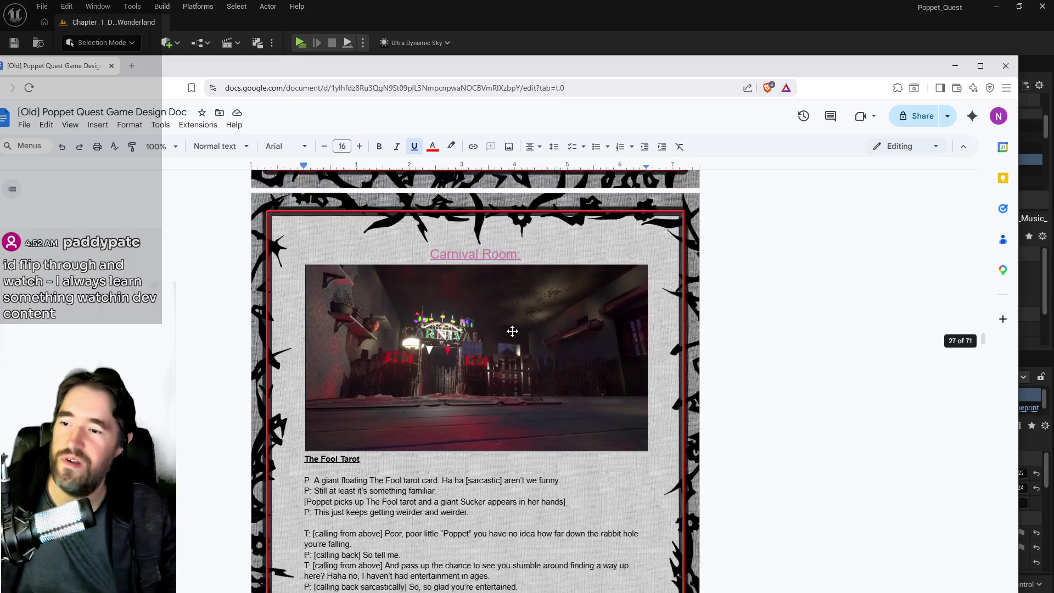
pyautogui.scroll(1, 487, 298)
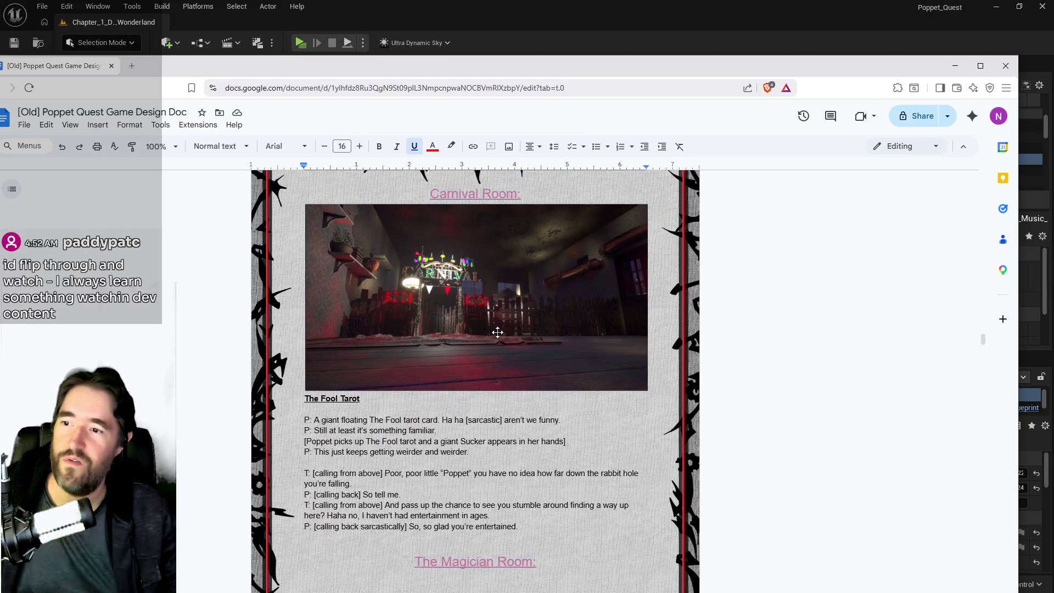
pyautogui.scroll(-10, 498, 332)
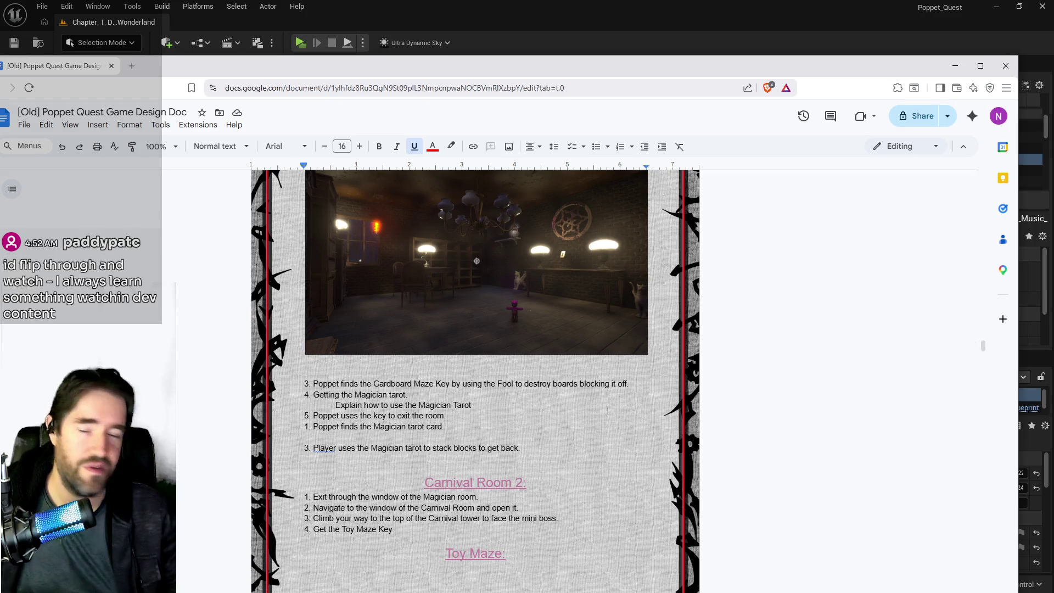
pyautogui.scroll(-10, 607, 411)
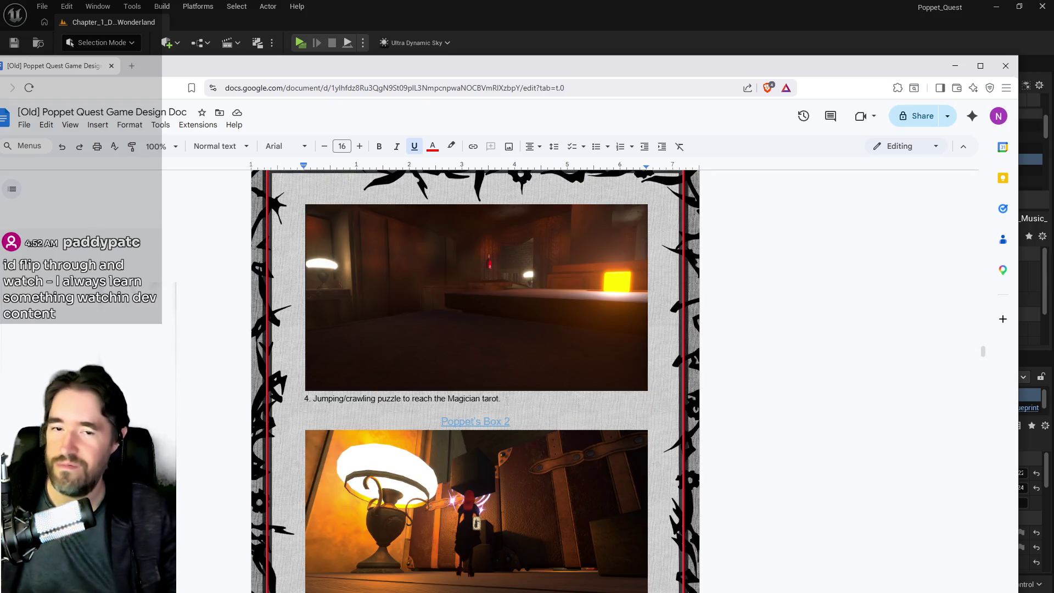
pyautogui.scroll(2, 384, 367)
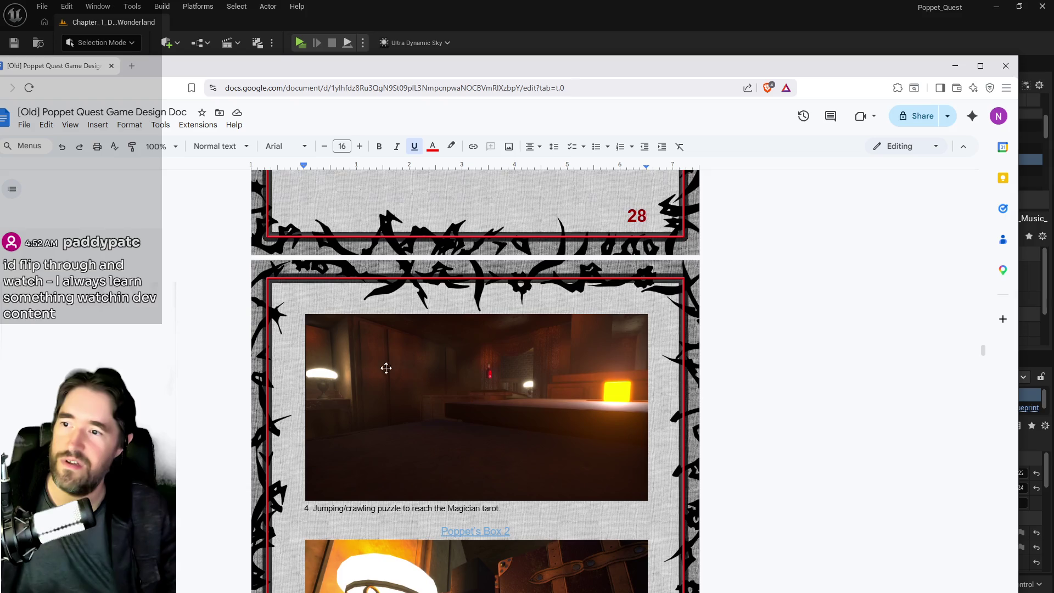
pyautogui.scroll(-4, 462, 261)
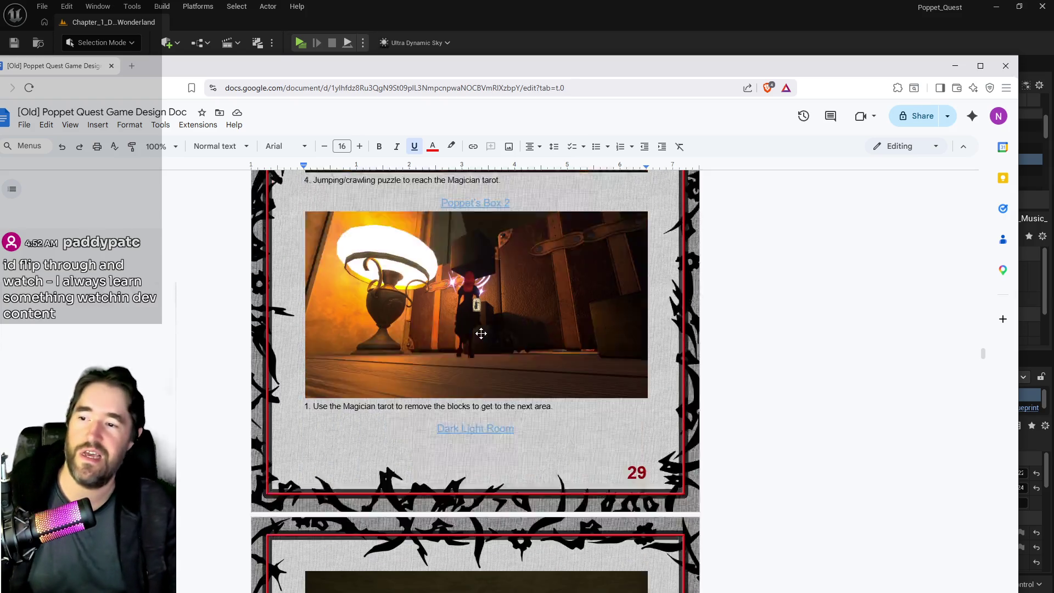
pyautogui.scroll(-10, 481, 333)
pyautogui.scroll(-6, 498, 328)
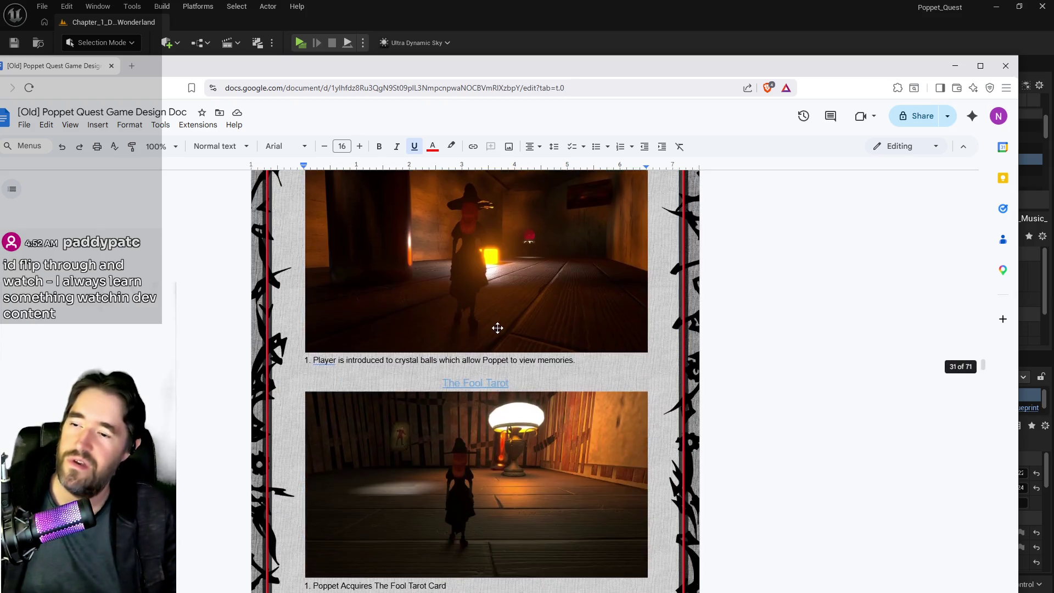
pyautogui.scroll(-7, 482, 352)
pyautogui.scroll(-5, 483, 352)
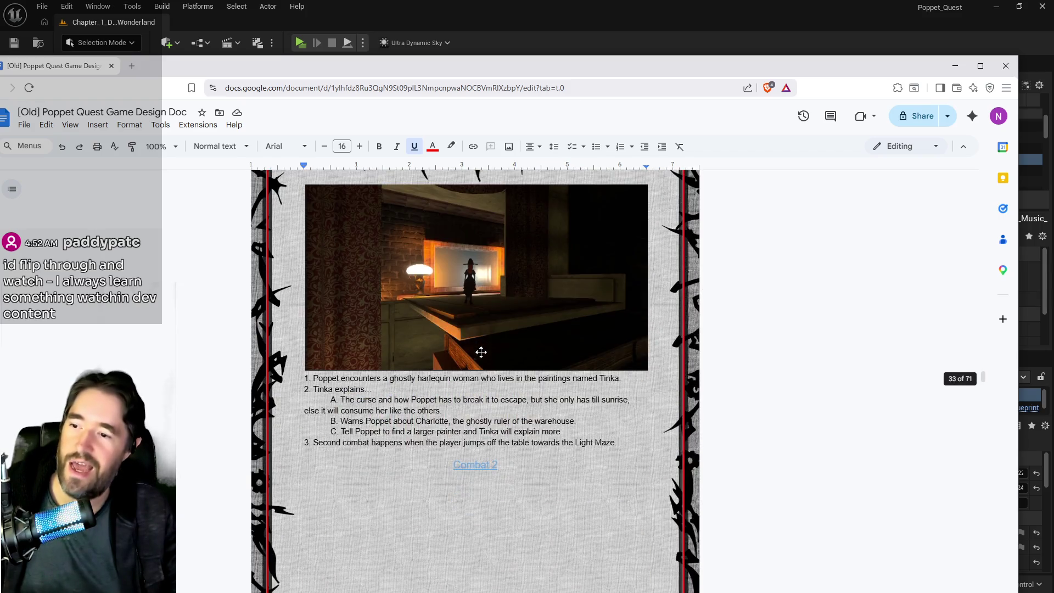
pyautogui.scroll(-20, 481, 352)
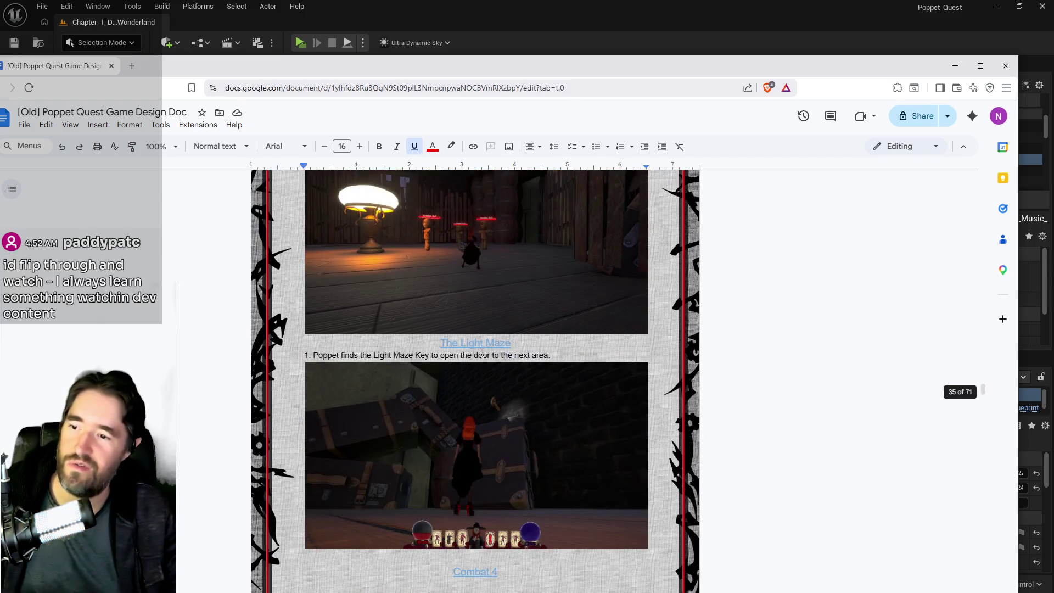
pyautogui.scroll(-6, 482, 352)
pyautogui.scroll(-20, 482, 352)
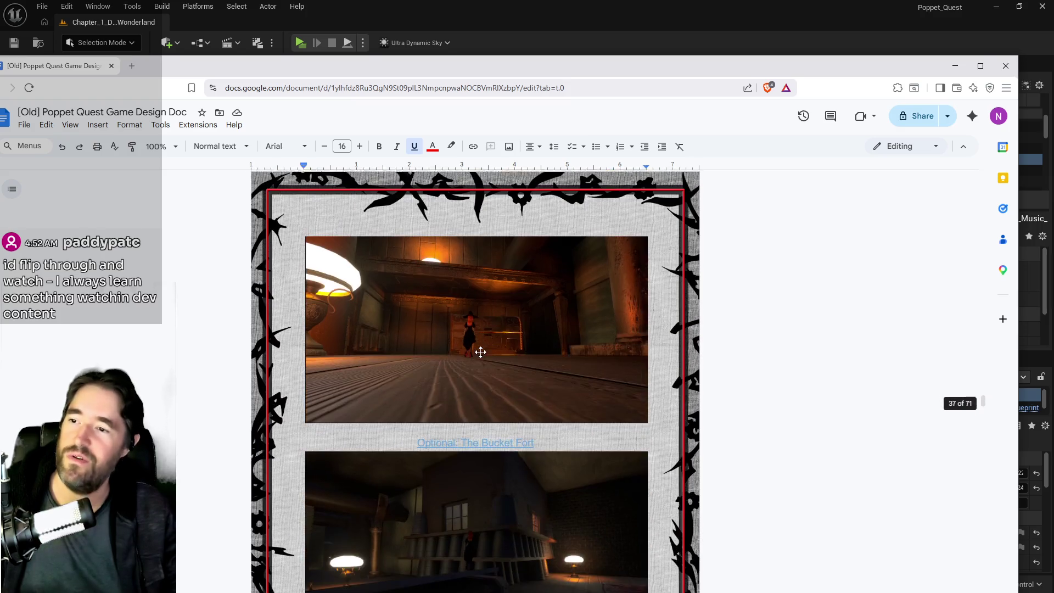
pyautogui.scroll(-4, 479, 350)
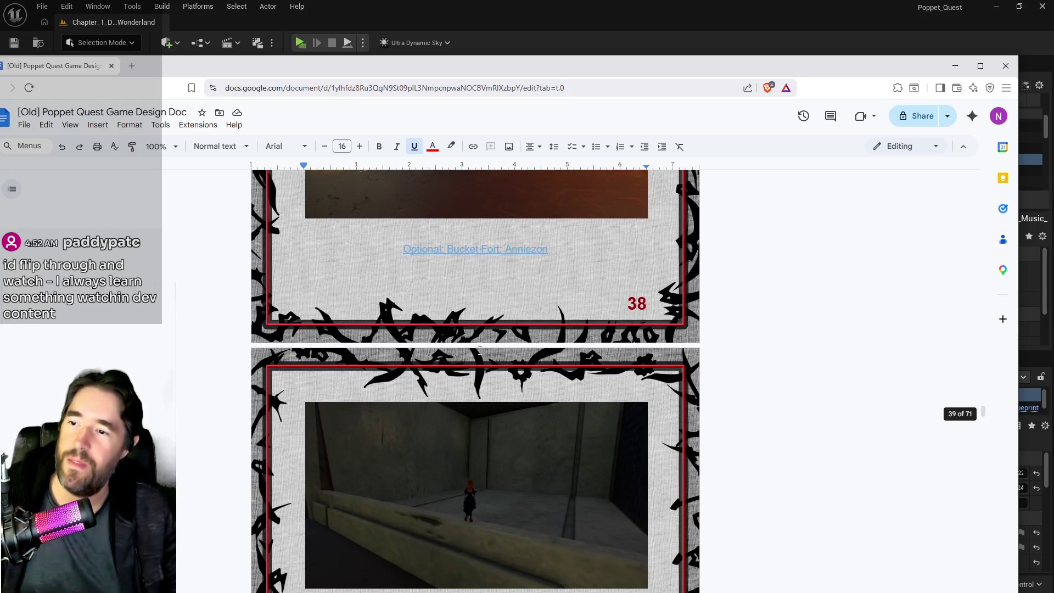
pyautogui.scroll(-10, 479, 350)
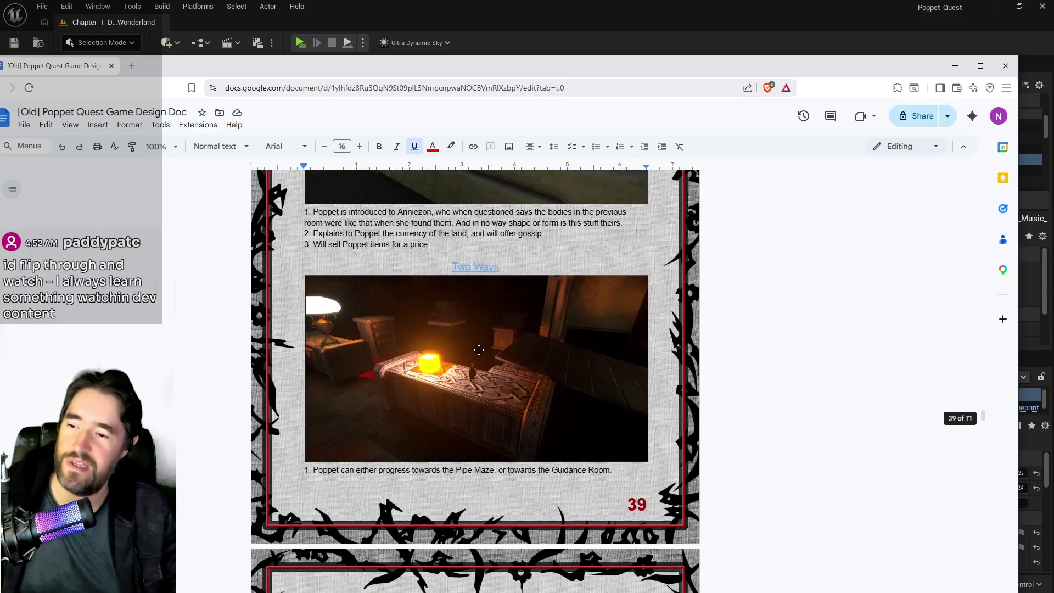
pyautogui.scroll(-6, 477, 349)
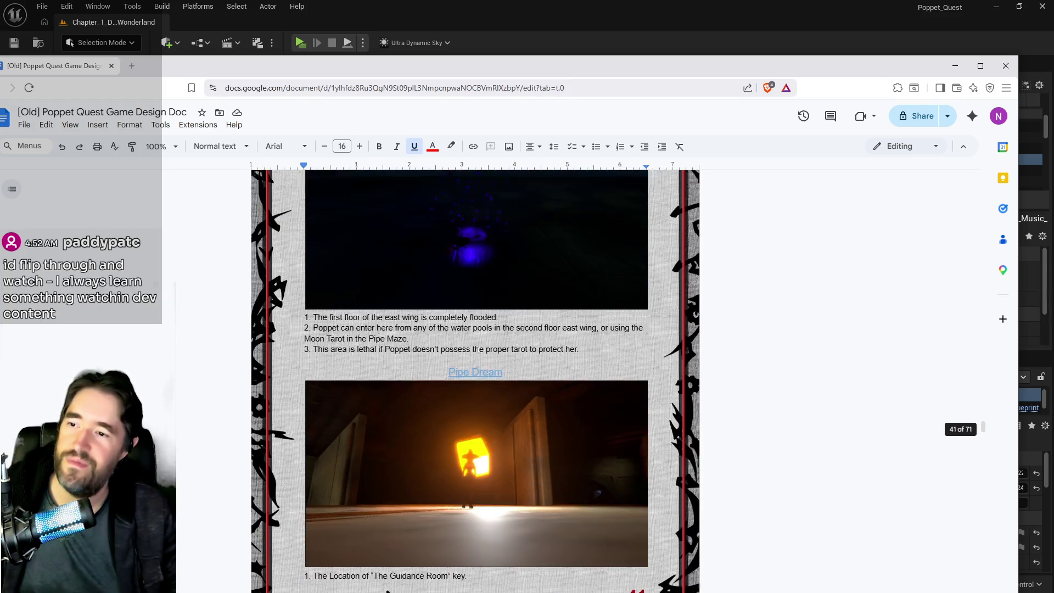
pyautogui.scroll(-18, 477, 349)
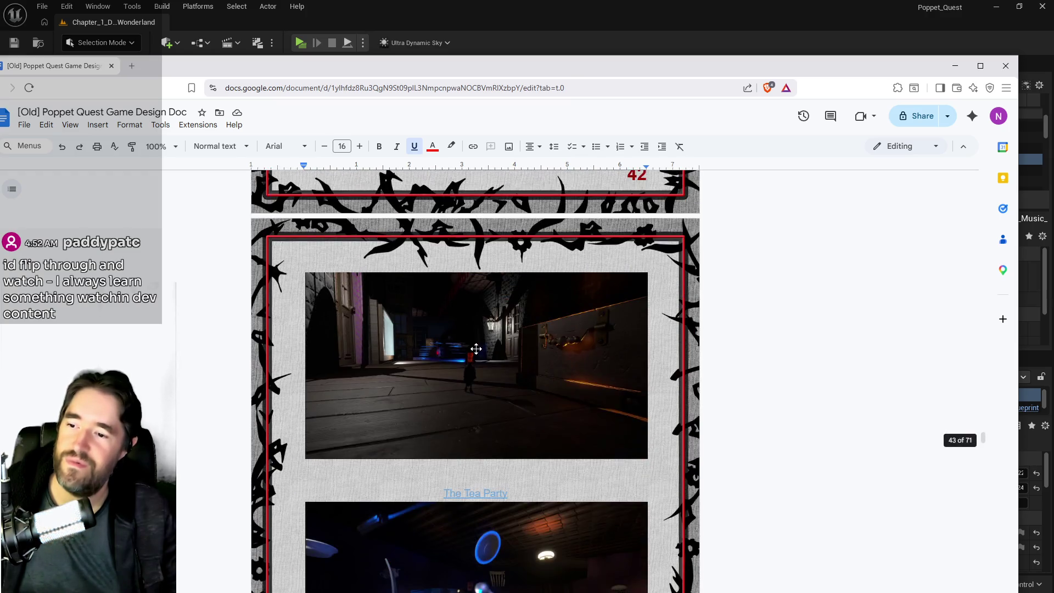
pyautogui.scroll(-18, 476, 349)
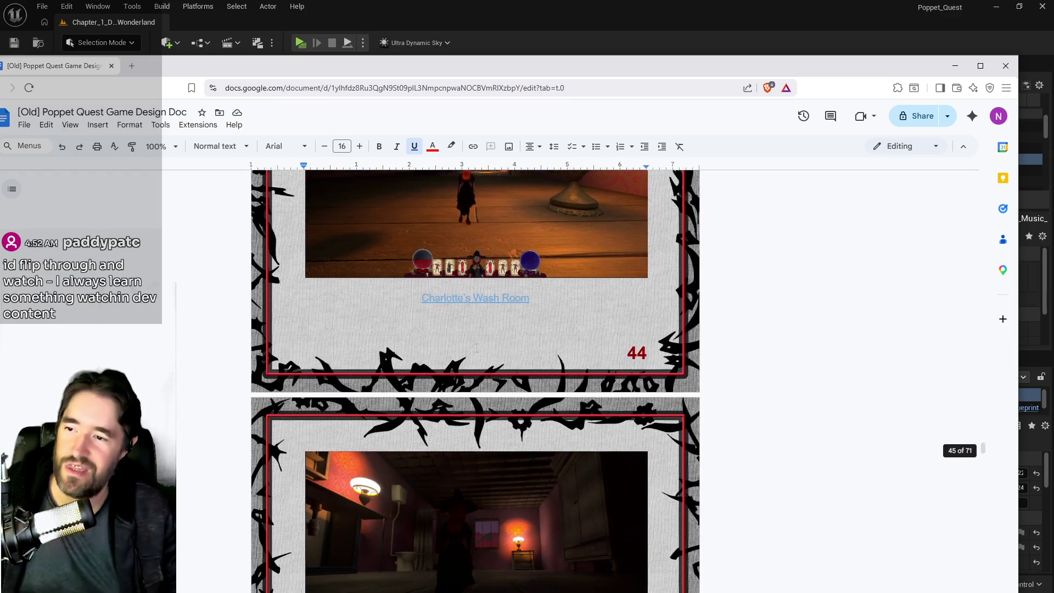
pyautogui.scroll(-19, 476, 348)
pyautogui.scroll(-6, 474, 347)
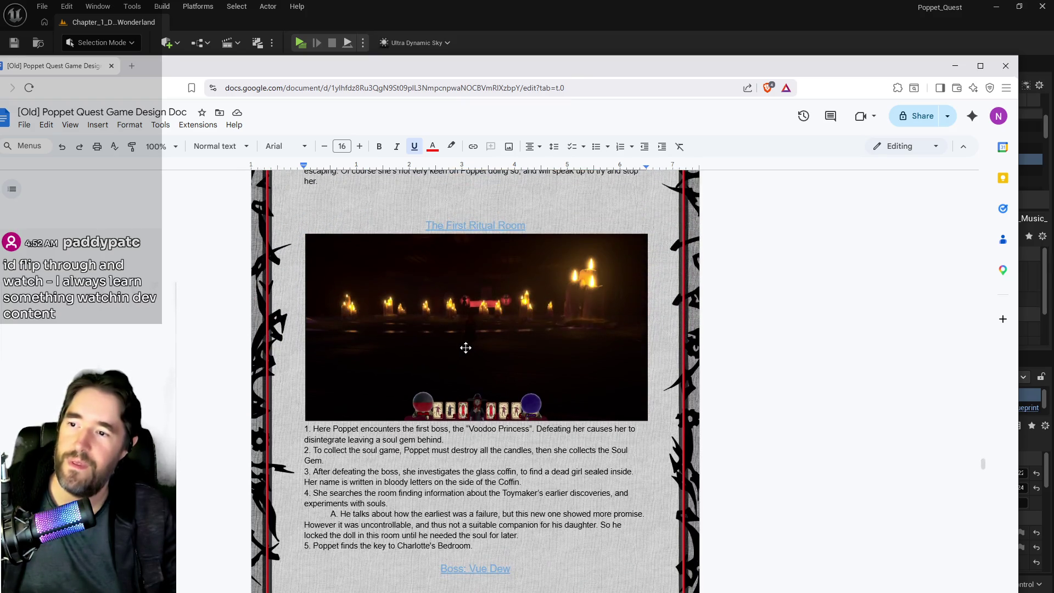
pyautogui.scroll(-5, 483, 318)
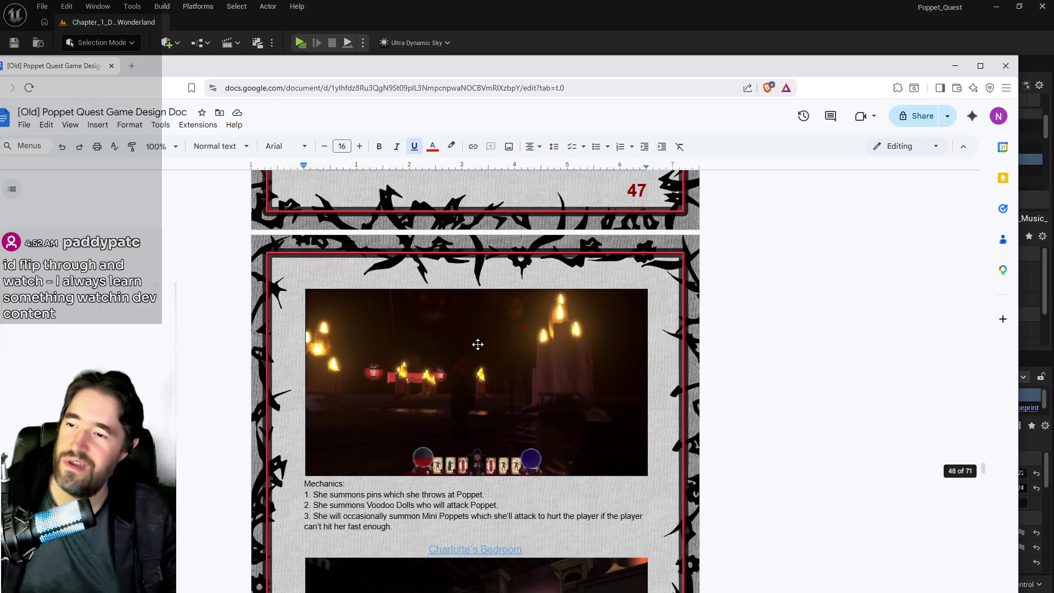
pyautogui.scroll(-13, 477, 371)
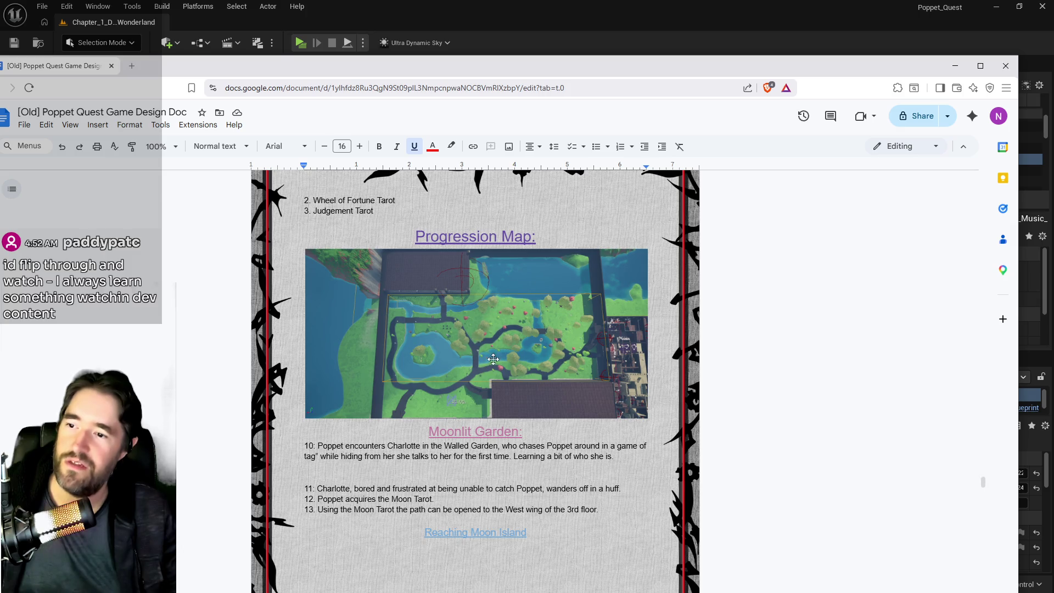
pyautogui.scroll(-6, 553, 358)
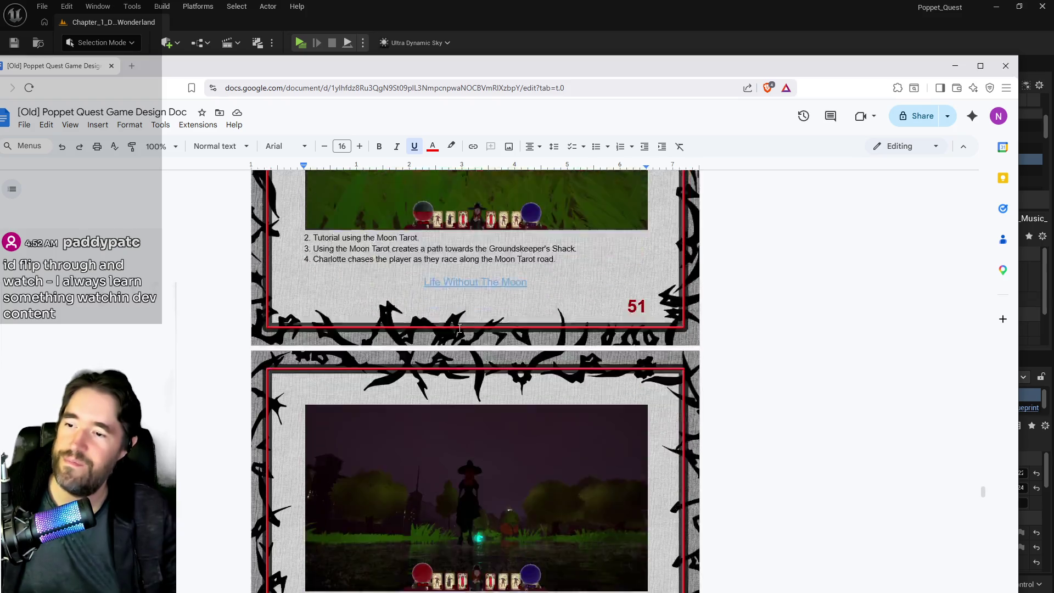
pyautogui.scroll(-15, 460, 328)
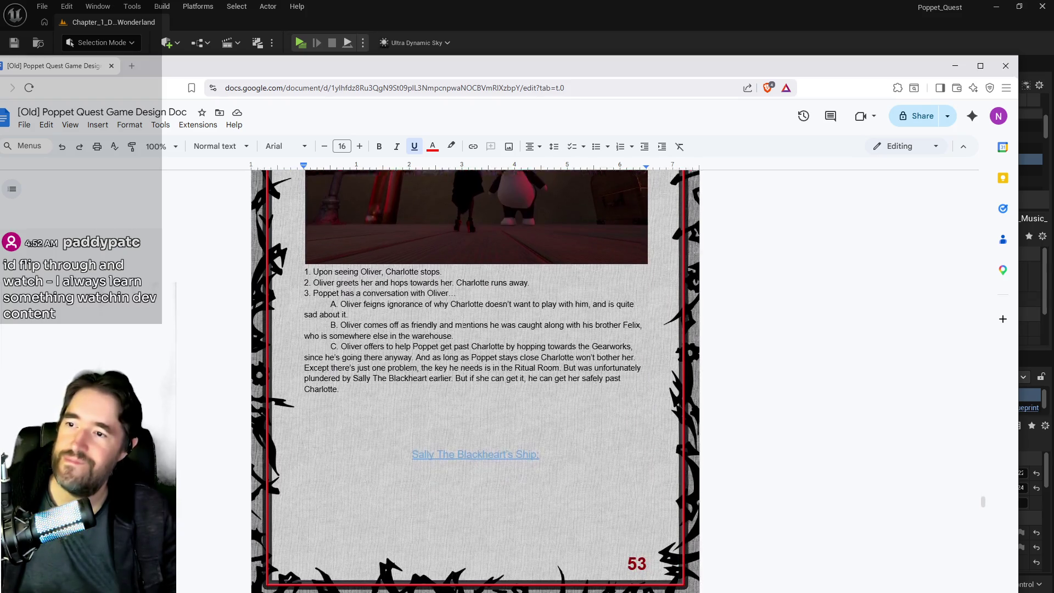
pyautogui.scroll(-6, 475, 382)
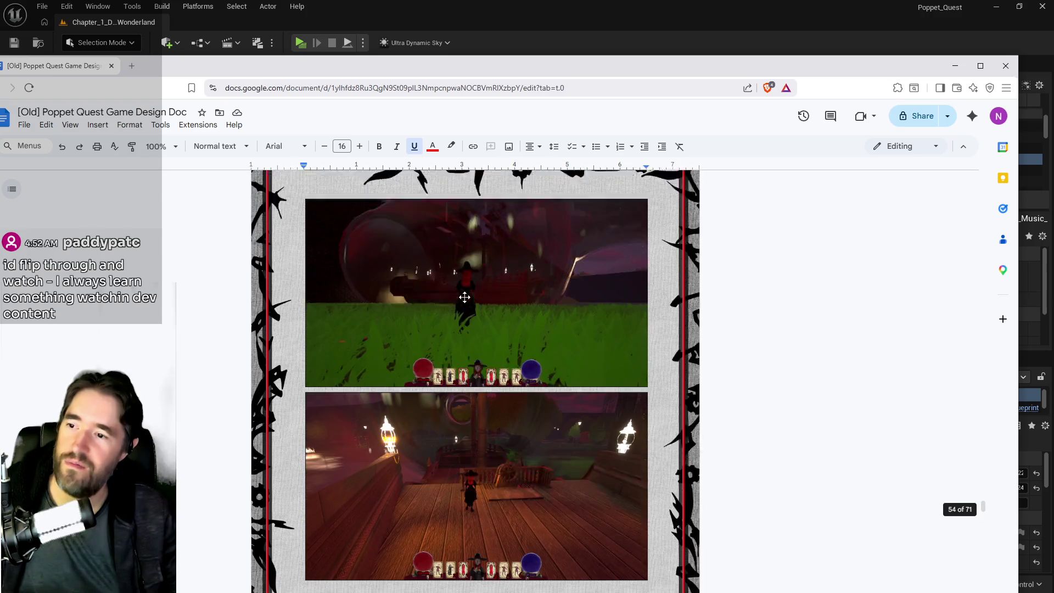
pyautogui.scroll(-2, 464, 297)
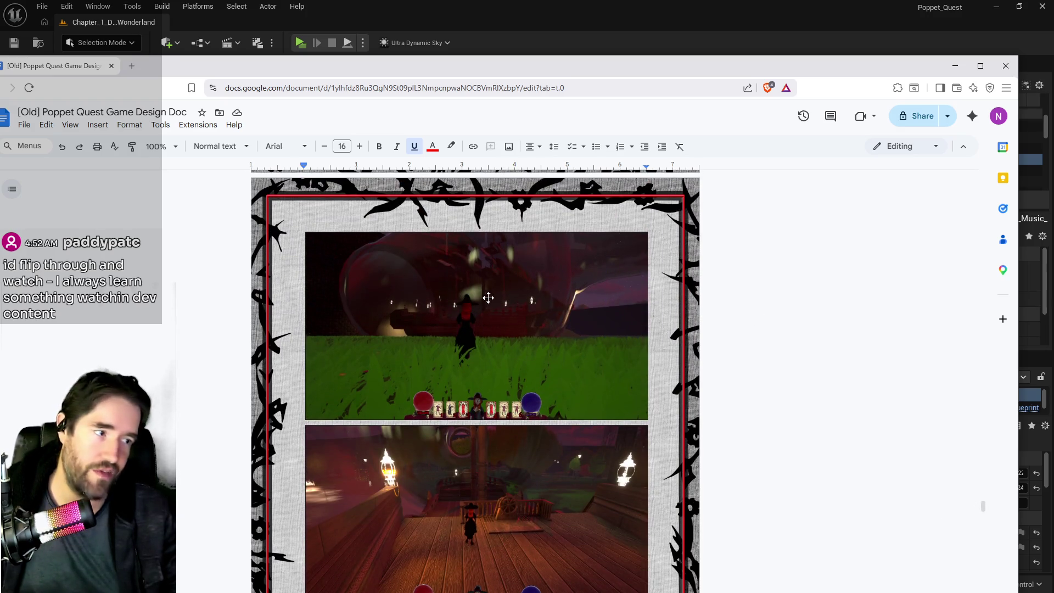
pyautogui.scroll(-5, 546, 301)
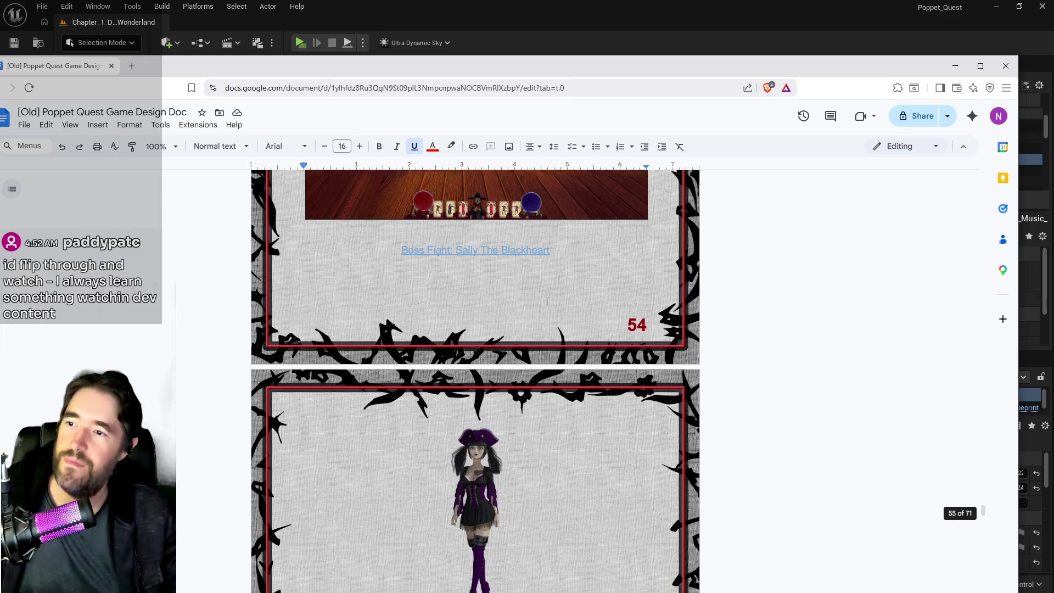
pyautogui.scroll(-10, 548, 300)
pyautogui.scroll(-20, 548, 300)
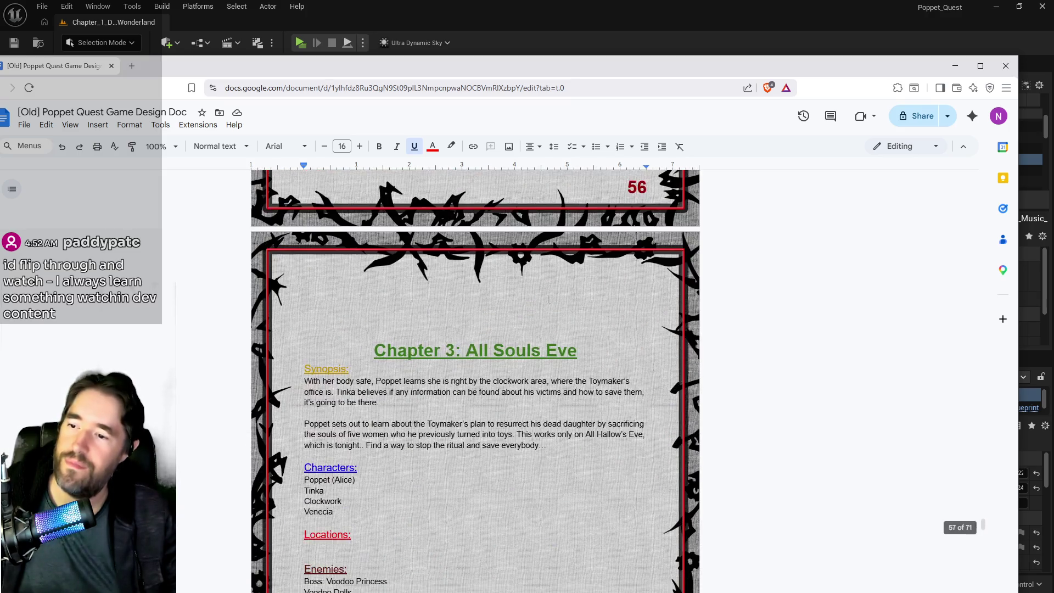
pyautogui.scroll(-20, 549, 297)
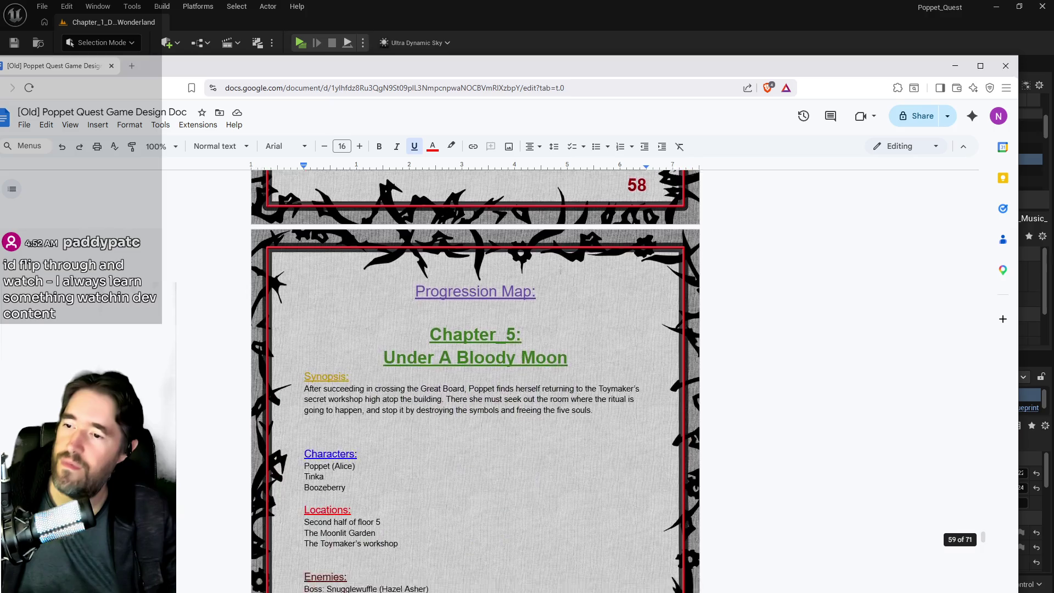
pyautogui.scroll(-7, 572, 234)
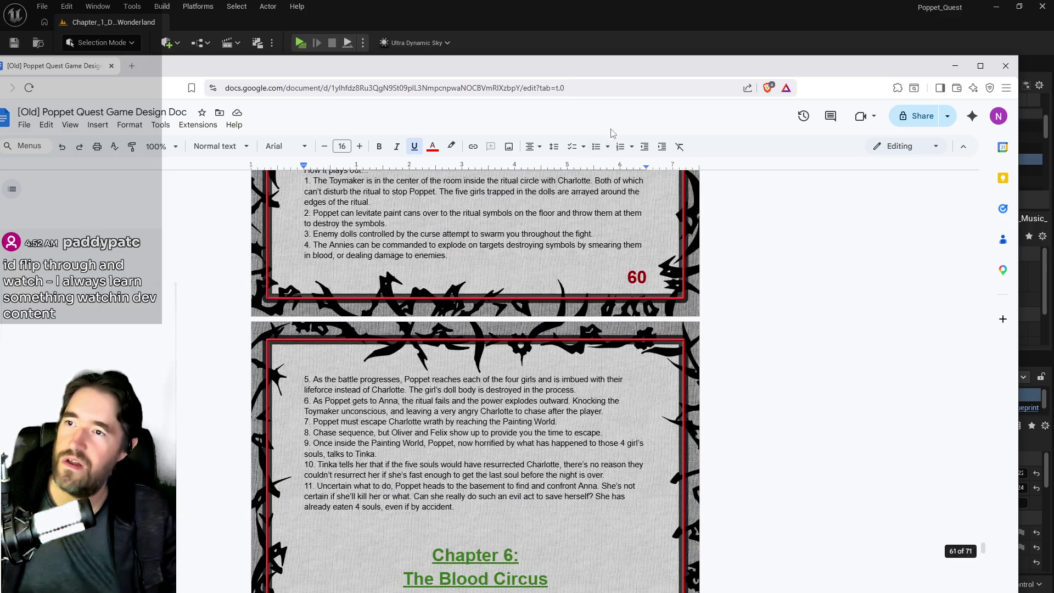
pyautogui.click(955, 66)
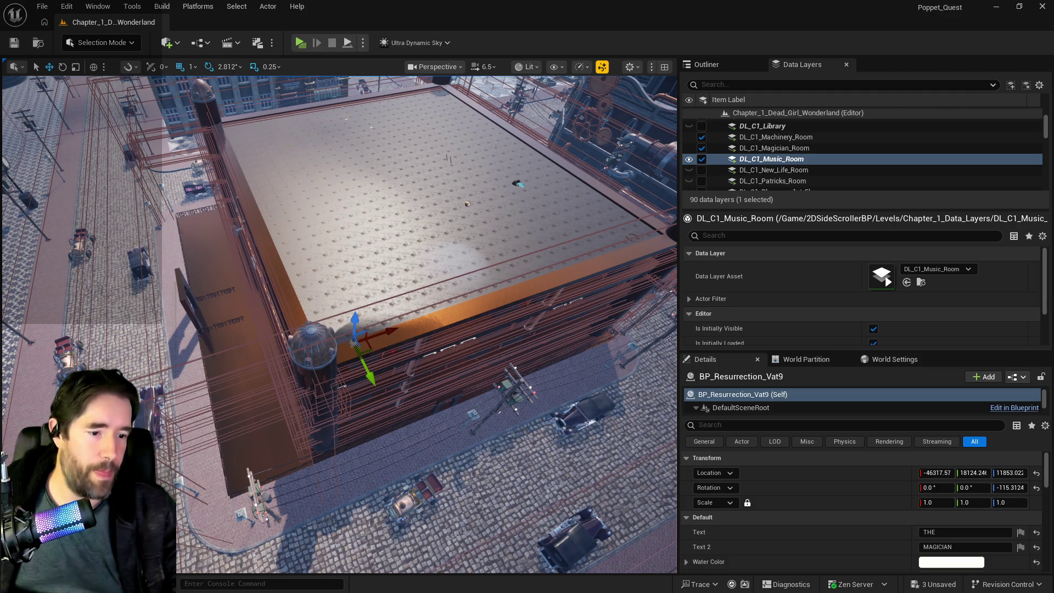
# - Select DL_C1_Music_Room, then drag the YouTube channel window over the editor
pyautogui.click(771, 159)
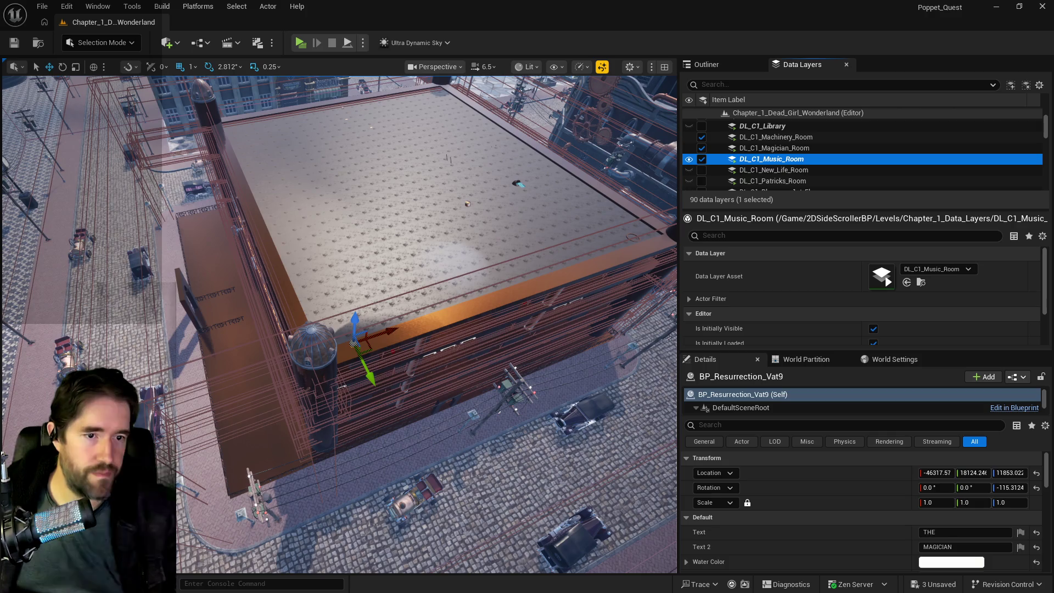
pyautogui.moveTo(1053, 55); pyautogui.dragTo(476, 57)
pyautogui.scroll(-3, 483, 275)
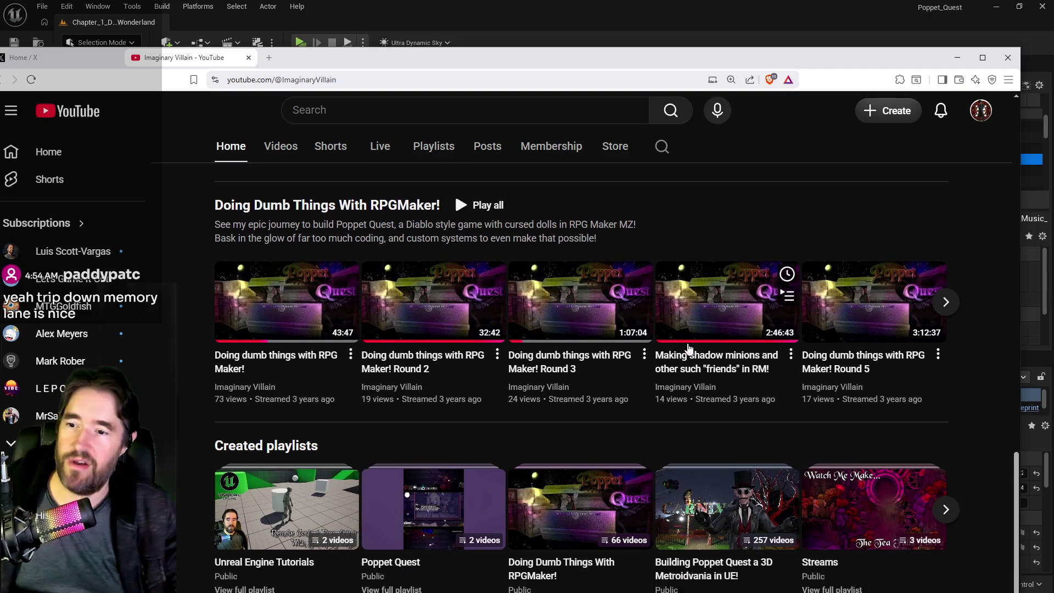
# - Start the Building Poppet Quest playlist stream full screen with chat replay closed
pyautogui.click(727, 467)
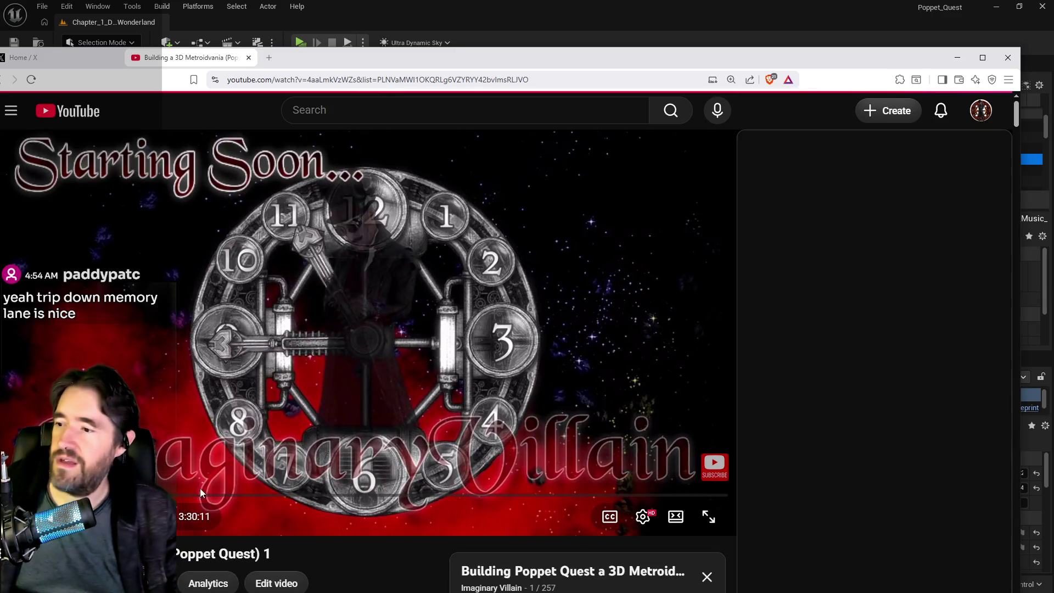
pyautogui.moveTo(200, 488); pyautogui.dragTo(88, 494)
pyautogui.click(708, 516)
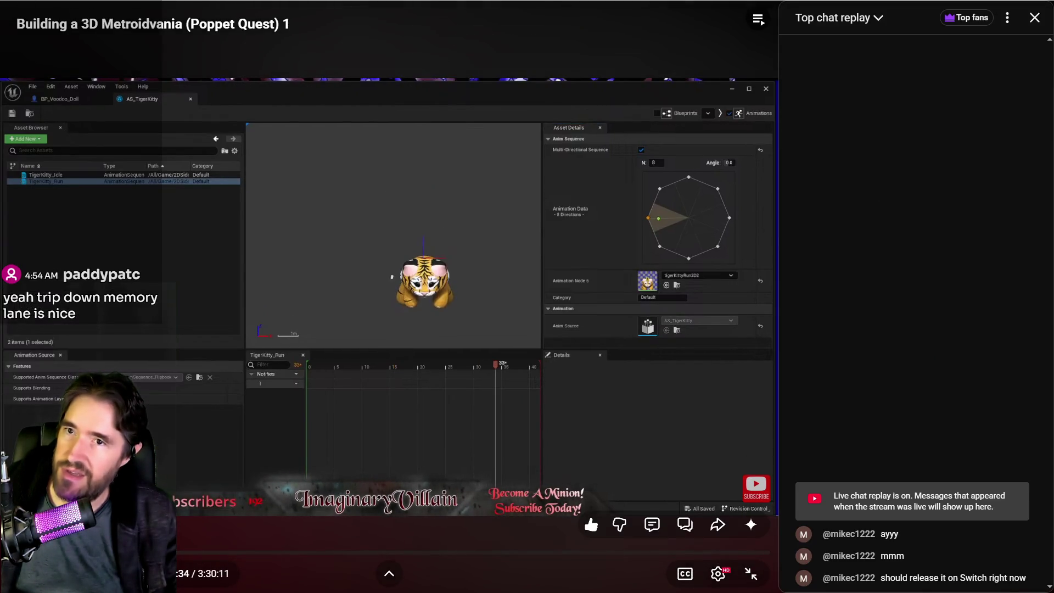
pyautogui.click(1035, 18)
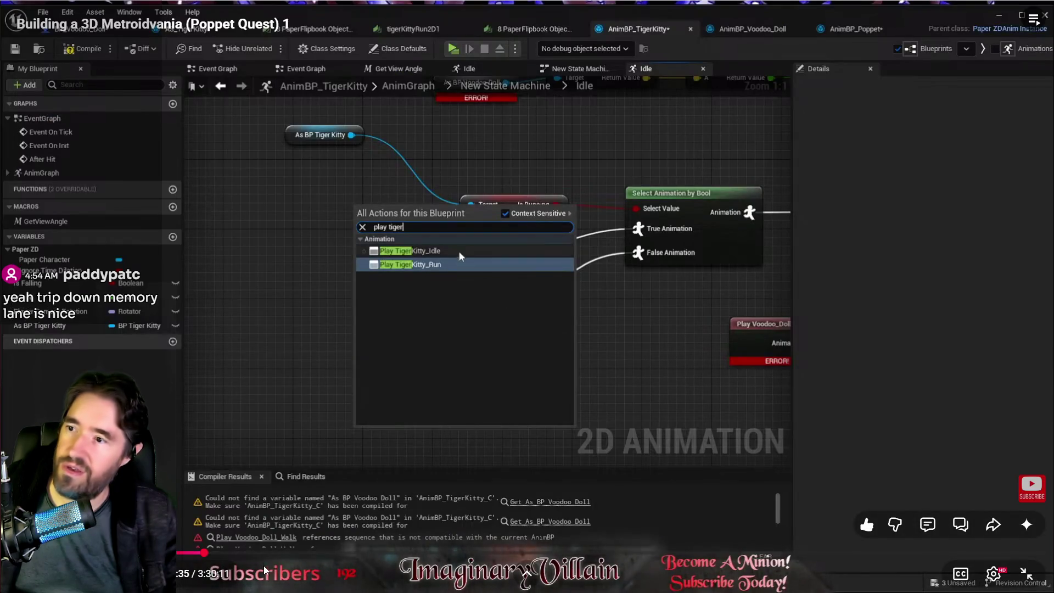
# - Skip ahead through the stream in several jumps to later editor footage
pyautogui.moveTo(203, 553); pyautogui.dragTo(324, 558)
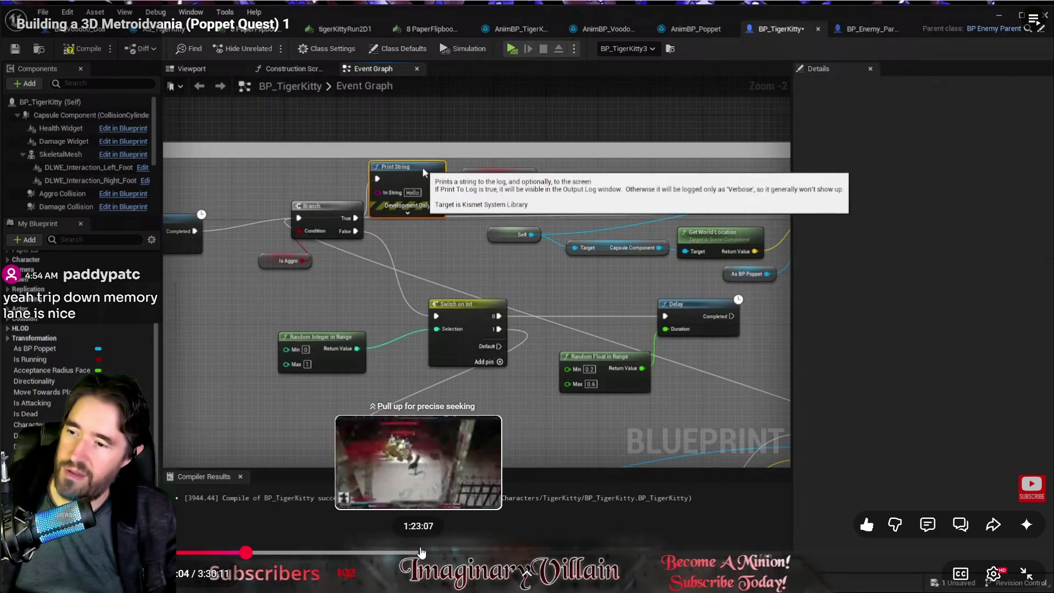
pyautogui.click(420, 552)
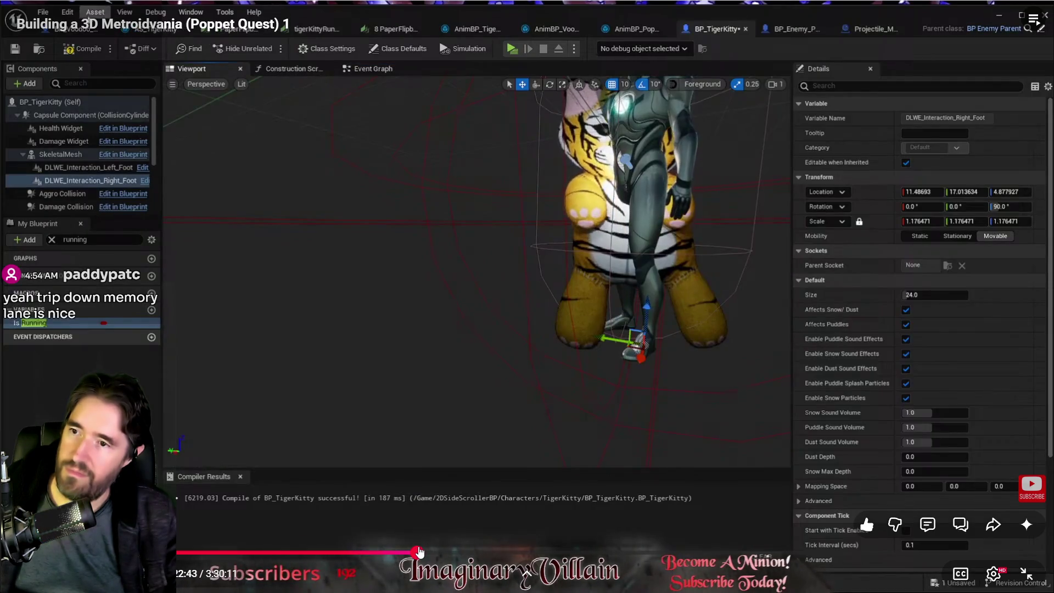
pyautogui.click(427, 551)
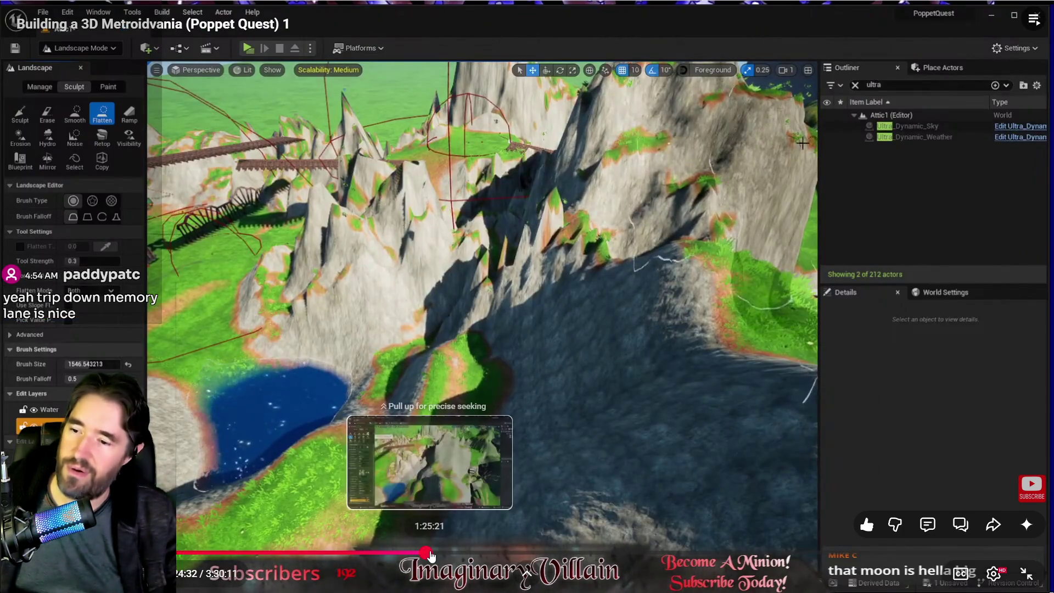
pyautogui.click(433, 553)
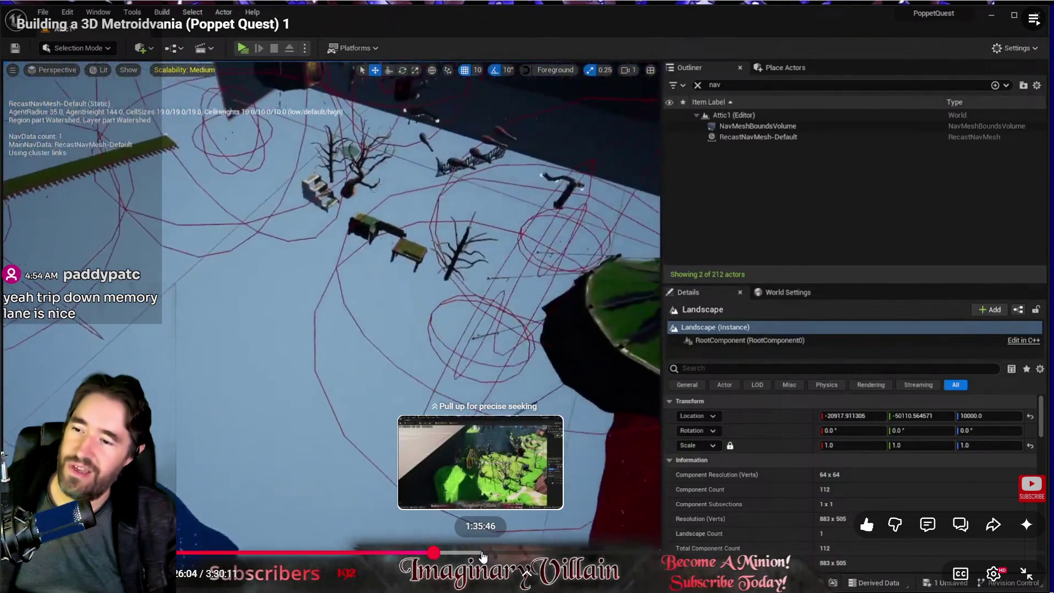
pyautogui.click(482, 556)
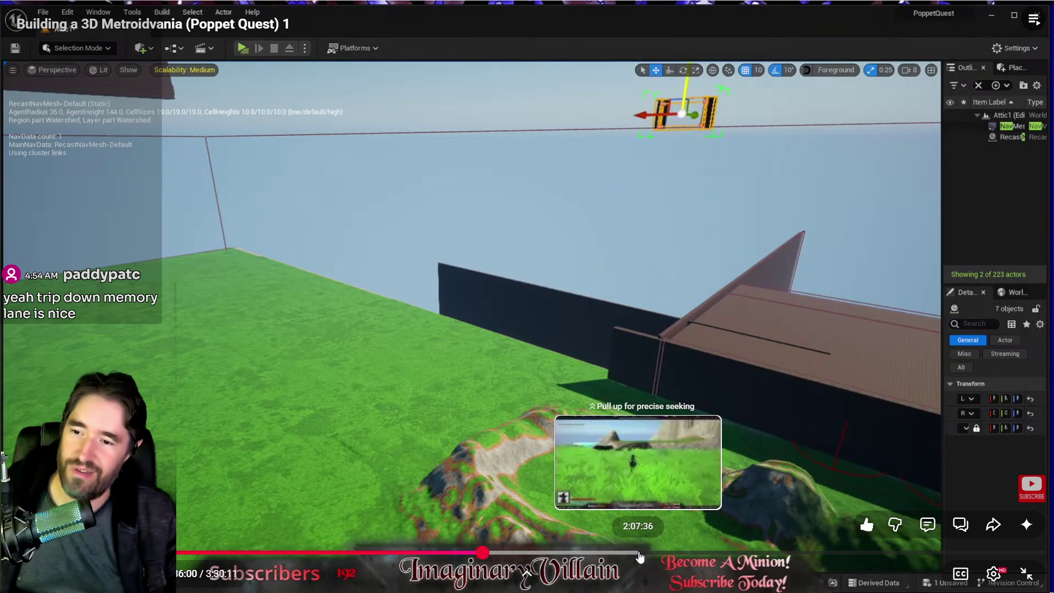
pyautogui.click(640, 557)
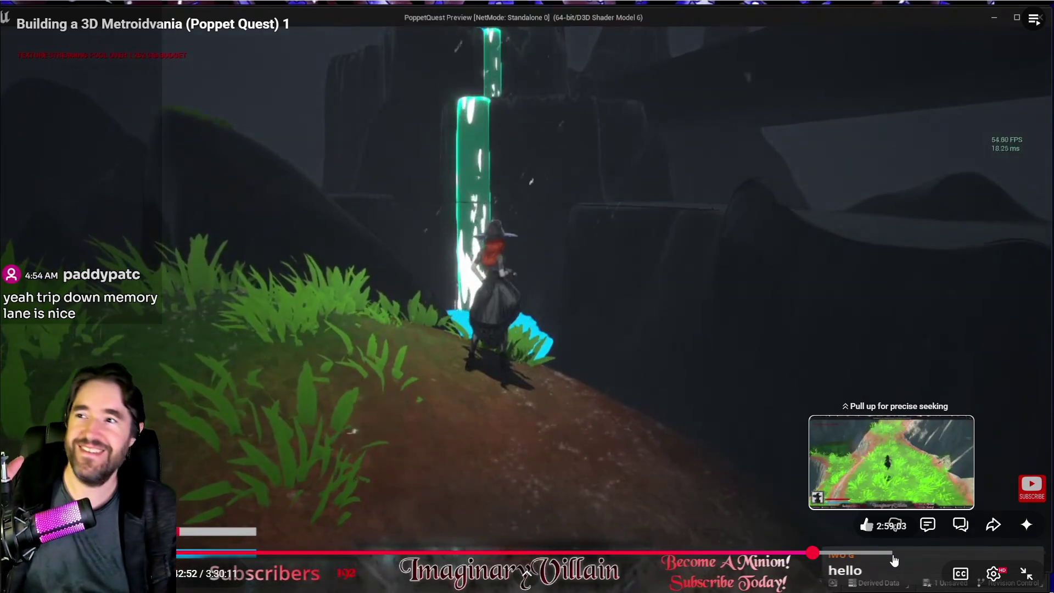
pyautogui.moveTo(728, 346)
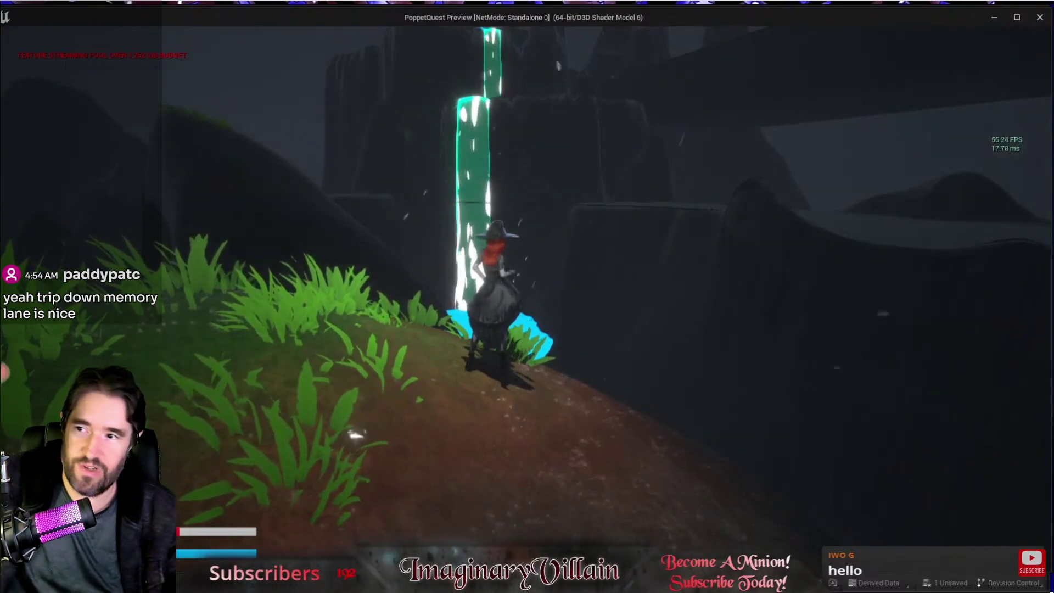
pyautogui.moveTo(907, 534)
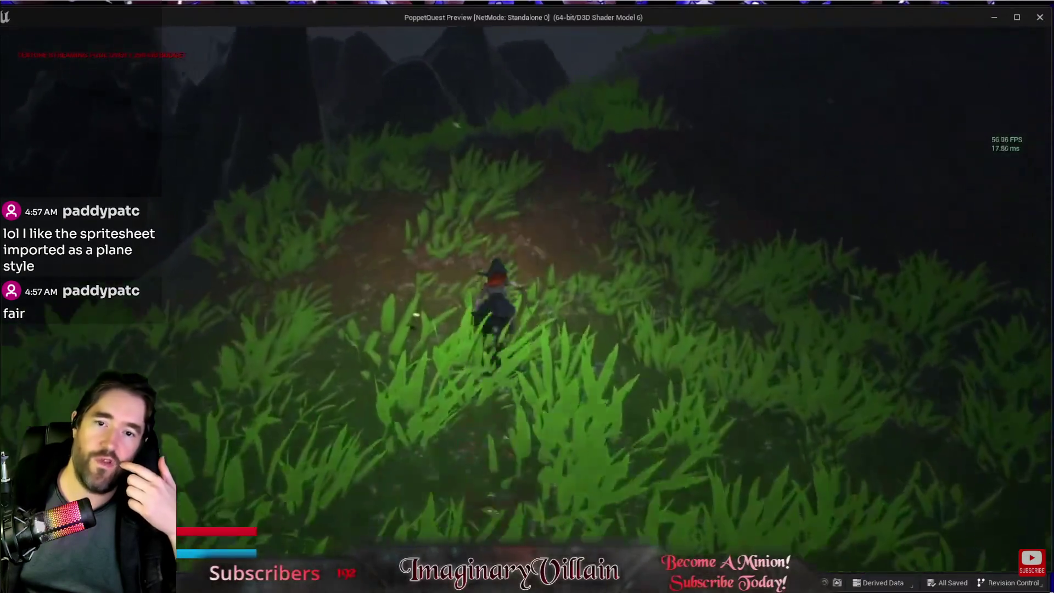
pyautogui.moveTo(476, 2)
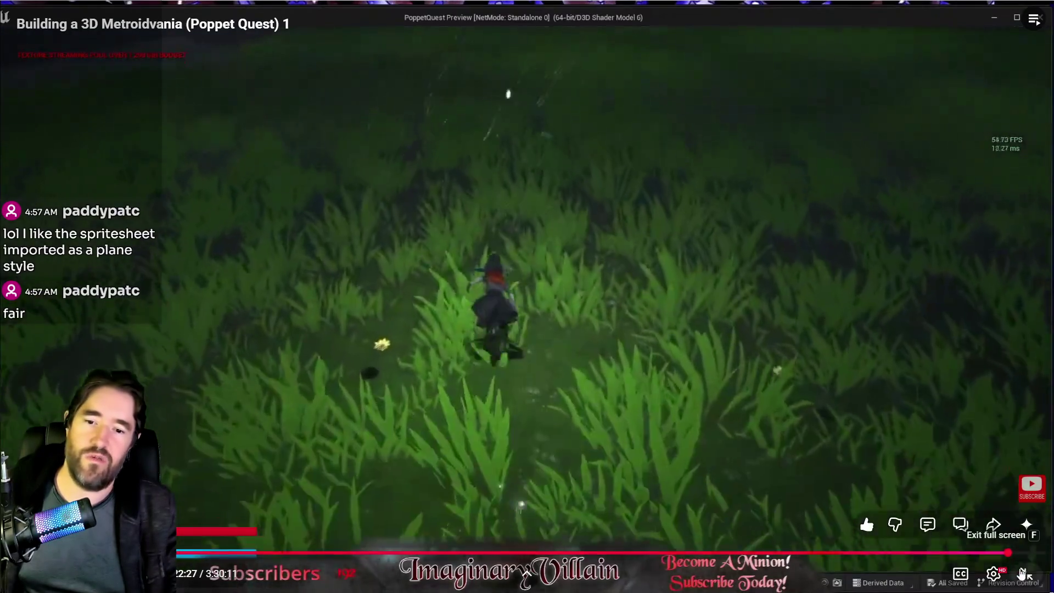
# - Exit full screen, play episode 6 full screen, and skip ahead in it
pyautogui.click(1023, 573)
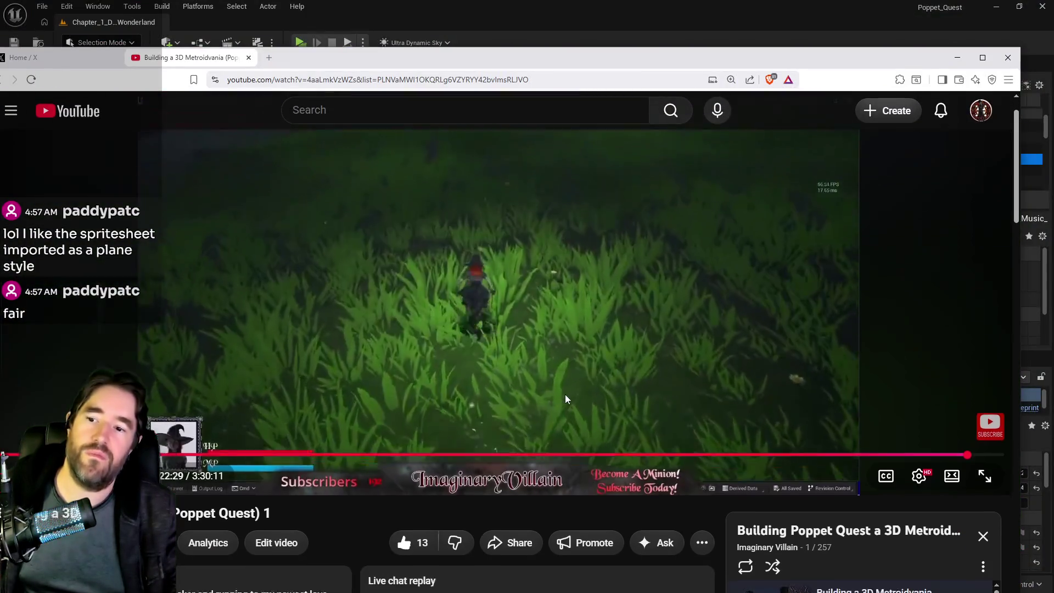
pyautogui.scroll(-5, 560, 384)
pyautogui.scroll(-1, 764, 410)
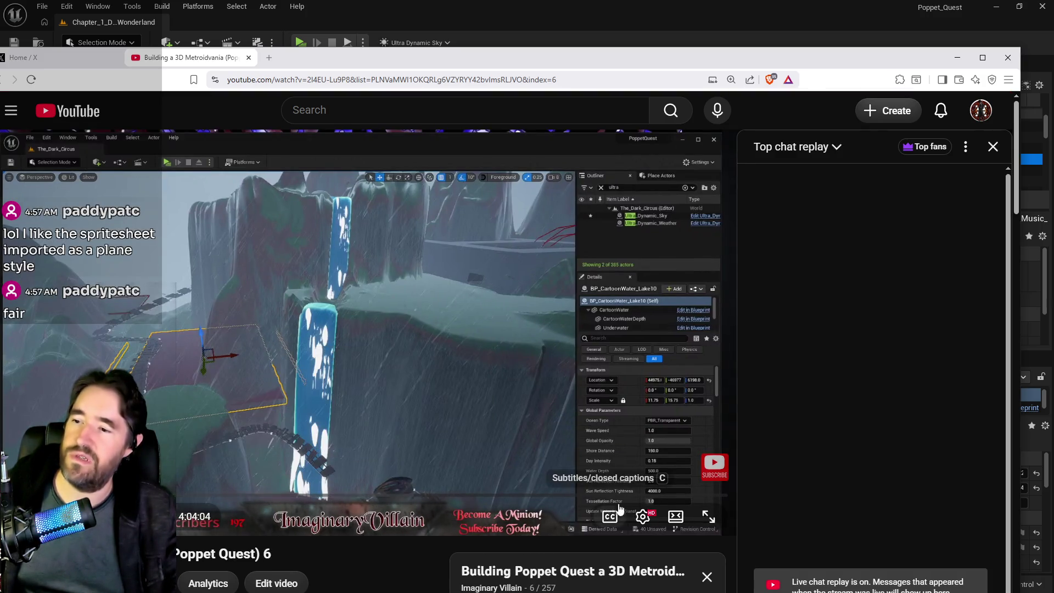
pyautogui.click(709, 517)
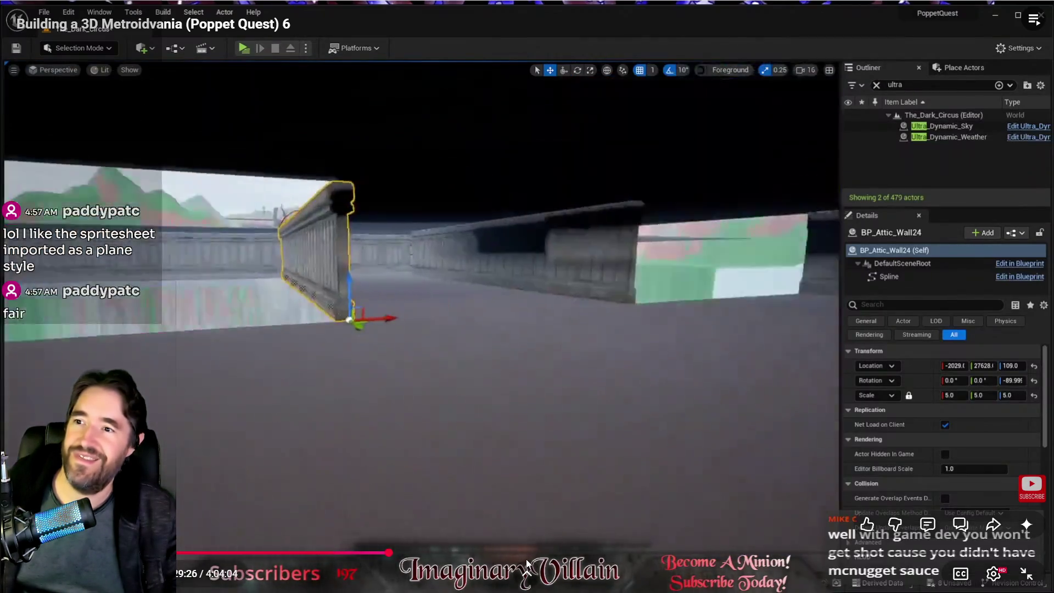
pyautogui.moveTo(500, 553)
pyautogui.mouseDown()
pyautogui.moveTo(469, 553)
pyautogui.moveTo(499, 555)
pyautogui.mouseUp()
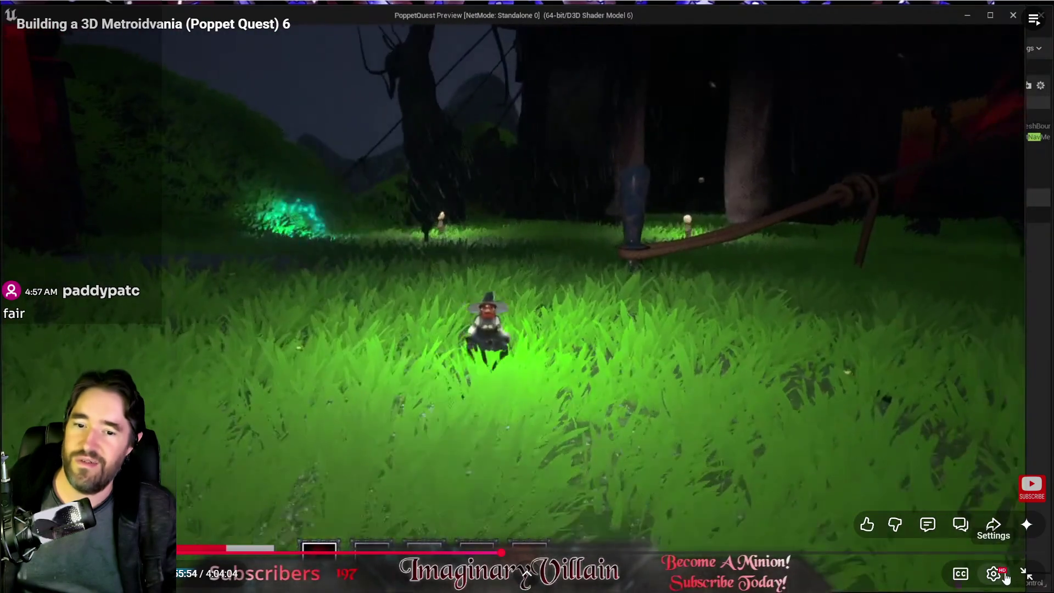
# - Leave full screen and pick episode 14 from the Poppet Quest playlist panel
pyautogui.click(1026, 574)
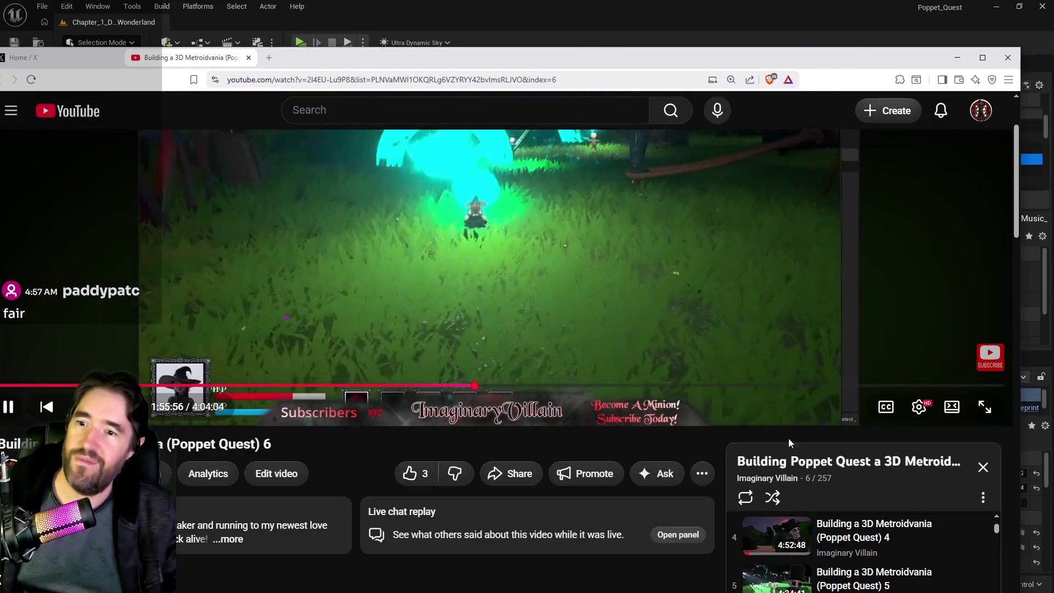
pyautogui.scroll(-6, 811, 549)
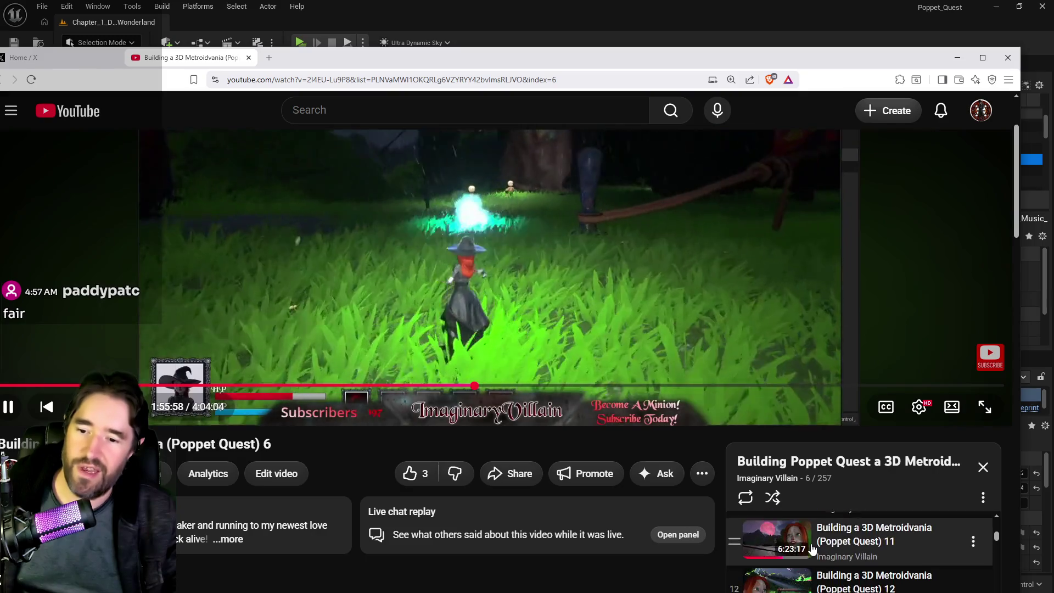
pyautogui.scroll(-4, 811, 549)
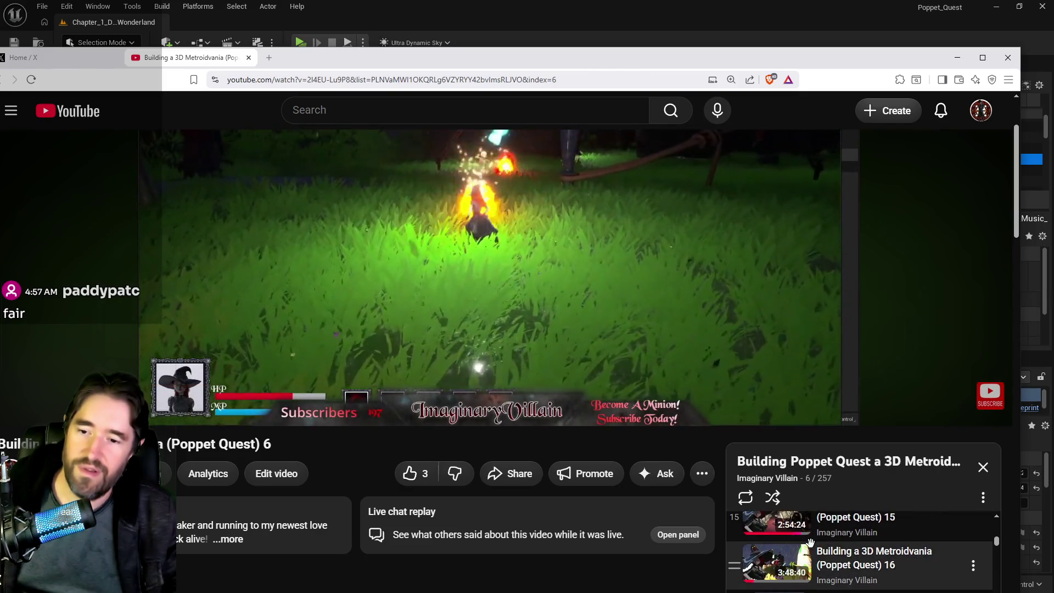
pyautogui.scroll(1, 811, 542)
pyautogui.click(778, 526)
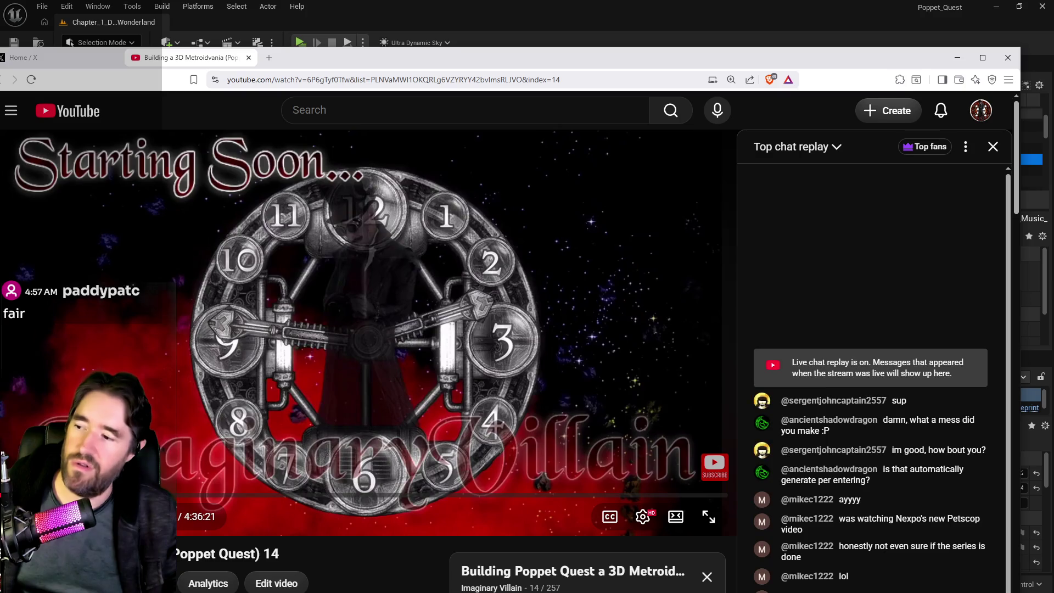
# - Maximize the browser and seek episode 14 to about 1:19:10, the Ultra_Dynamic_Weather settings
pyautogui.press('super+Up')
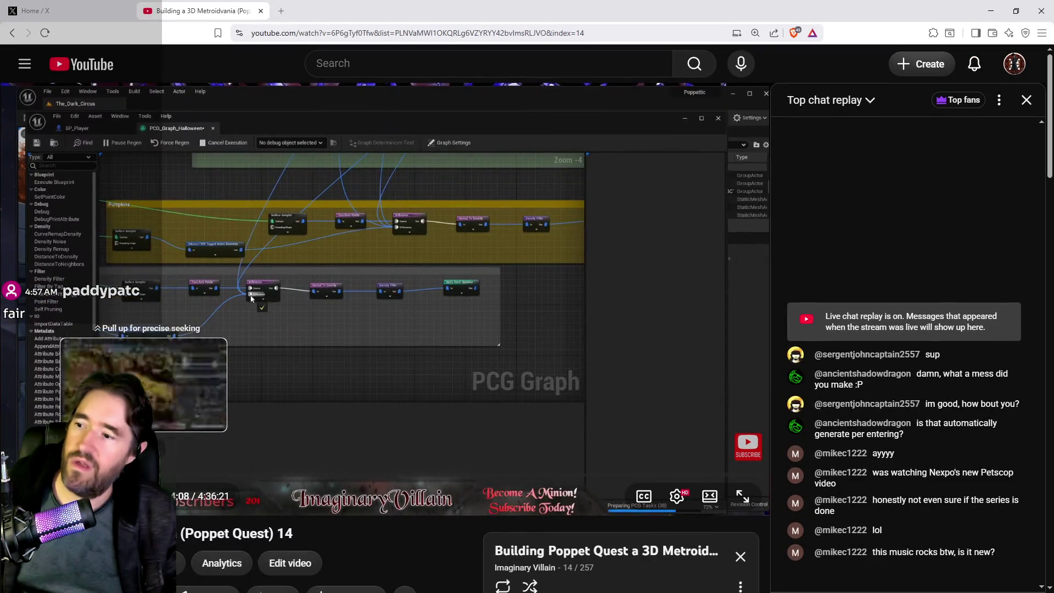
pyautogui.moveTo(253, 296)
pyautogui.mouseDown()
pyautogui.moveTo(298, 260)
pyautogui.moveTo(129, 340)
pyautogui.mouseUp()
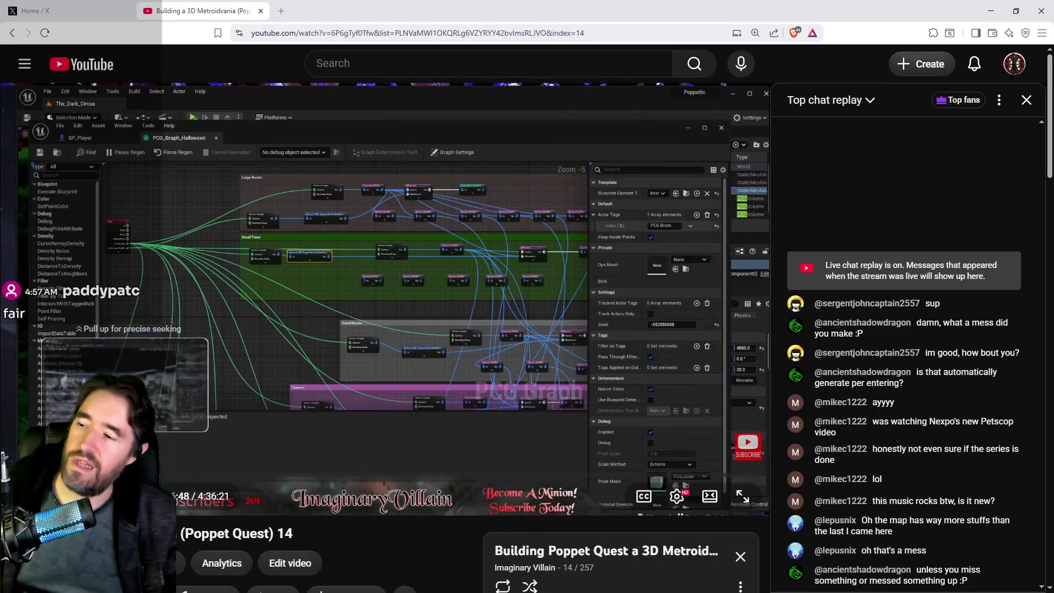
pyautogui.moveTo(309, 317); pyautogui.dragTo(309, 317)
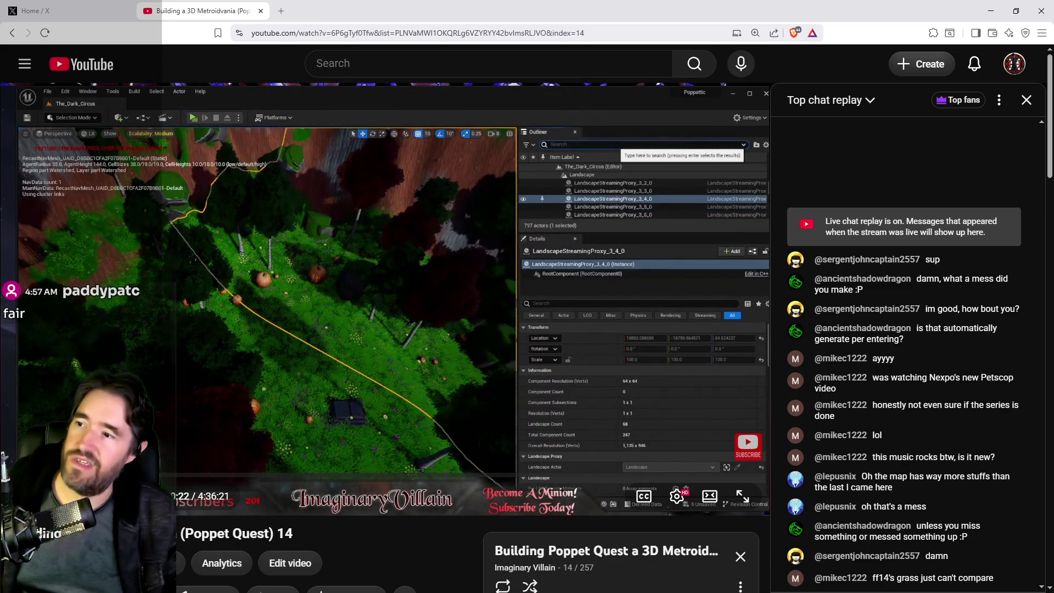
pyautogui.moveTo(174, 473); pyautogui.dragTo(174, 474)
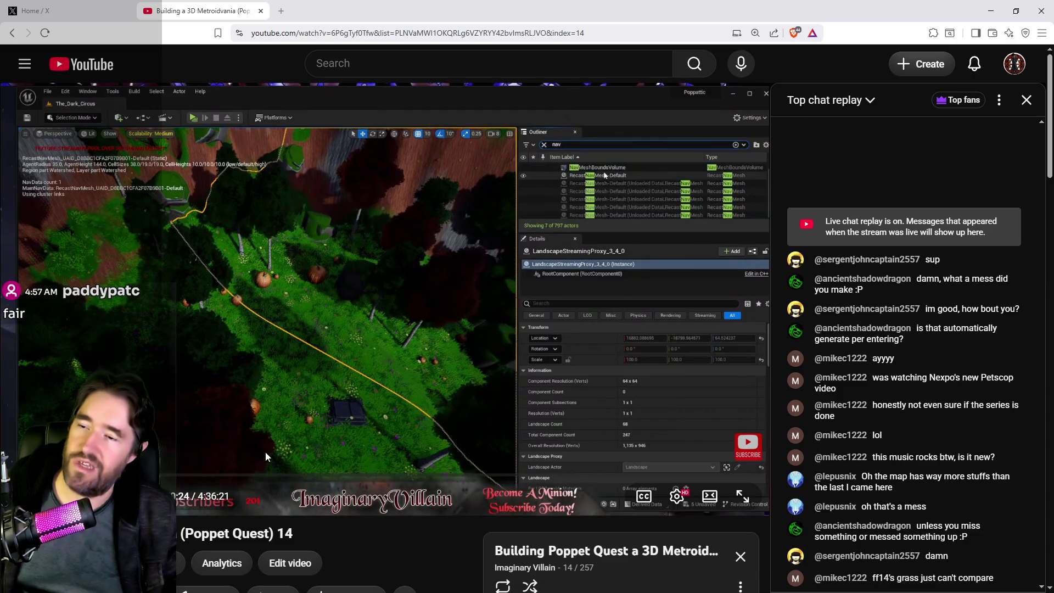
pyautogui.moveTo(163, 476); pyautogui.dragTo(221, 475)
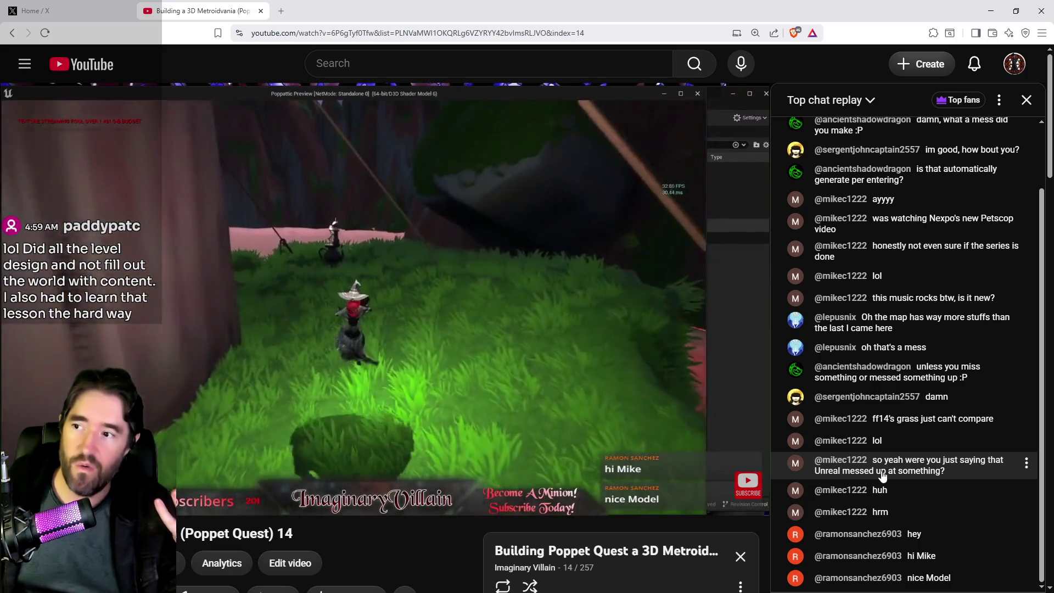
pyautogui.moveTo(601, 336)
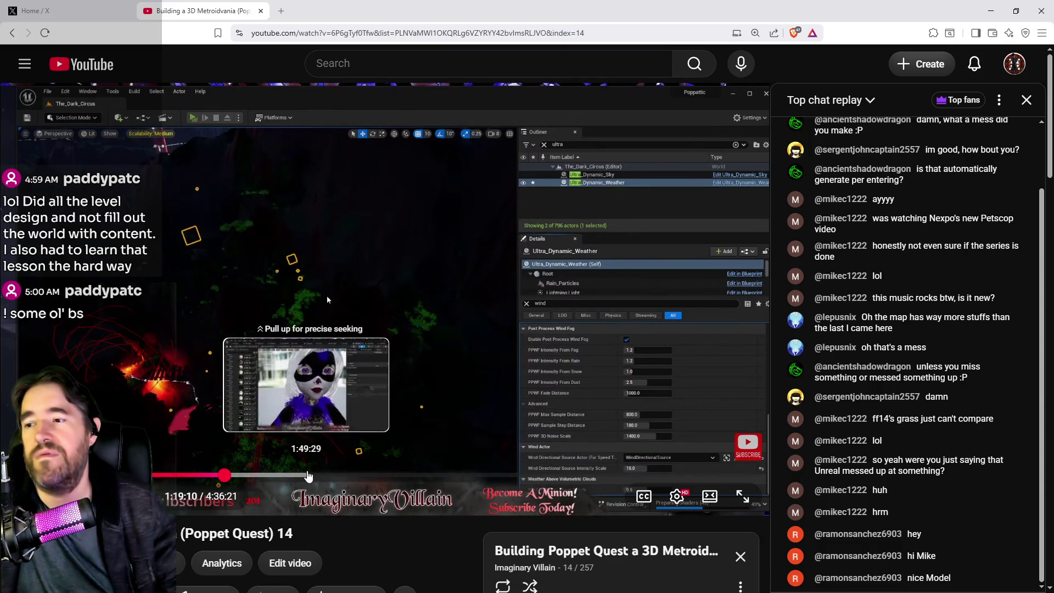
# - Seek episode 14 to about 1:49, then to 2:43 showing the enemy spawner spline
pyautogui.click(308, 476)
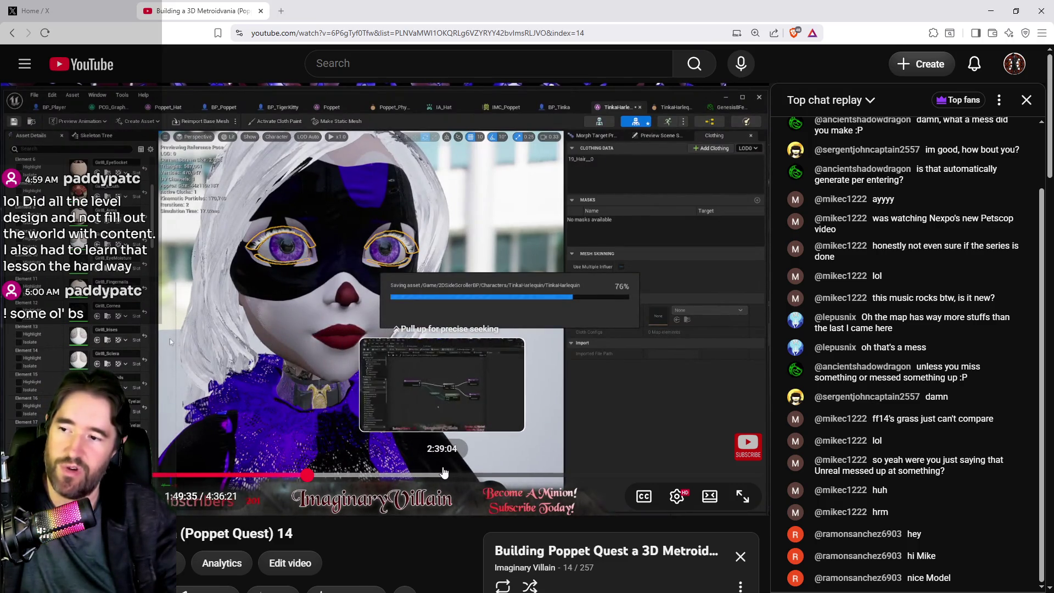
pyautogui.click(453, 474)
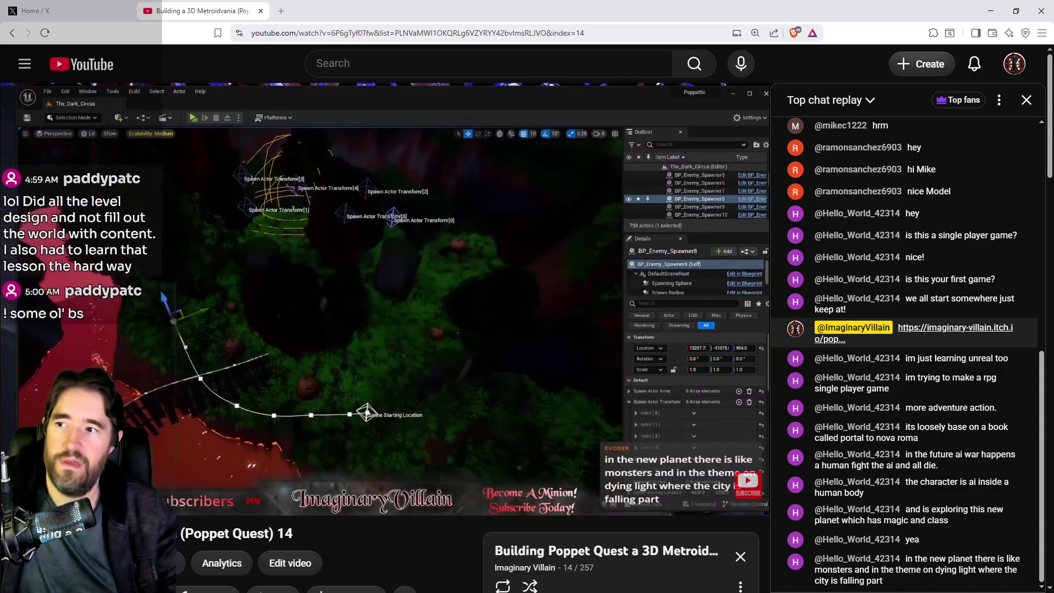
pyautogui.moveTo(401, 364)
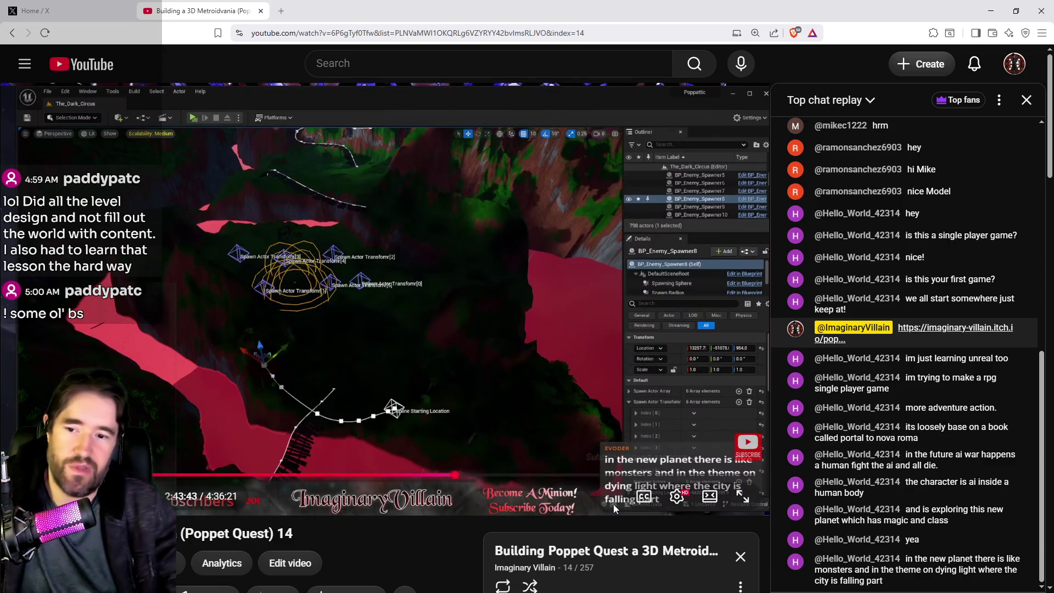
# - Scroll down the playlist and start episode 20 of Poppet Quest
pyautogui.scroll(-2, 614, 504)
pyautogui.scroll(-8, 630, 542)
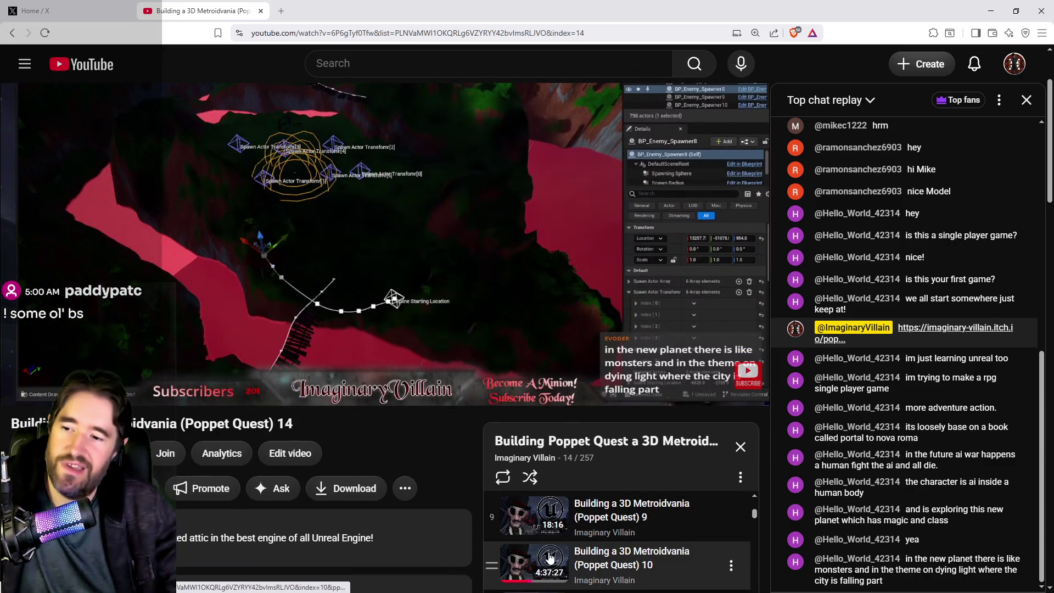
pyautogui.scroll(-3, 549, 558)
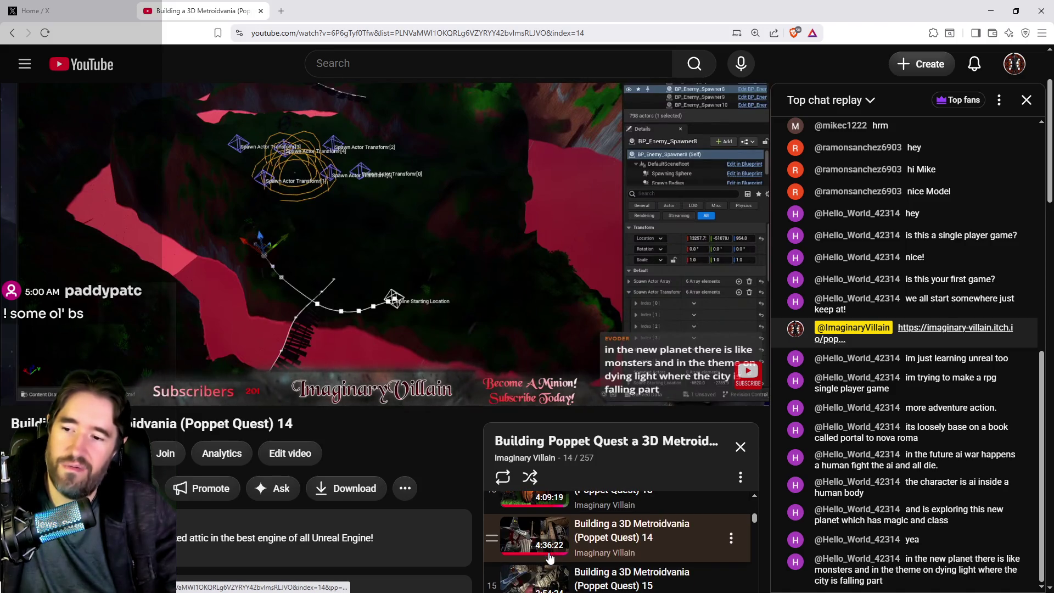
pyautogui.scroll(-7, 552, 560)
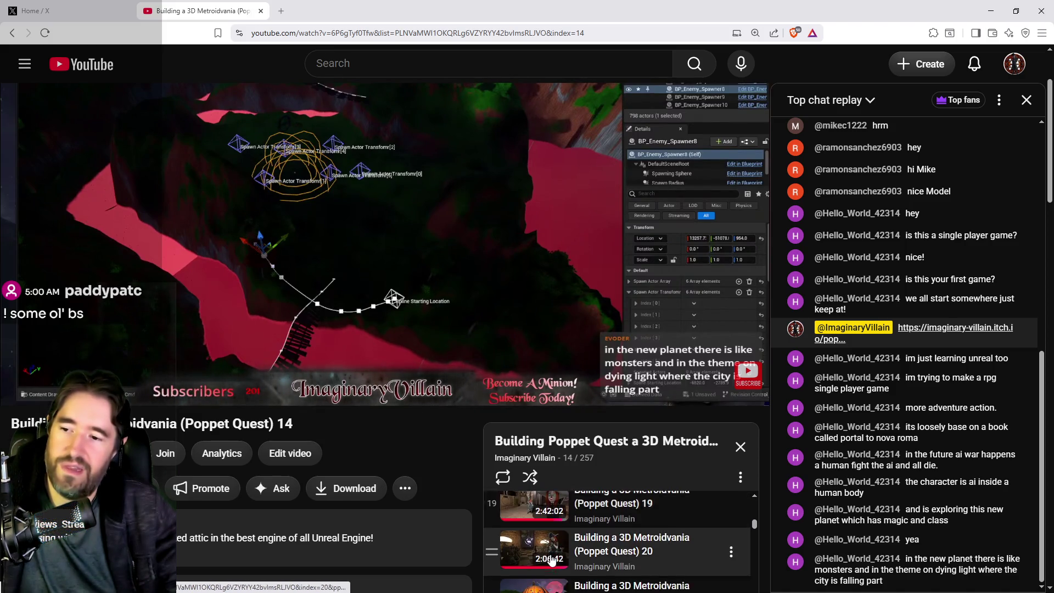
pyautogui.click(532, 505)
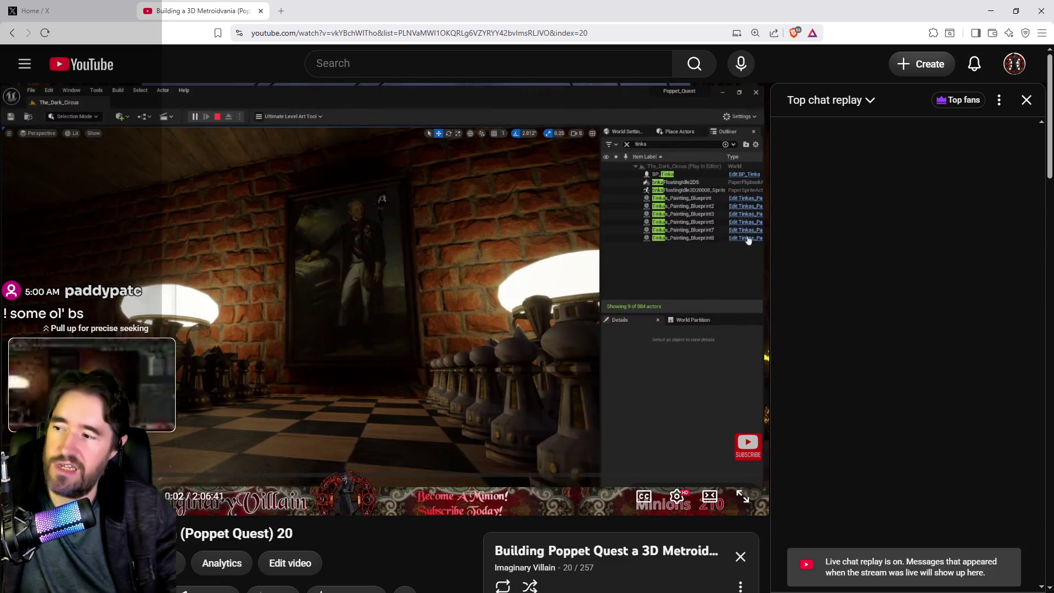
# - Seek episode 20 past 3:41 and 6:27 to about 28:16, then press F
pyautogui.moveTo(7, 482); pyautogui.dragTo(28, 482)
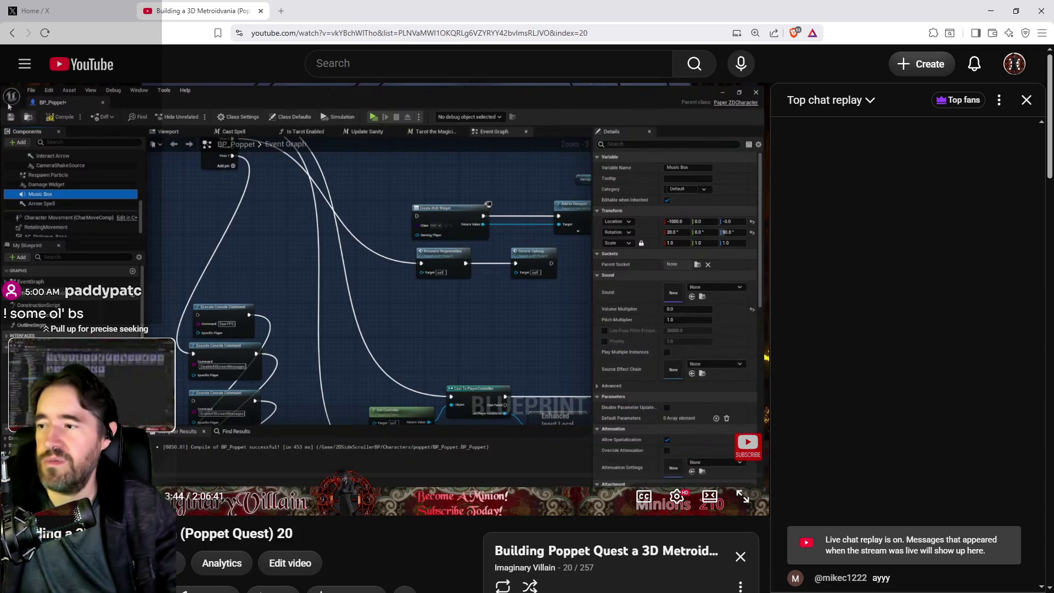
pyautogui.moveTo(22, 482); pyautogui.dragTo(39, 482)
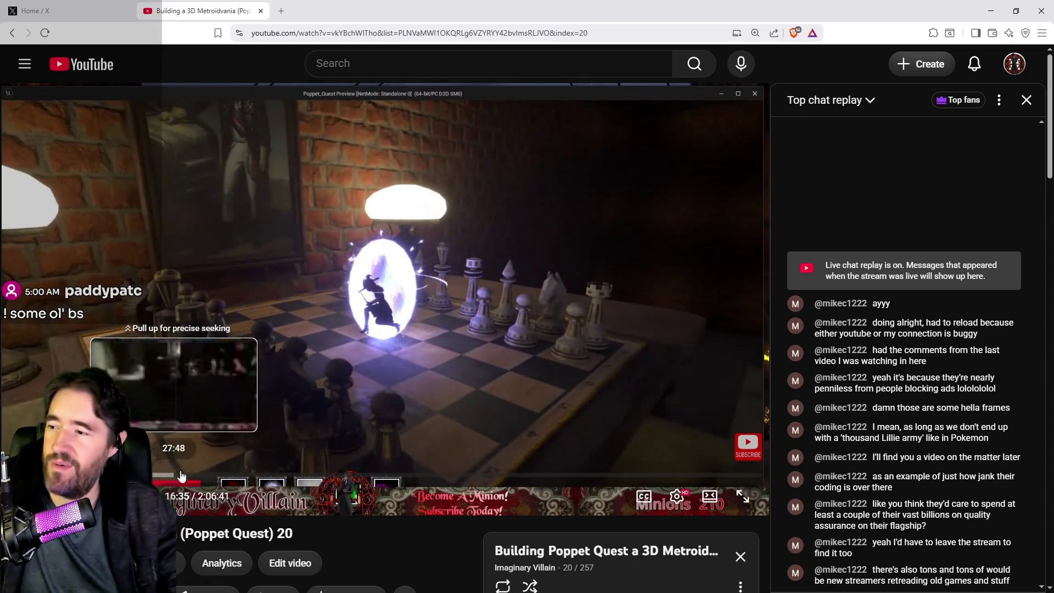
pyautogui.click(179, 474)
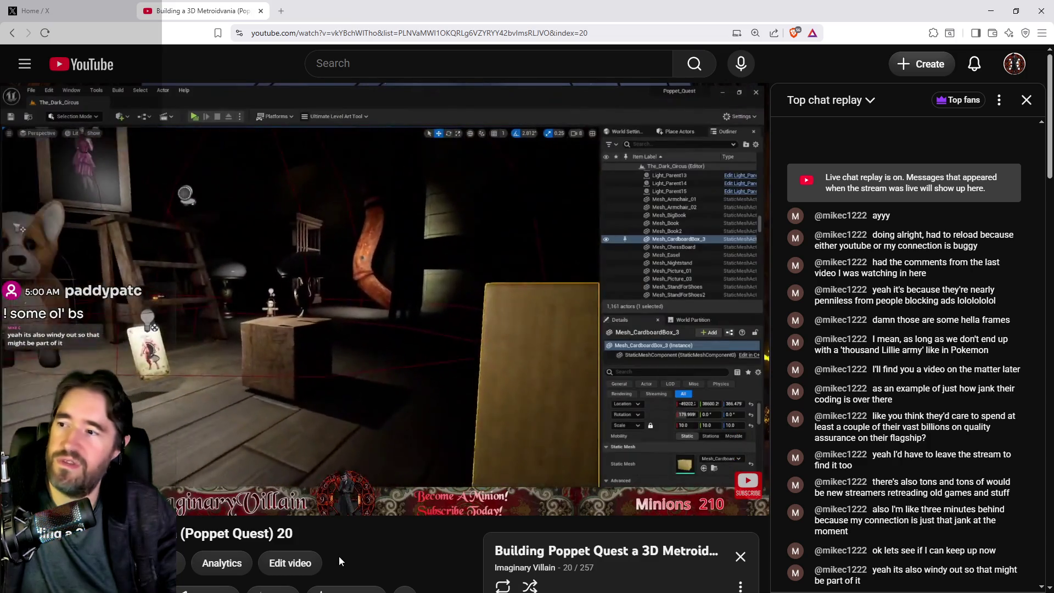
pyautogui.press('f')
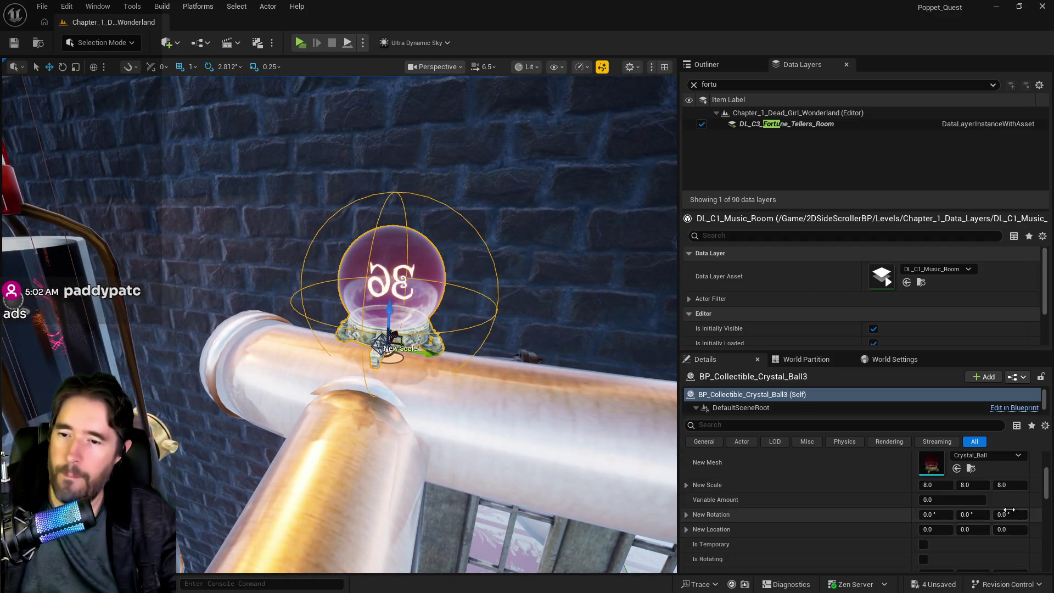
# - Set BP_Collectible_Crystal_Ball3's New Rotation Z to about 71.58° in the Details panel
pyautogui.moveTo(1010, 515); pyautogui.dragTo(1020, 514)
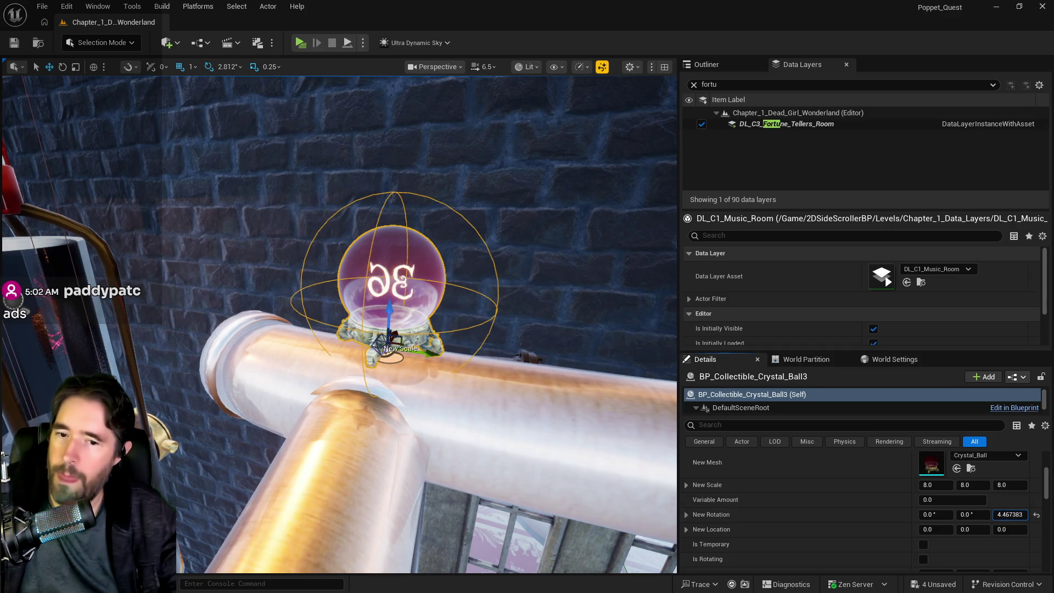